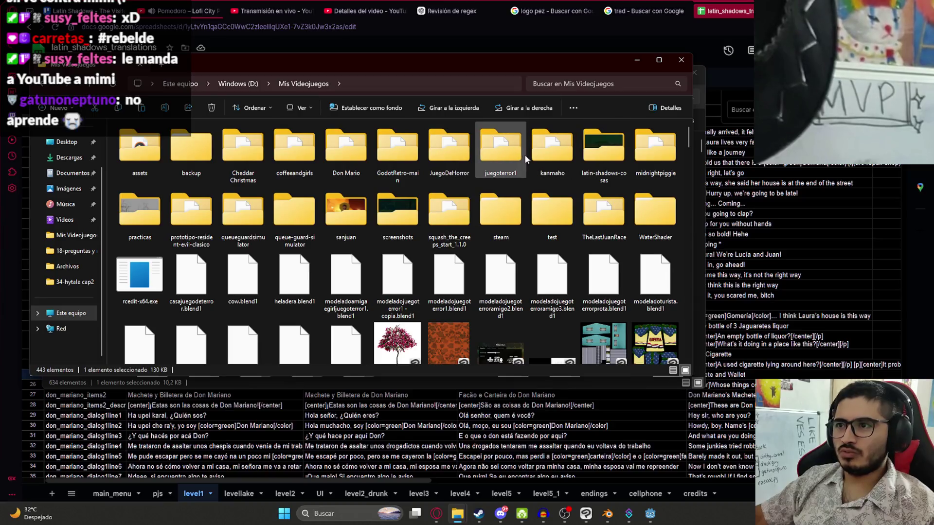
Paste the downloaded level1.csv into the translations folder, replacing the existing copy
double_click(304, 212)
key(ctrl+v)
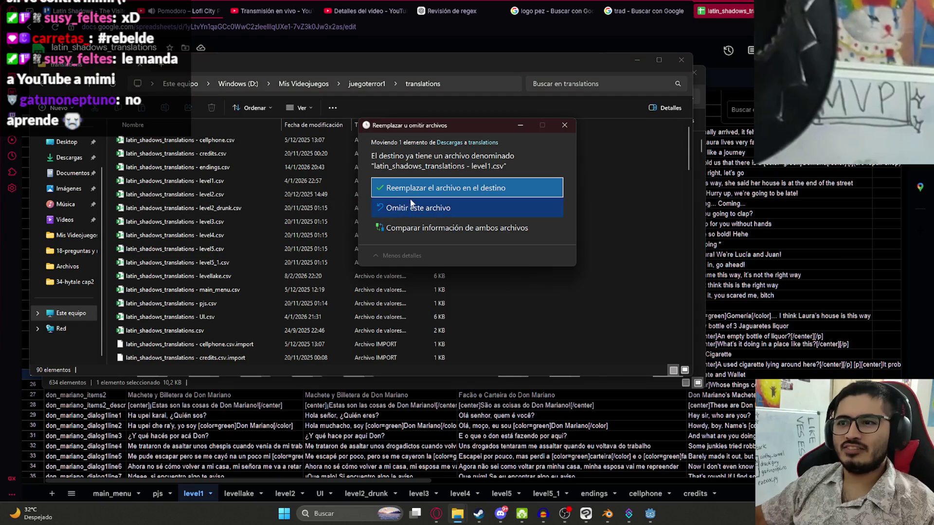
click(416, 191)
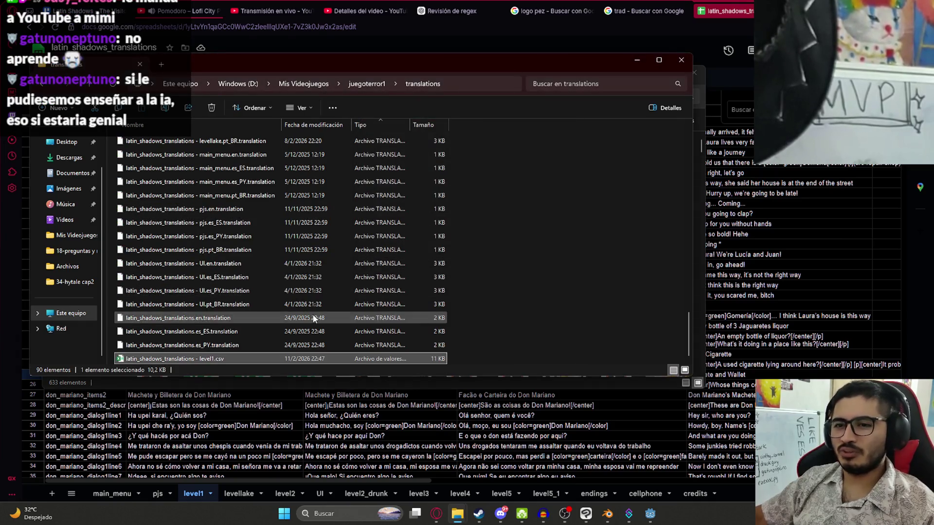
click(266, 429)
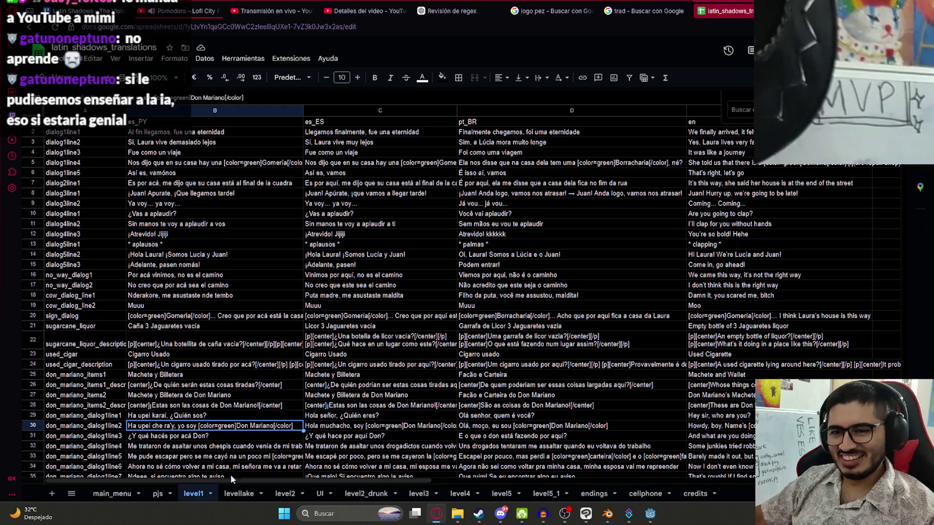
Paste the don_mariano_items1 keys into levellake rows 28–29, then put a Twitch clip link in a new tab
click(110, 377)
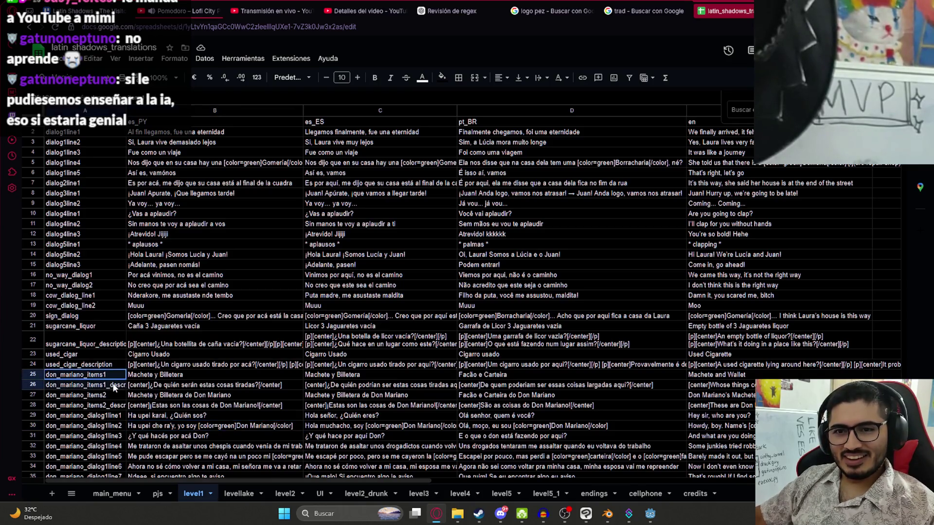
click(239, 494)
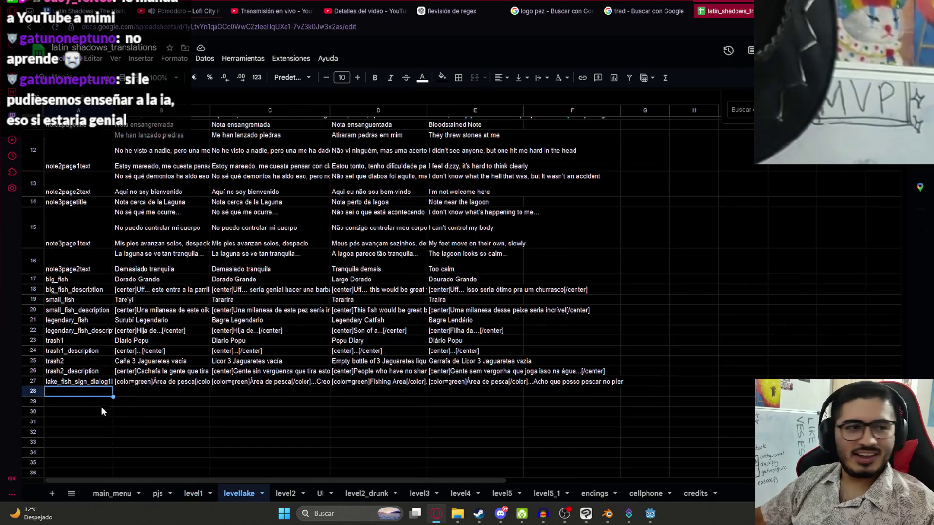
text(don_mariano_items1 don_mariano_items1_description)
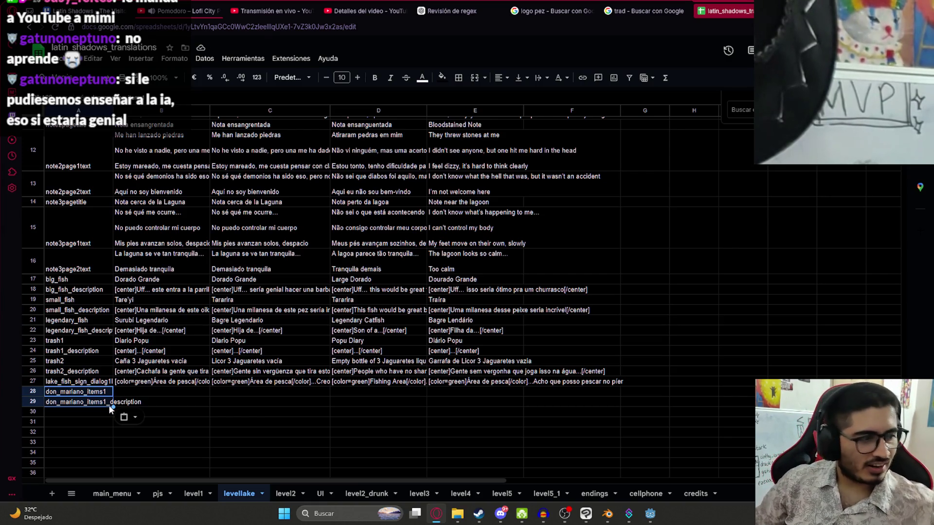
key(ctrl+t)
key(ctrl+v)
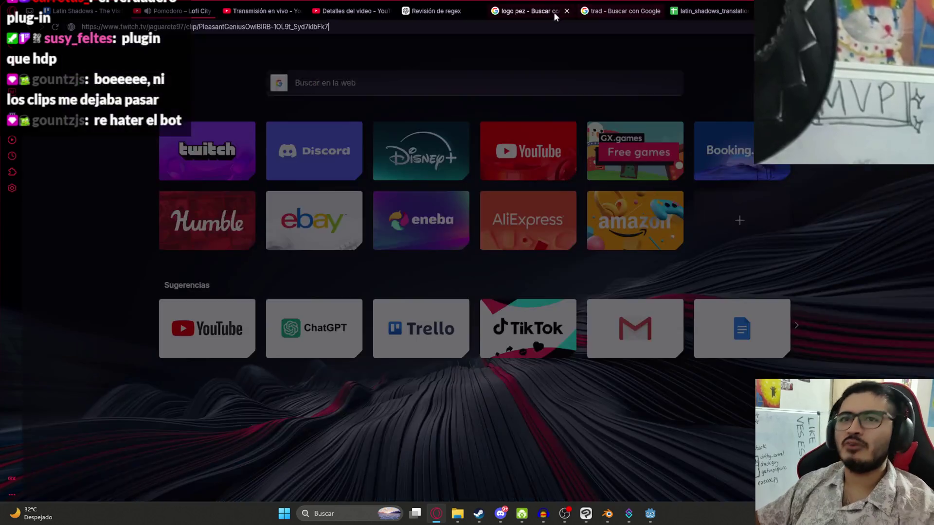
Watch the Twitch clip, close its tab, and copy the Spanish hook name and description
key(Return)
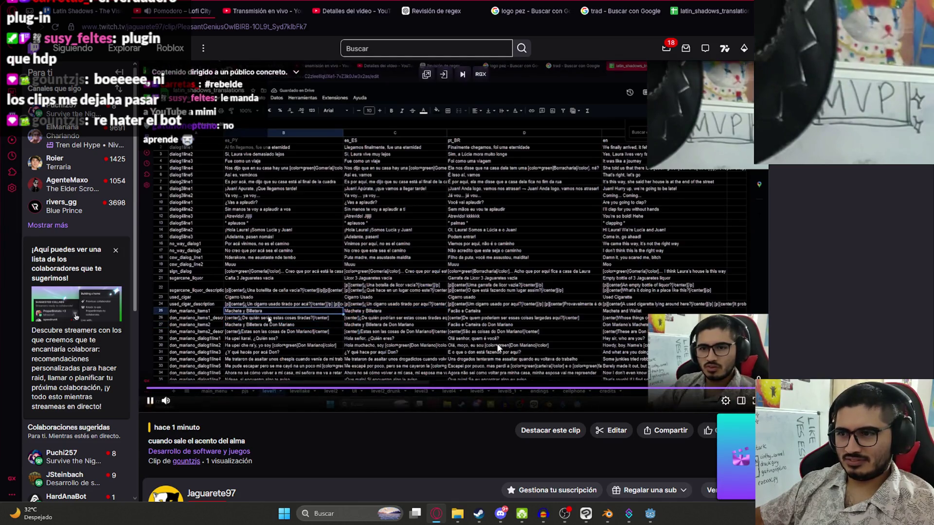
key(ctrl+w)
key(ctrl+c)
click(361, 408)
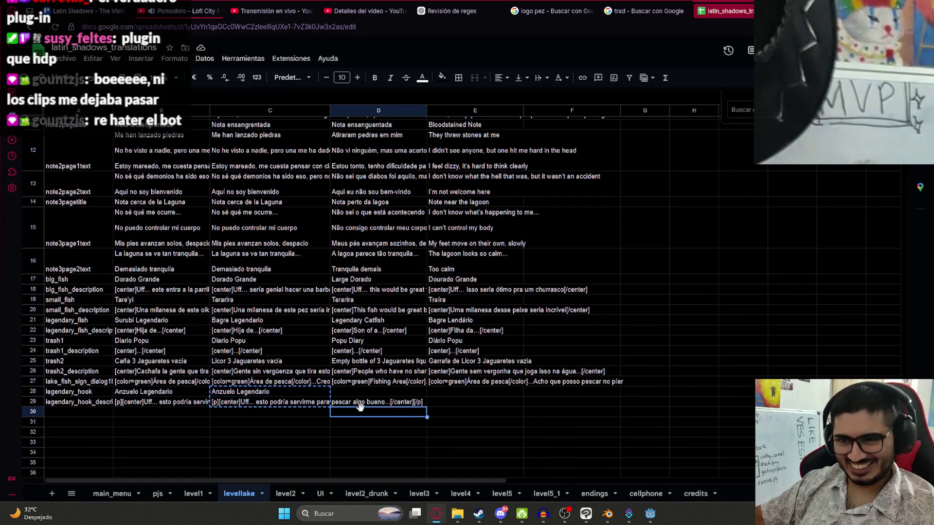
Review the legendary_hook rows across the level1 and levellake sheets, then bring the ChatGPT chat forward
click(299, 394)
click(441, 300)
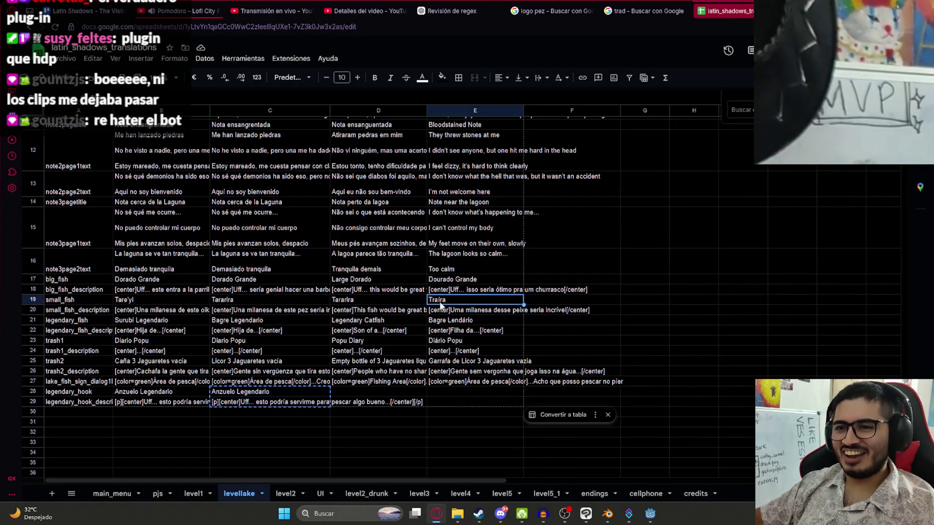
scroll(477, 204, up, 3)
scroll(593, 231, down, 3)
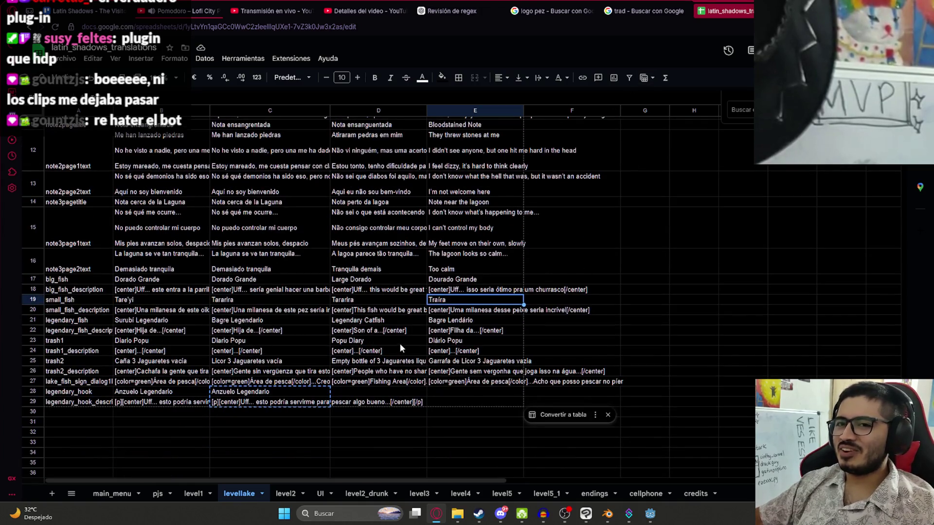
click(193, 494)
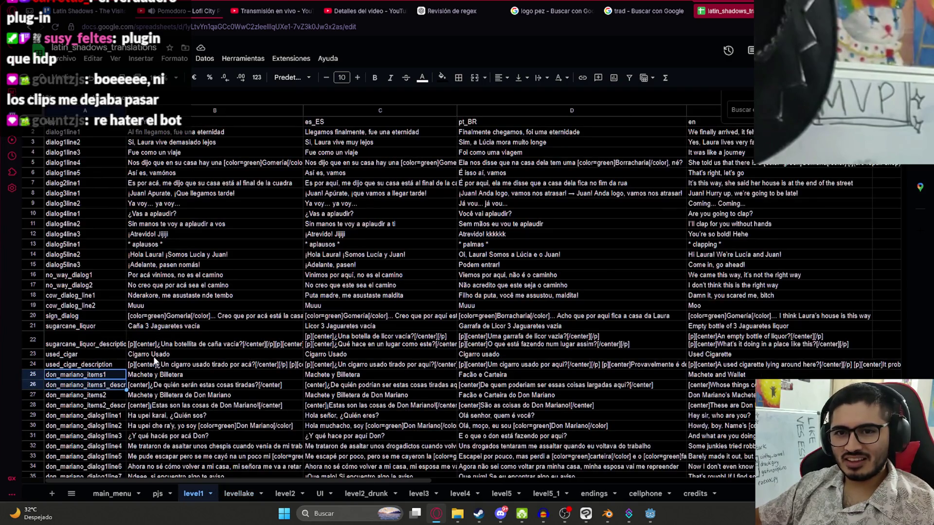
scroll(154, 359, down, 3)
scroll(121, 348, down, 3)
scroll(122, 348, up, 3)
text(replay)
scroll(121, 354, down, 4)
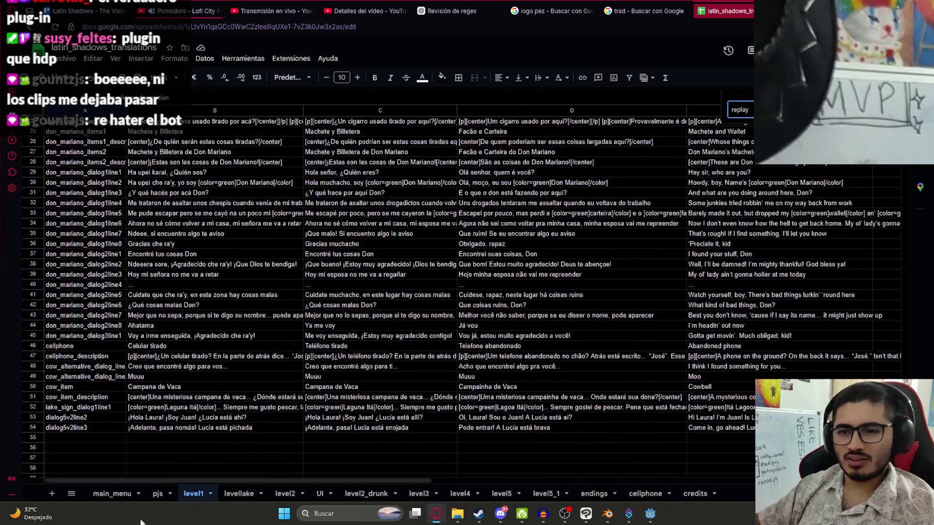
click(228, 493)
click(268, 406)
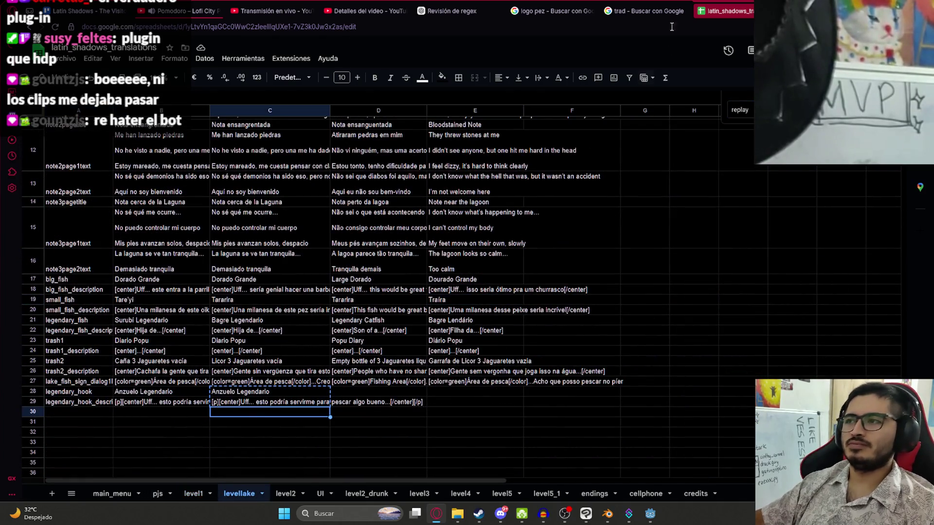
click(445, 10)
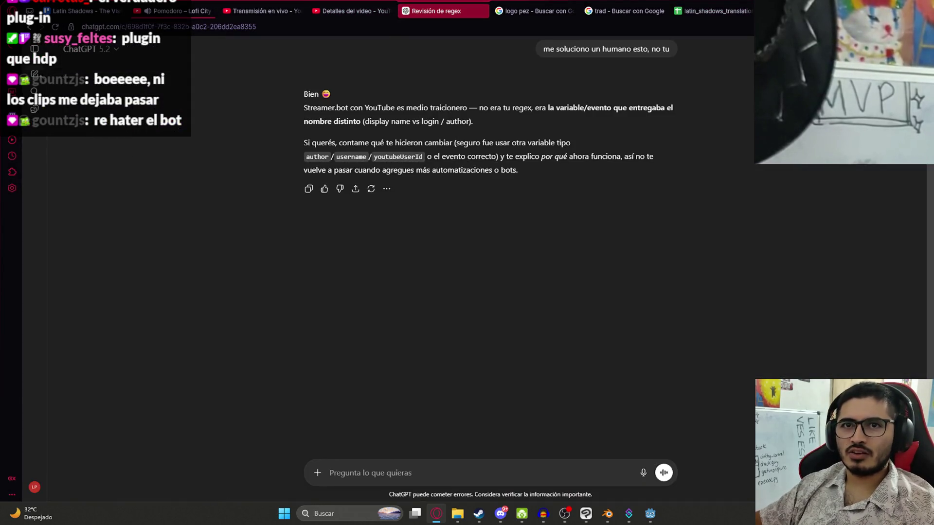
text(Traducir a ingles )
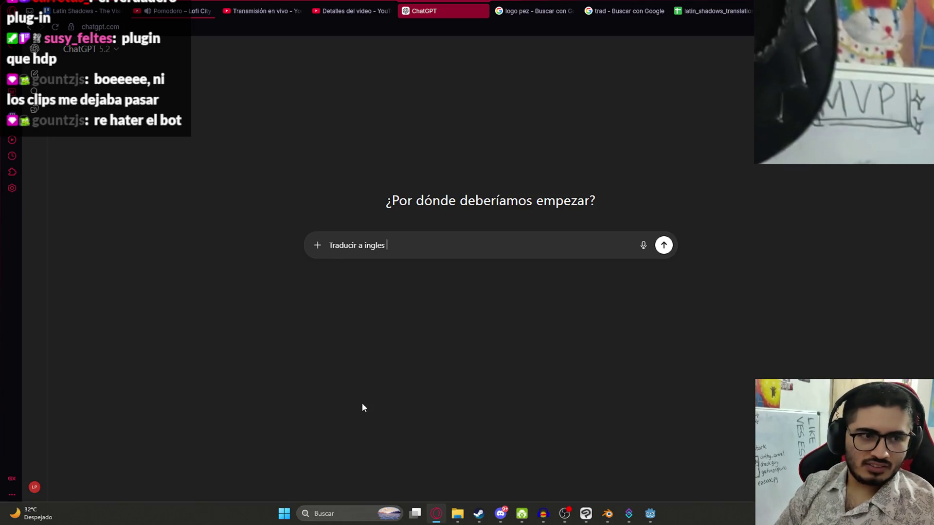
text(eeuu y portugues brasil)
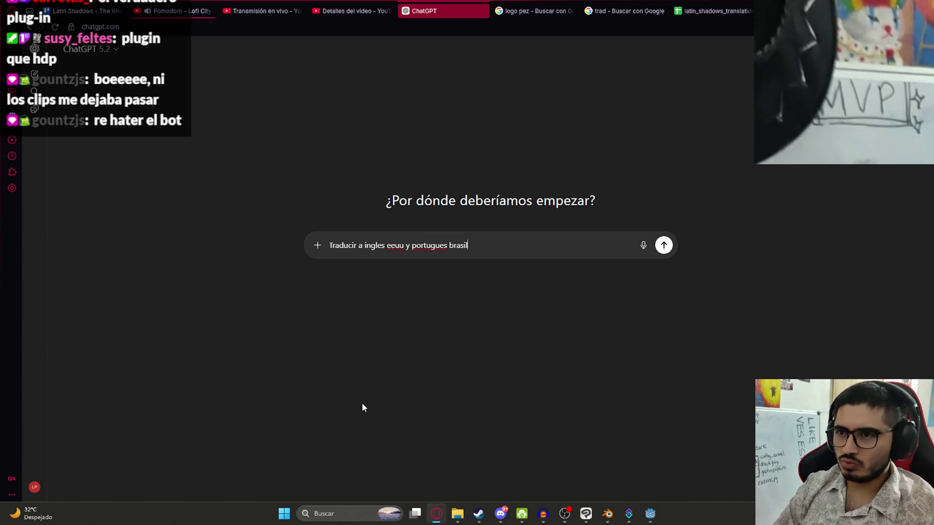
Send the Spanish hook text for US English and Brazilian Portuguese translation and copy the English result
key(shift+Return)
key(ctrl+v)
key(Return)
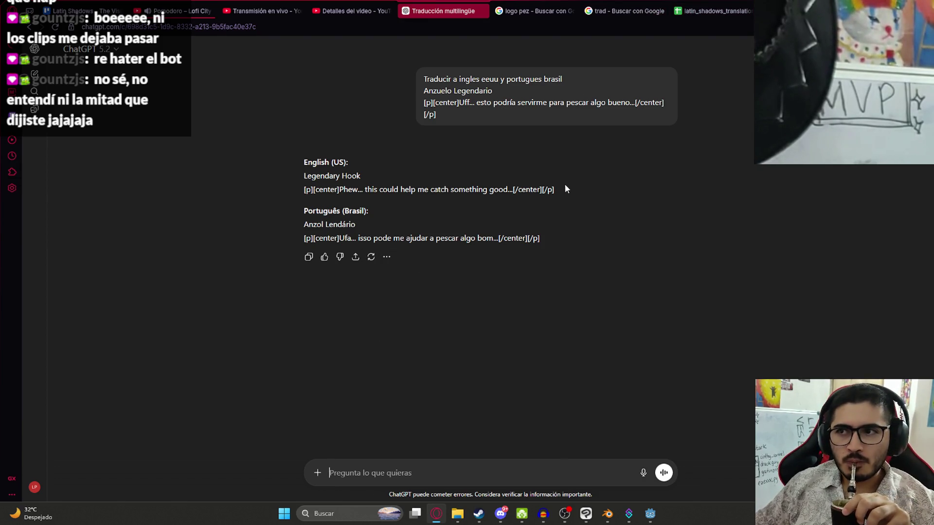
drag(554, 191, 303, 172)
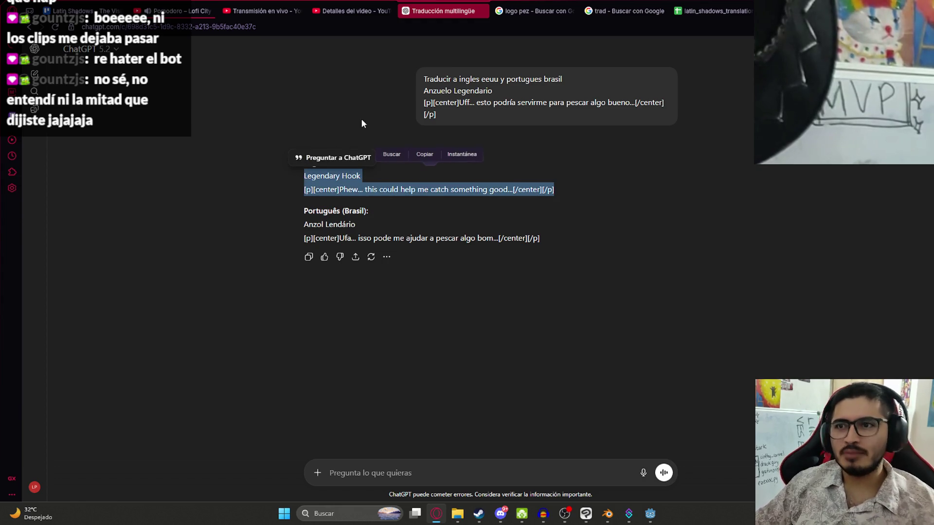
click(673, 14)
click(652, 6)
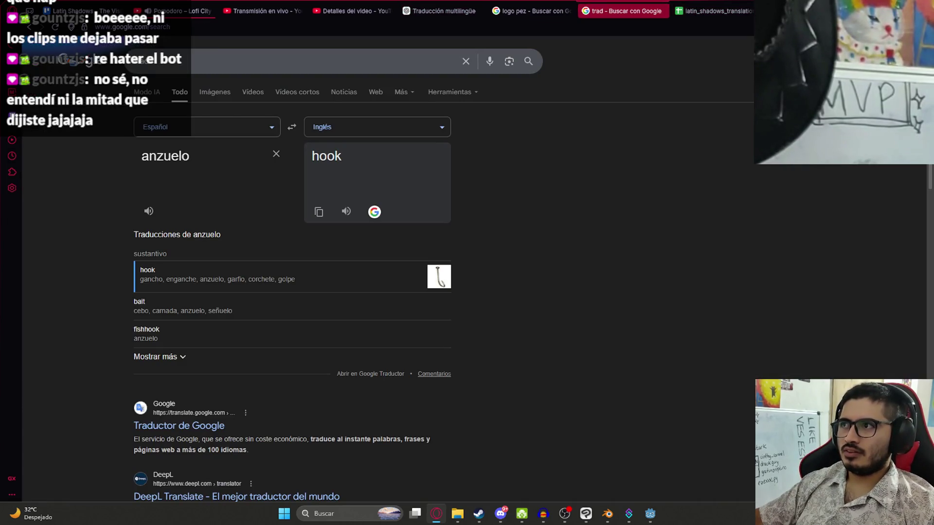
Paste the English hook name and description into E28:E29 and select ChatGPT's Portuguese lines
click(711, 11)
key(ctrl+v)
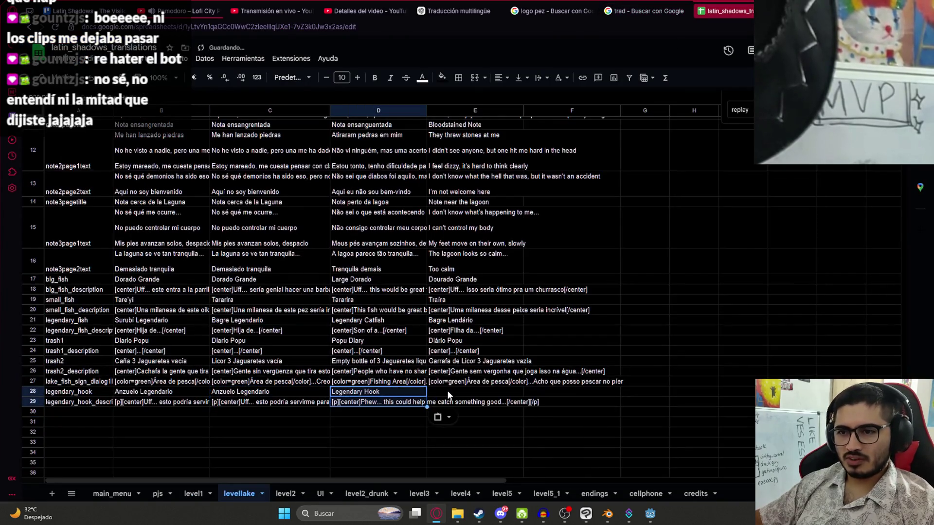
click(448, 394)
key(ctrl+v)
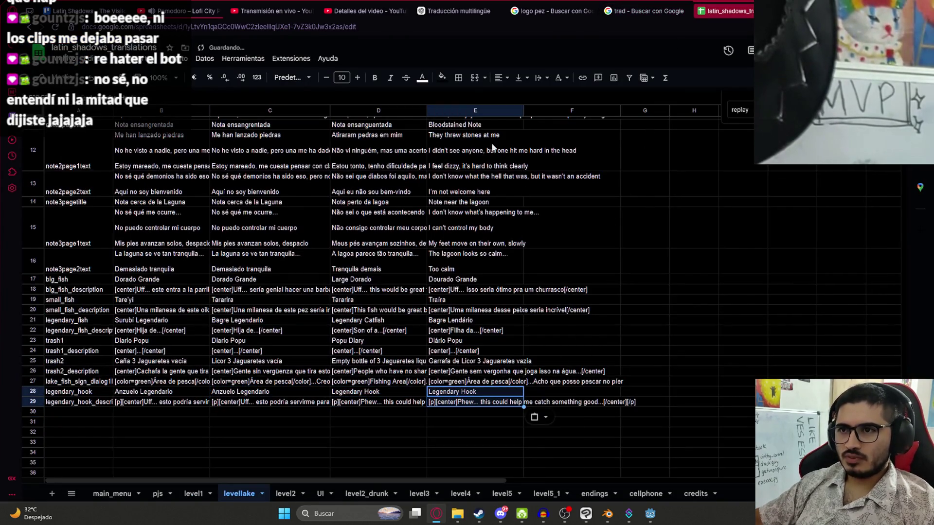
click(645, 11)
click(557, 7)
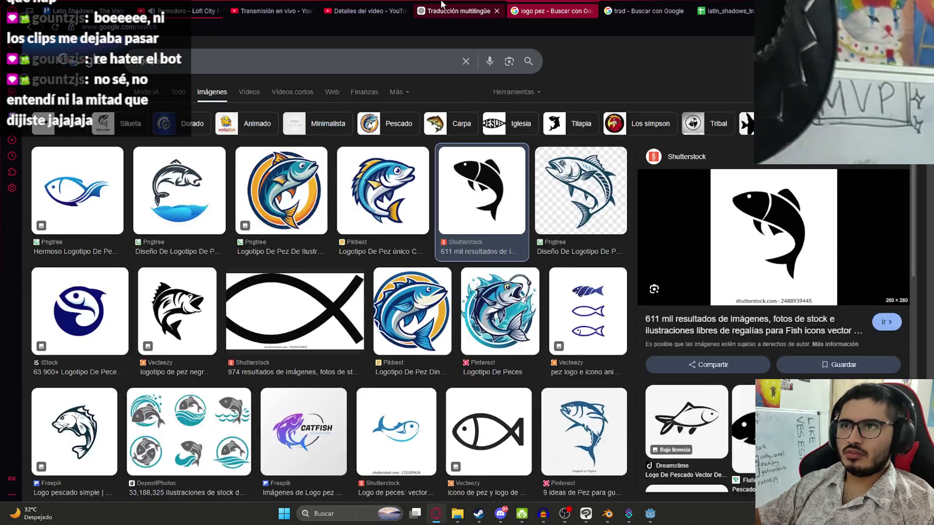
click(459, 12)
drag(306, 227, 572, 235)
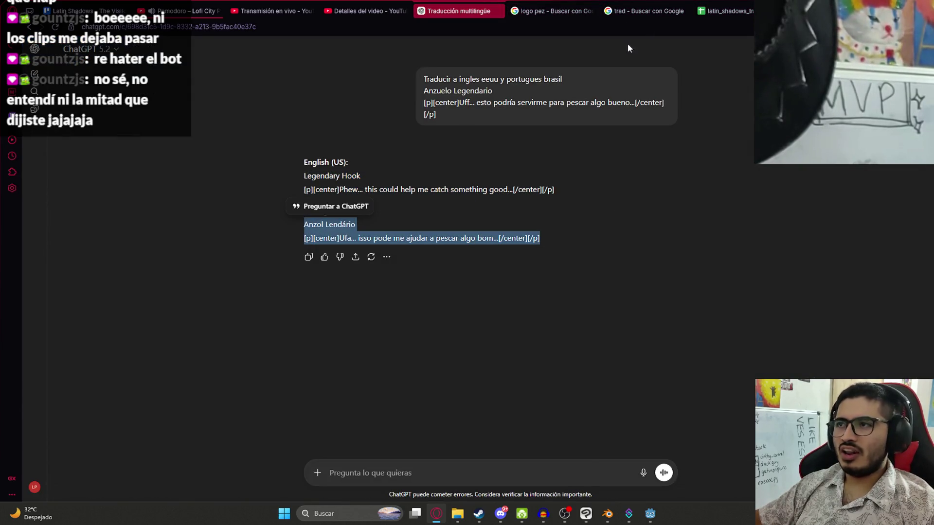
Paste the Portuguese hook name and description into D28:D29 and check the full text
click(632, 9)
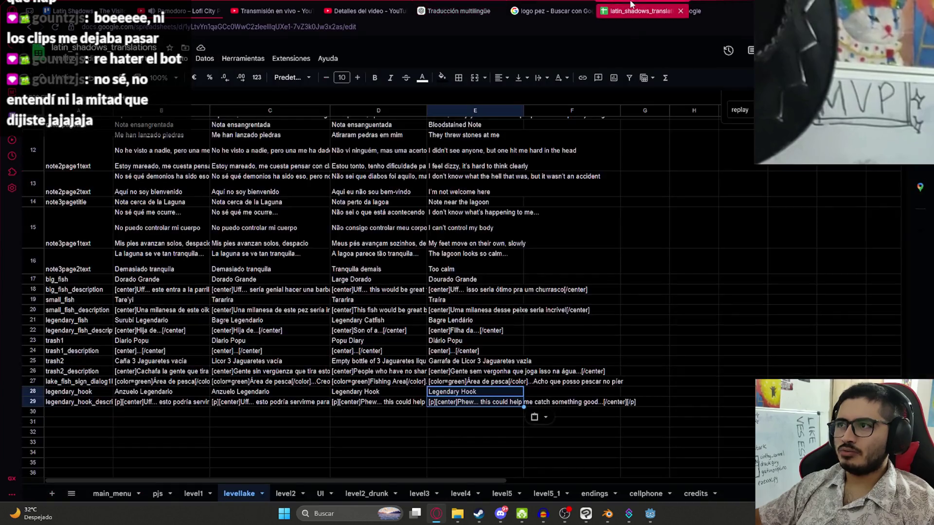
click(362, 392)
key(ctrl+v)
click(362, 405)
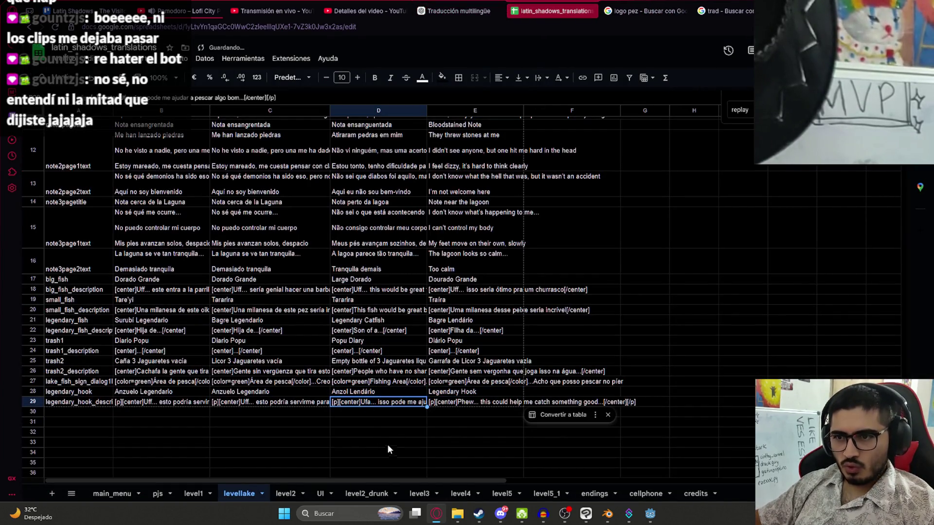
double_click(400, 404)
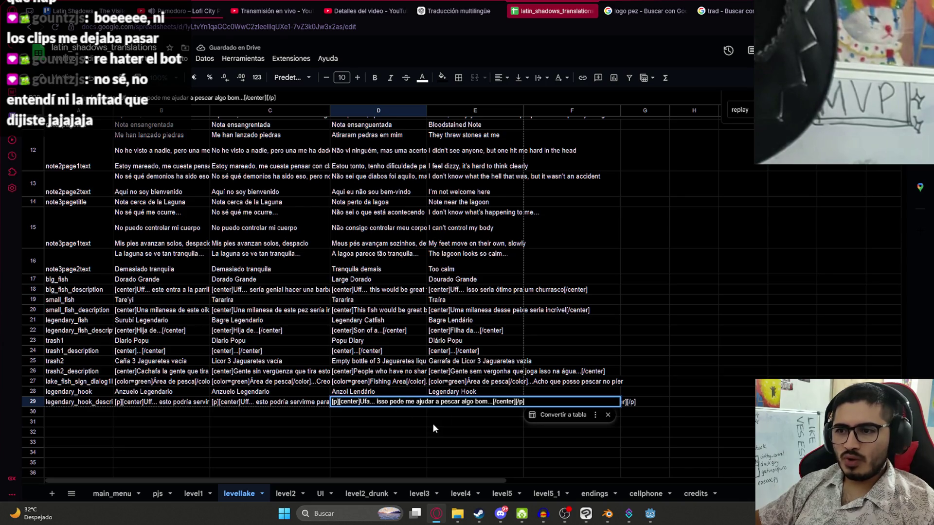
click(472, 434)
click(452, 392)
key(ctrl+v)
Download levellake as CSV and move it into the translations folder
click(60, 59)
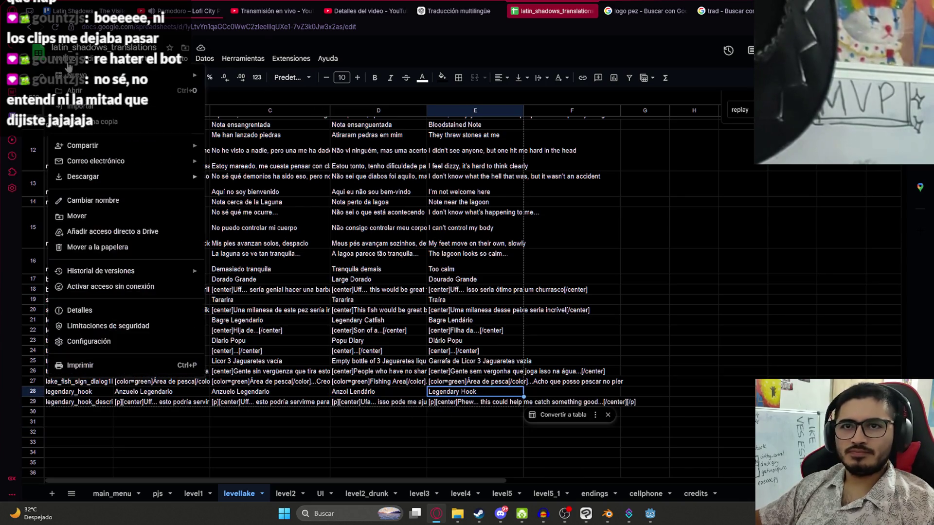
mouse_move(83, 177)
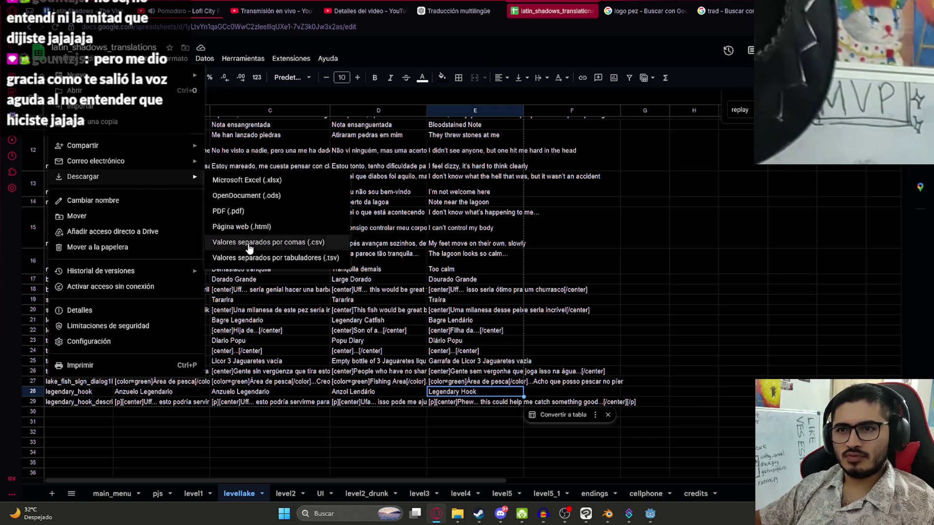
click(243, 245)
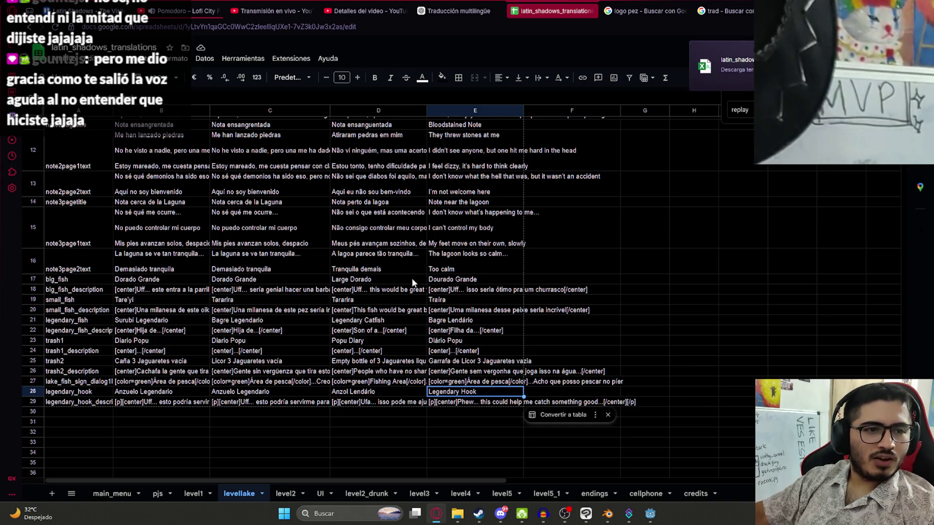
click(722, 65)
drag(461, 328, 423, 265)
Replace the old levellake CSV, open level_lake.gd in Godot's script editor, and launch Visual Studio Code
click(438, 189)
click(648, 518)
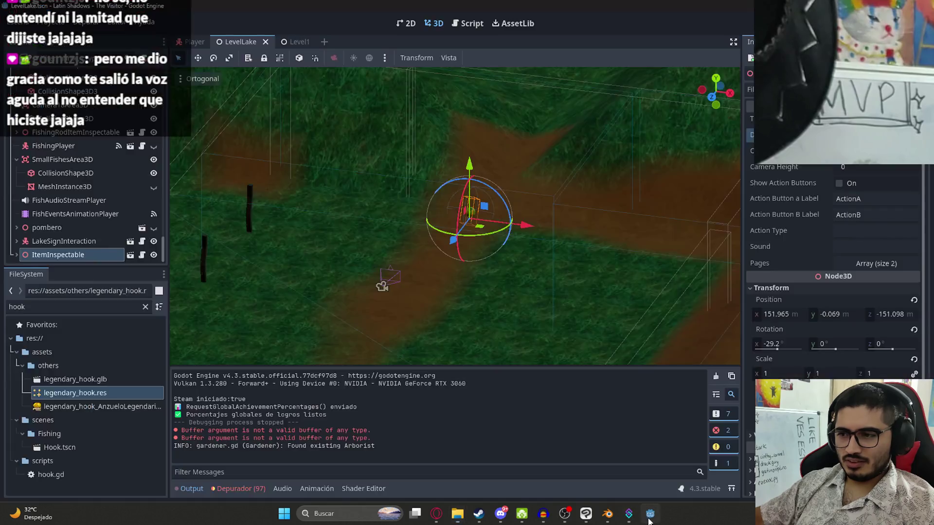
scroll(473, 250, down, 5)
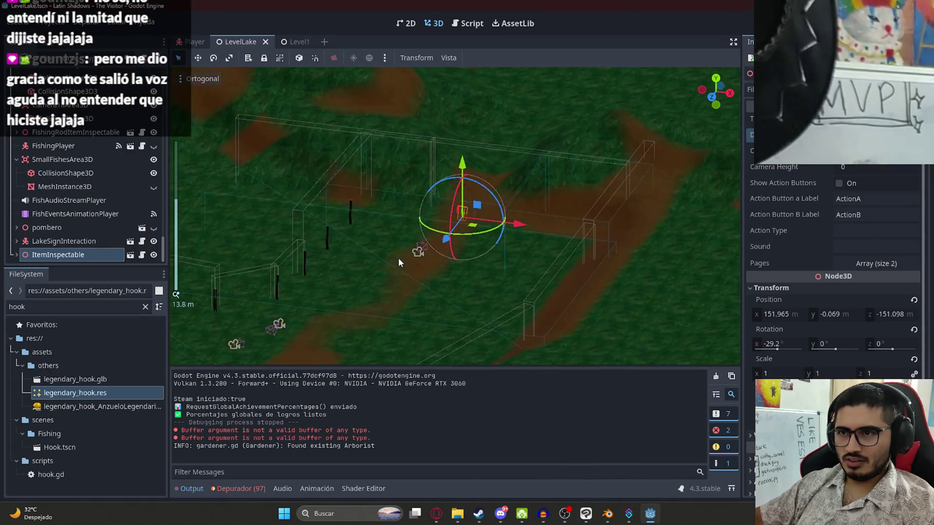
scroll(401, 257, up, 6)
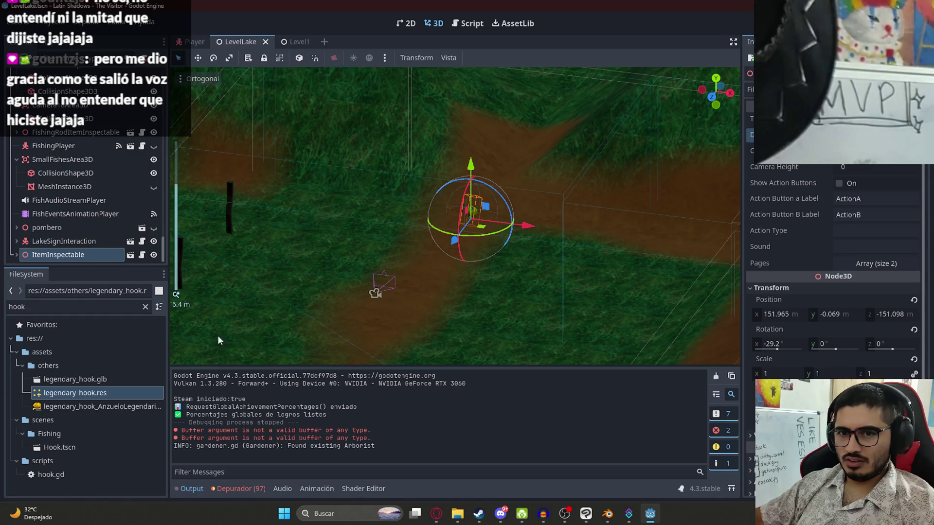
scroll(390, 285, up, 3)
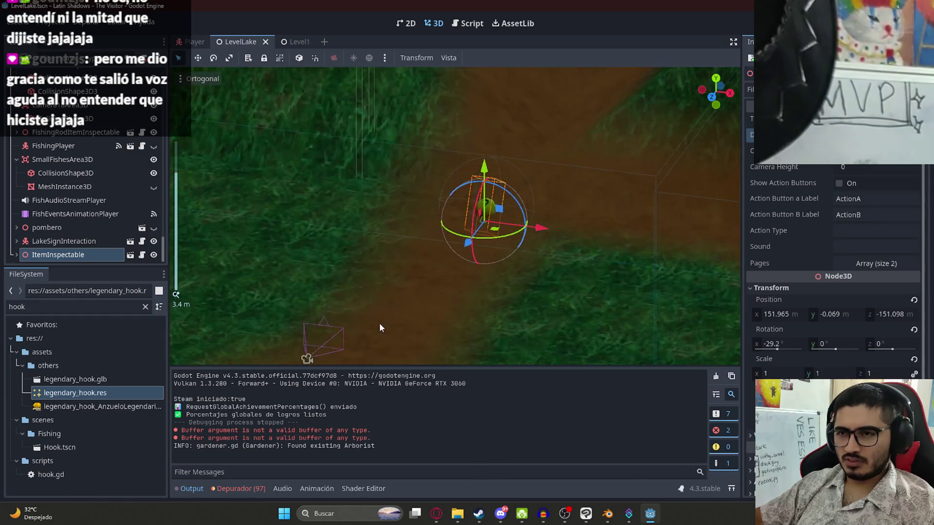
scroll(379, 327, down, 3)
scroll(342, 356, down, 2)
scroll(392, 300, down, 2)
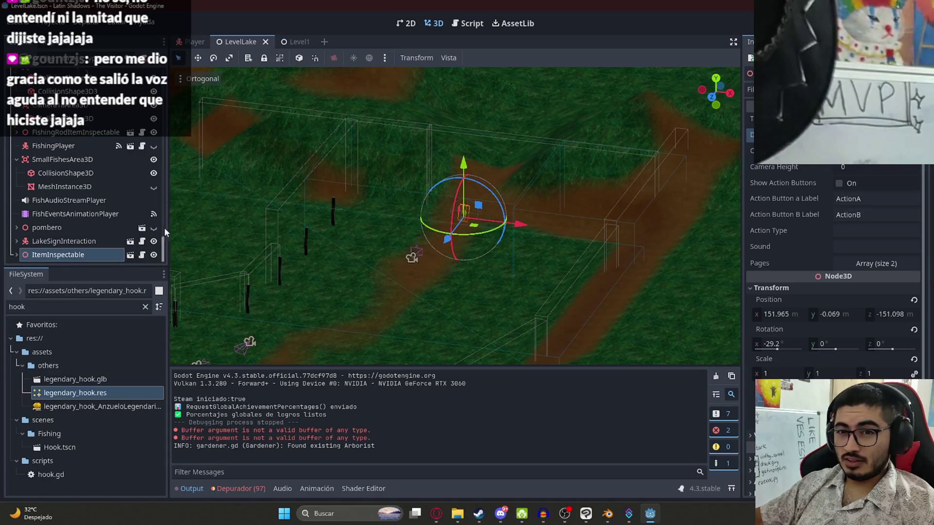
drag(164, 245, 173, 70)
click(141, 75)
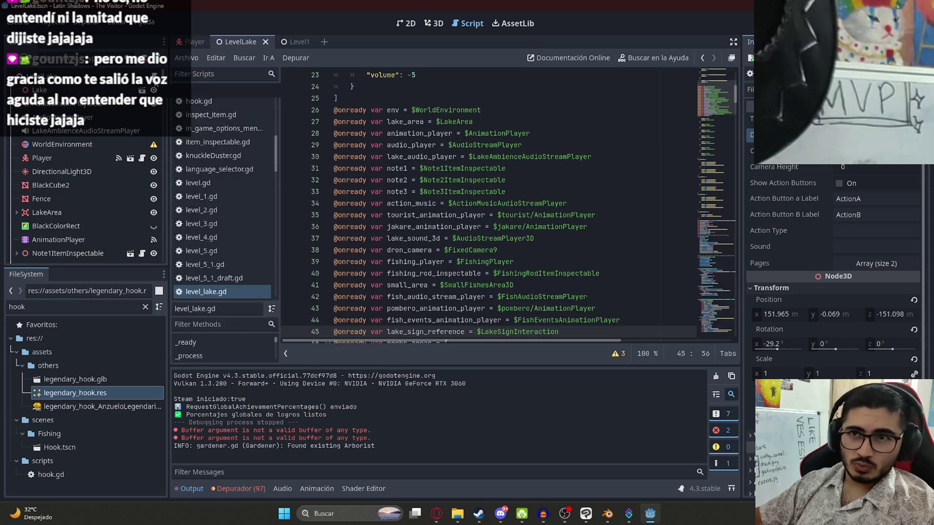
click(553, 156)
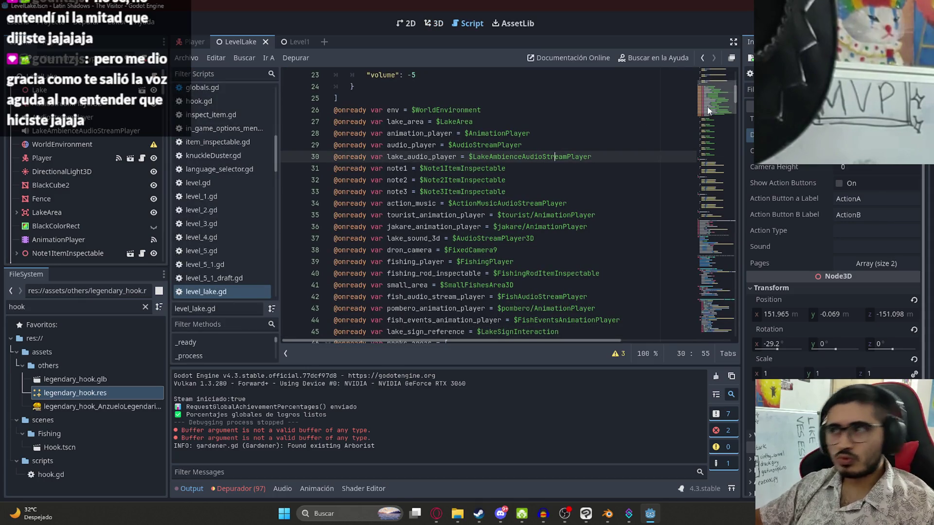
scroll(519, 147, up, 5)
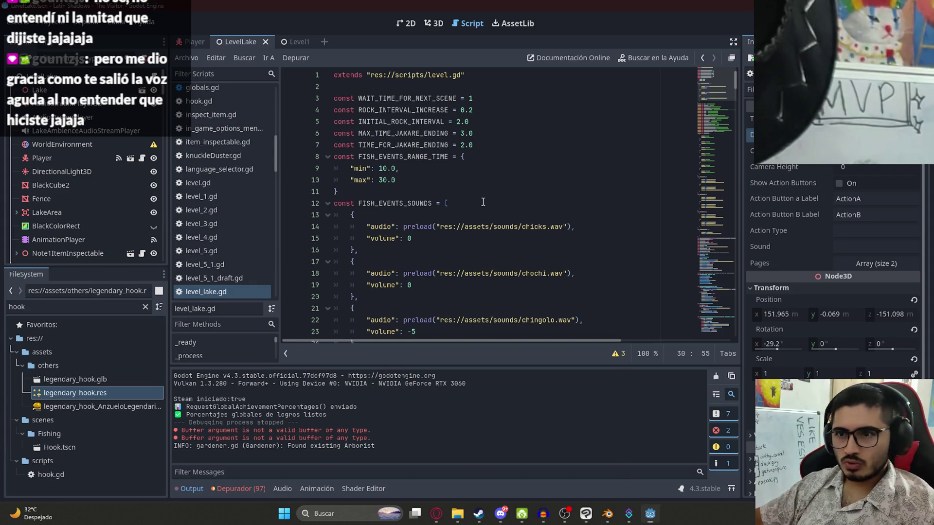
key(super)
text(vscode)
key(Return)
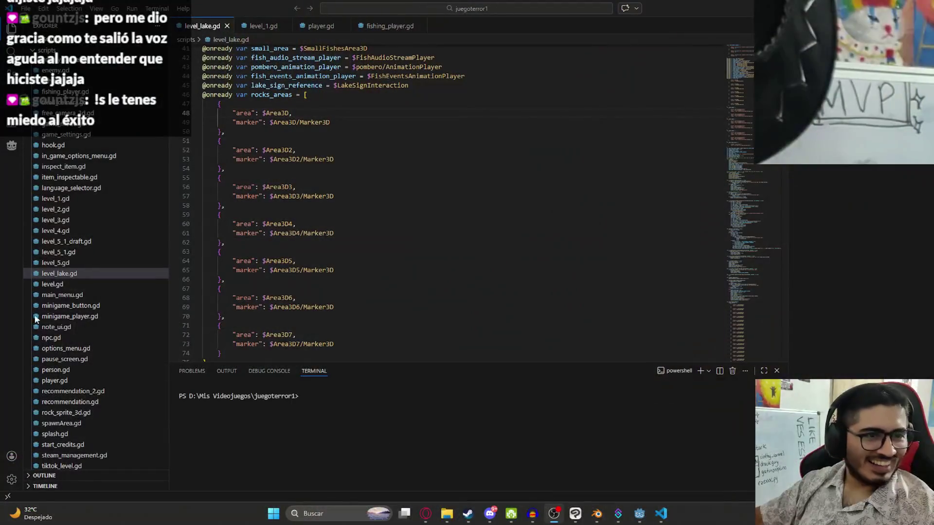
Cycle between the VS Code and Godot windows until the Godot script editor is in front
click(417, 199)
scroll(423, 216, up, 3)
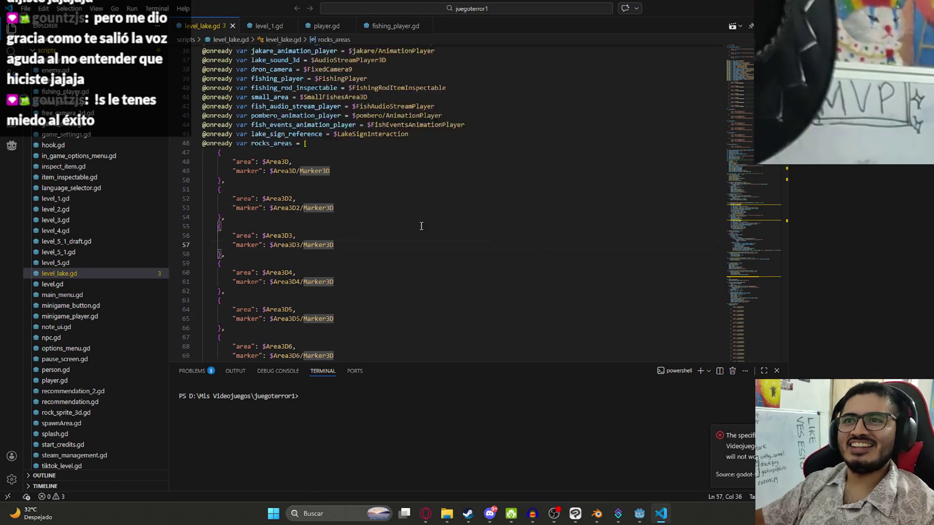
scroll(489, 104, up, 10)
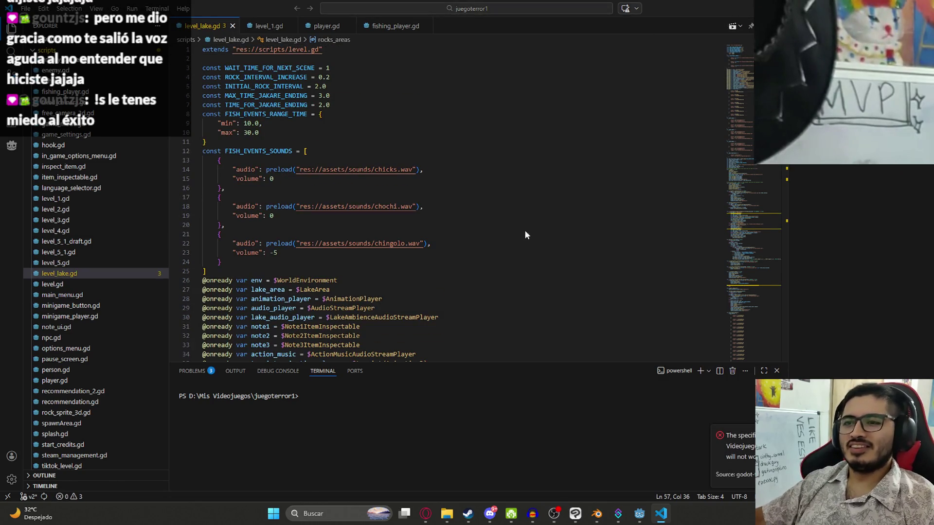
click(638, 513)
click(662, 514)
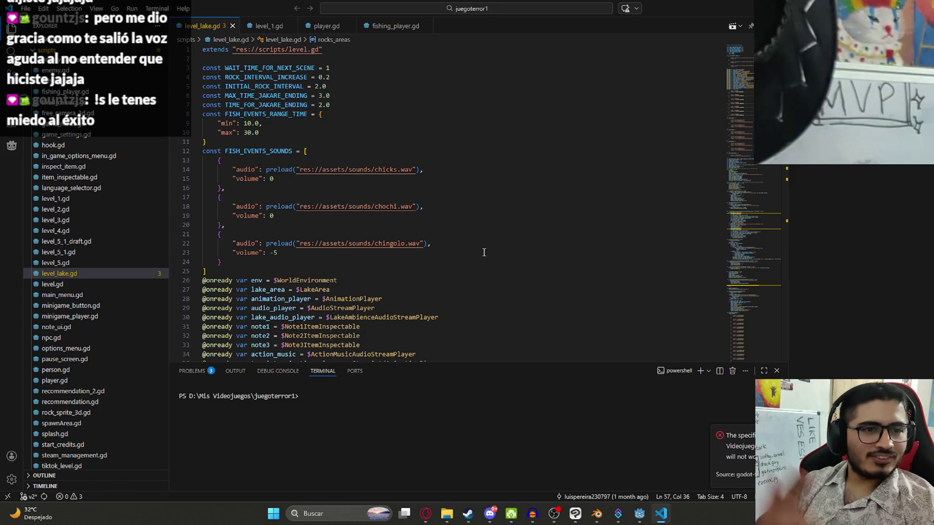
key(alt+Tab)
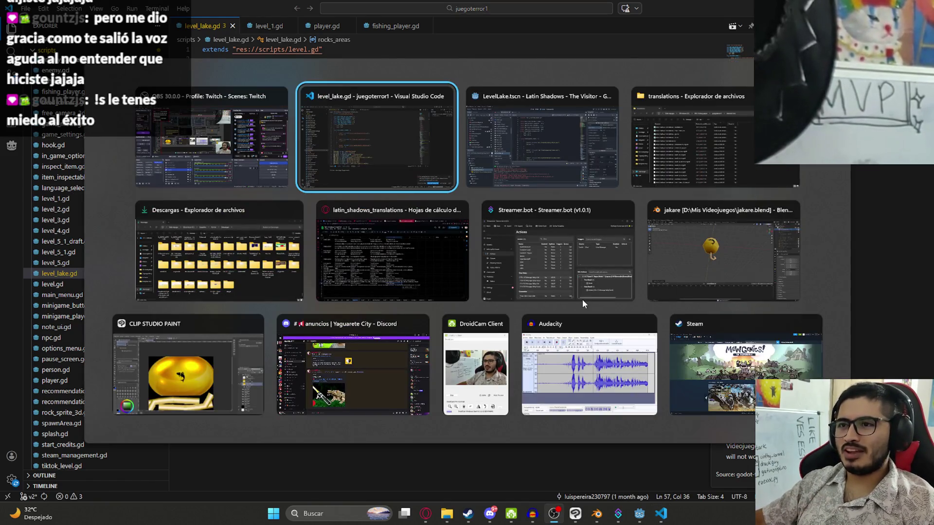
key(alt+Tab)
key(alt+Tab)
key(alt+Tab)
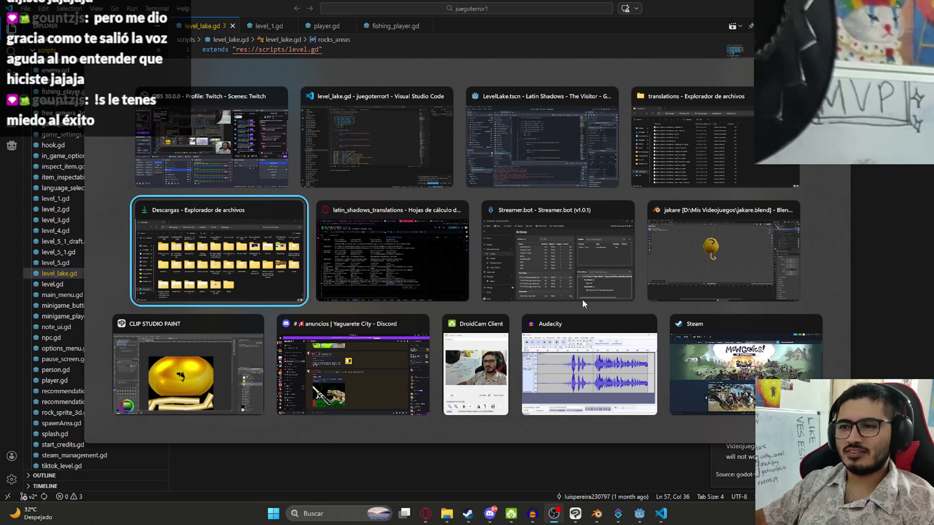
key(alt+Tab)
key(alt+Tab)
key(alt+Tab)
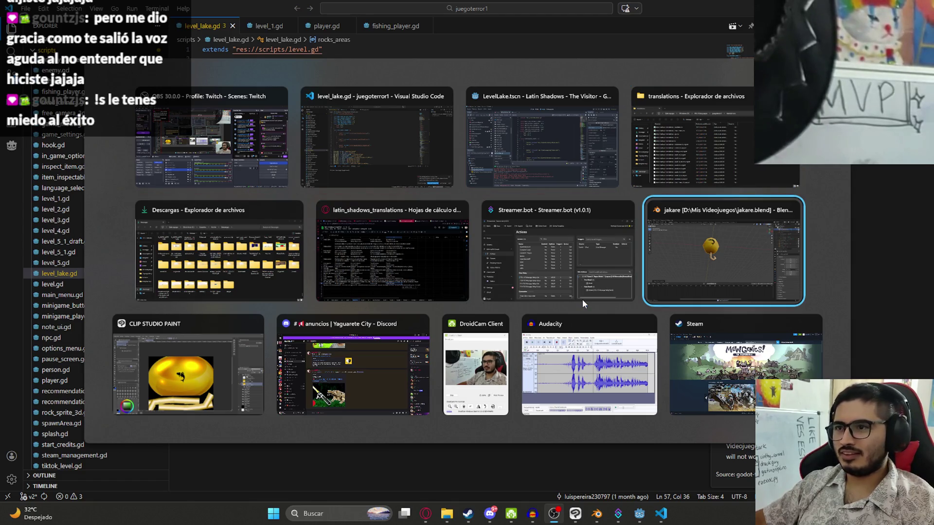
key(alt+Tab)
key(alt+Tab)
key(alt+Tab)
key(alt+Tab)
key(alt+Tab)
key(alt+Tab)
key(alt+Tab)
key(alt+Tab)
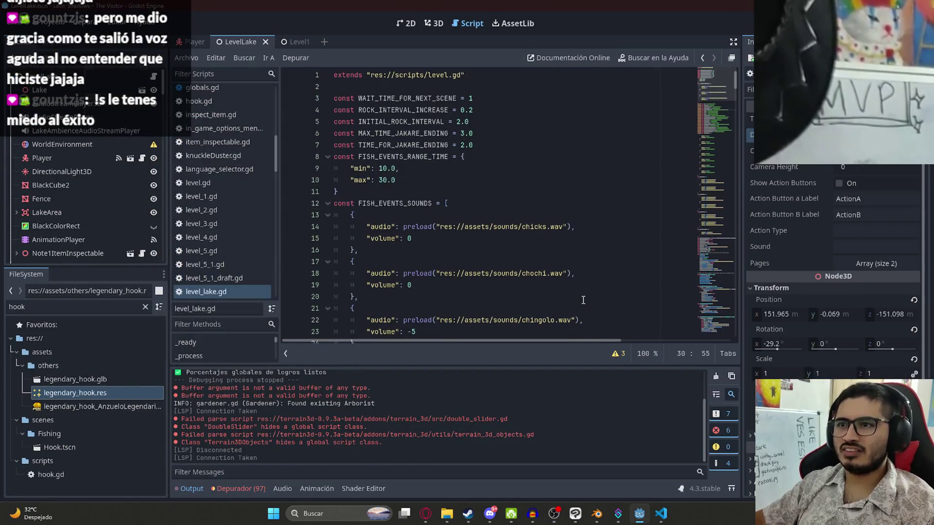
key(alt+Tab)
key(alt+Tab)
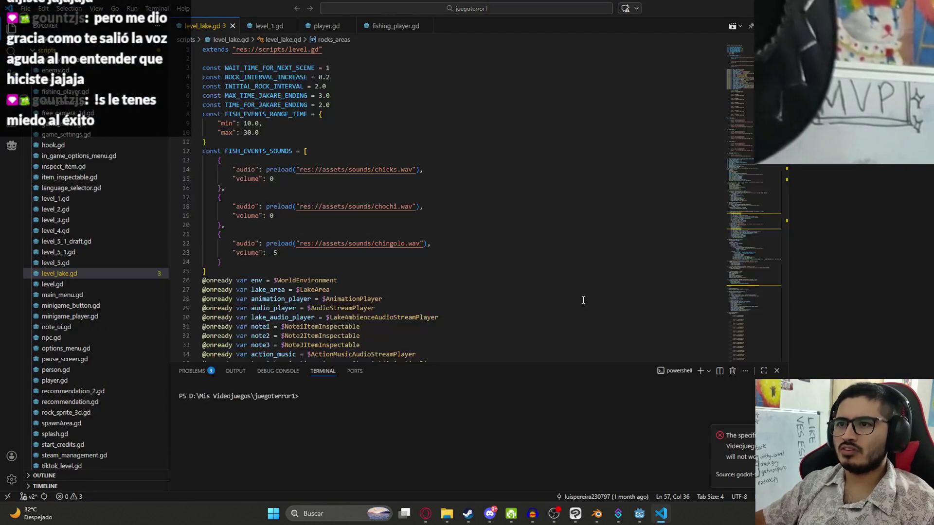
key(alt+Tab)
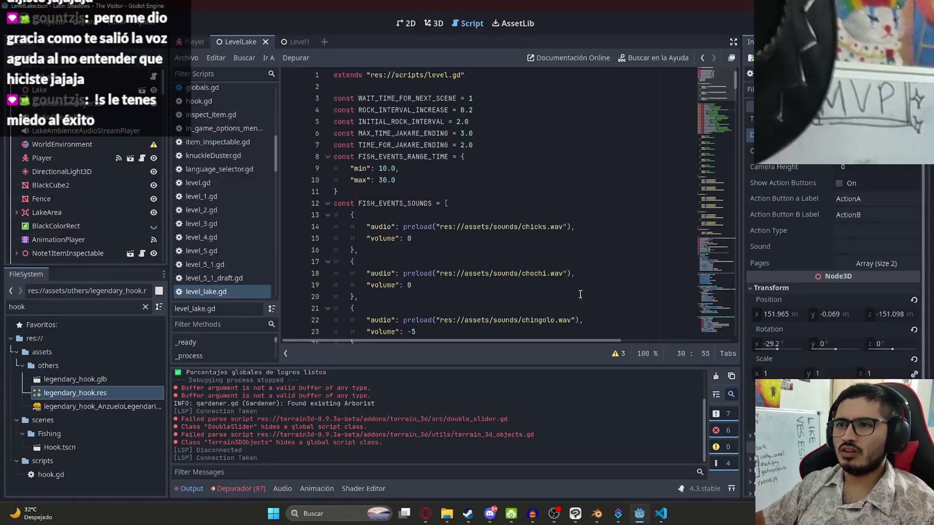
key(alt+Tab)
key(alt+Tab)
key(alt+Tab)
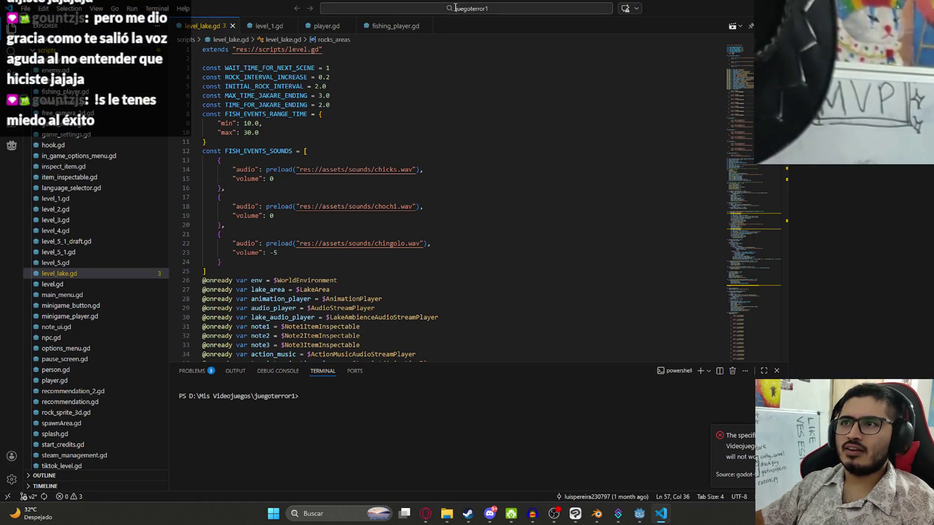
Search the project for levellake, return to level_lake.gd's FISH_EVENTS_SOUNDS list, then switch to level_1.gd
click(455, 8)
text(levellake)
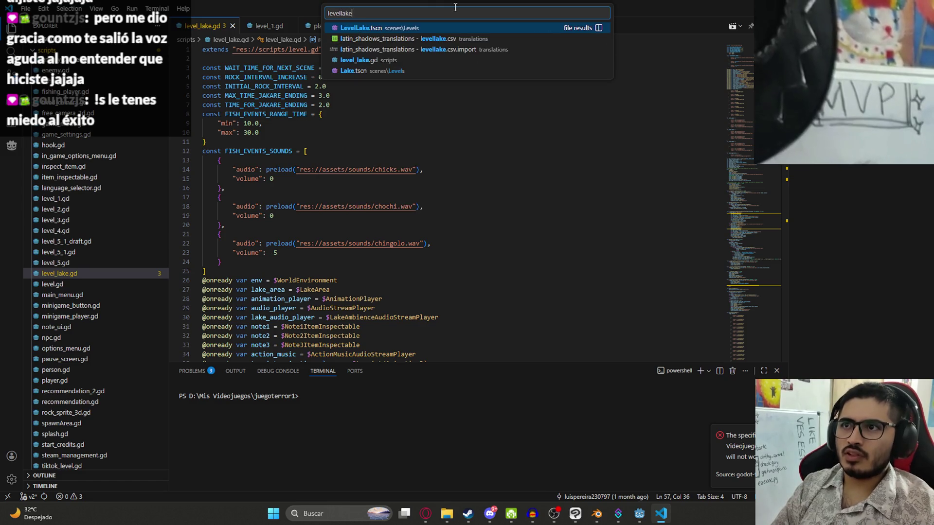
key(Down)
key(Down)
key(Escape)
click(543, 199)
scroll(409, 192, down, 3)
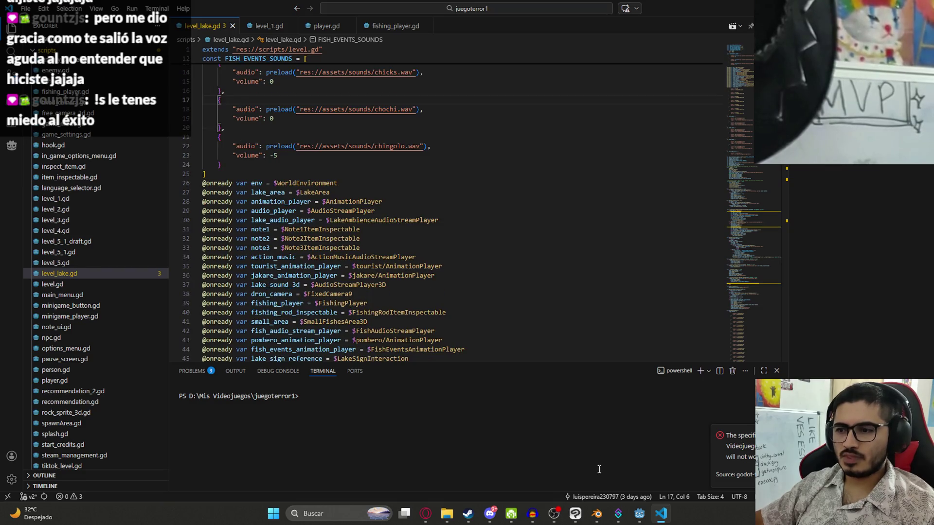
click(658, 514)
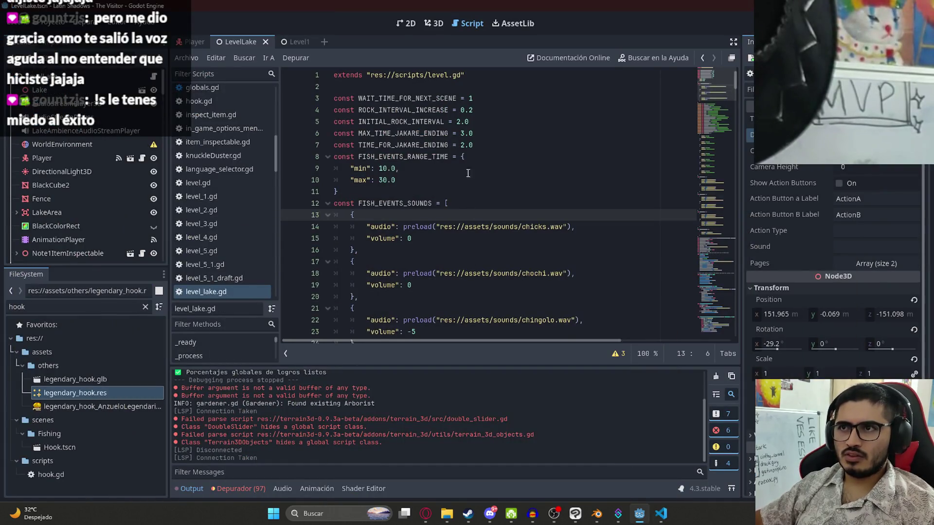
click(436, 24)
key(alt+Tab)
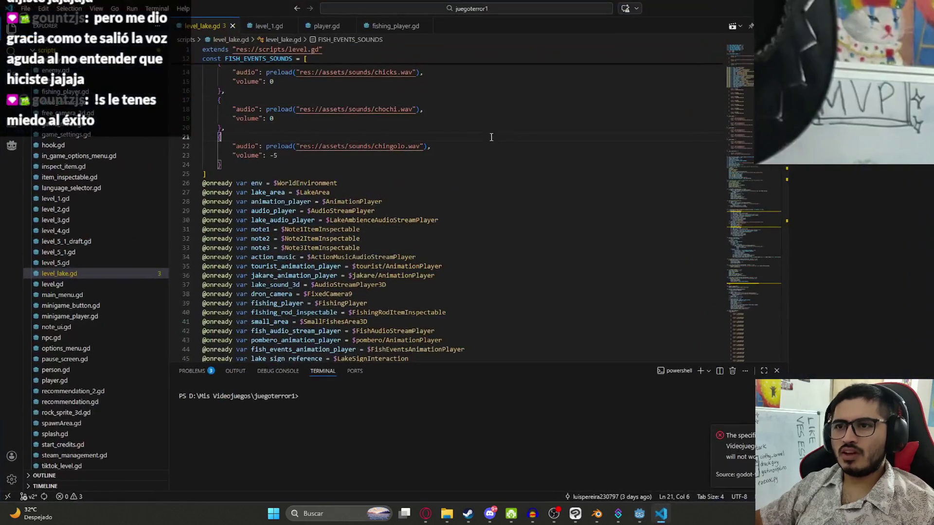
scroll(482, 249, down, 3)
scroll(447, 247, up, 3)
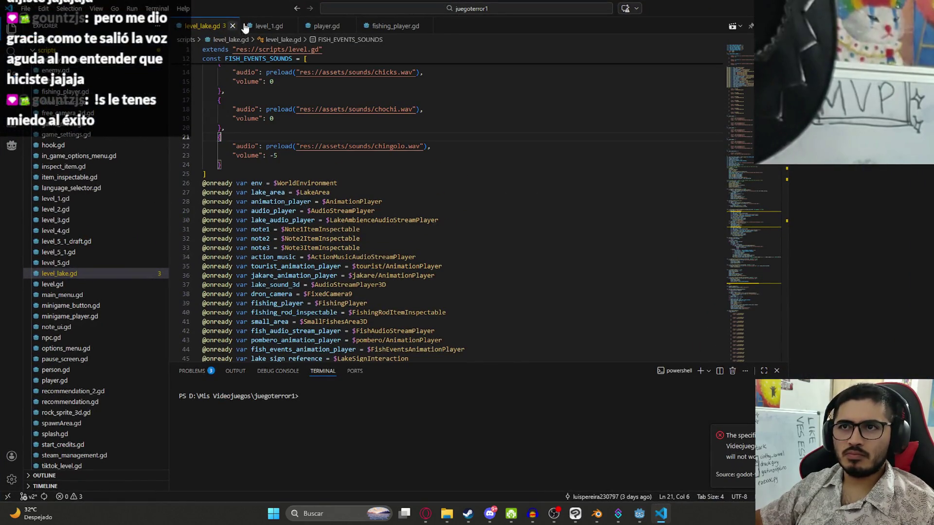
click(262, 26)
click(749, 110)
key(BackSpace)
text(_items)
key(Return)
key(Return)
key(Return)
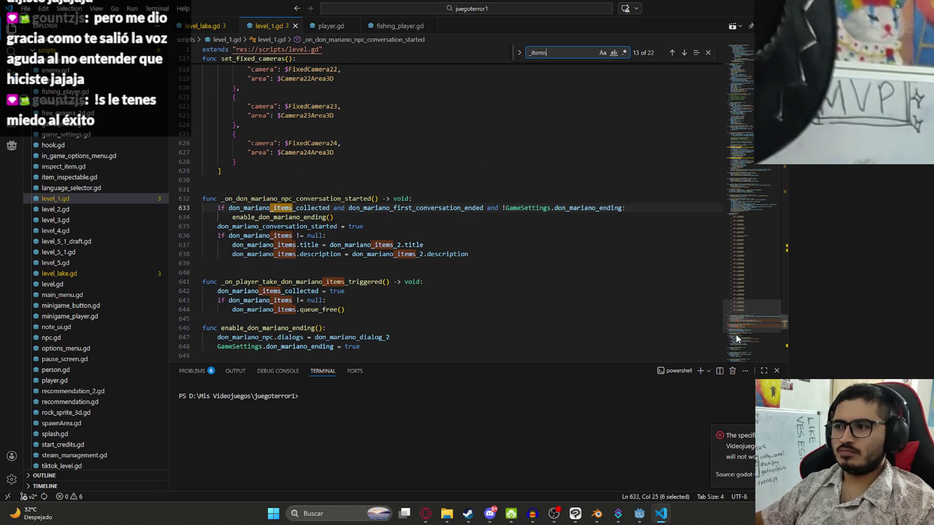
scroll(749, 213, down, 5)
scroll(760, 192, up, 10)
scroll(759, 169, down, 15)
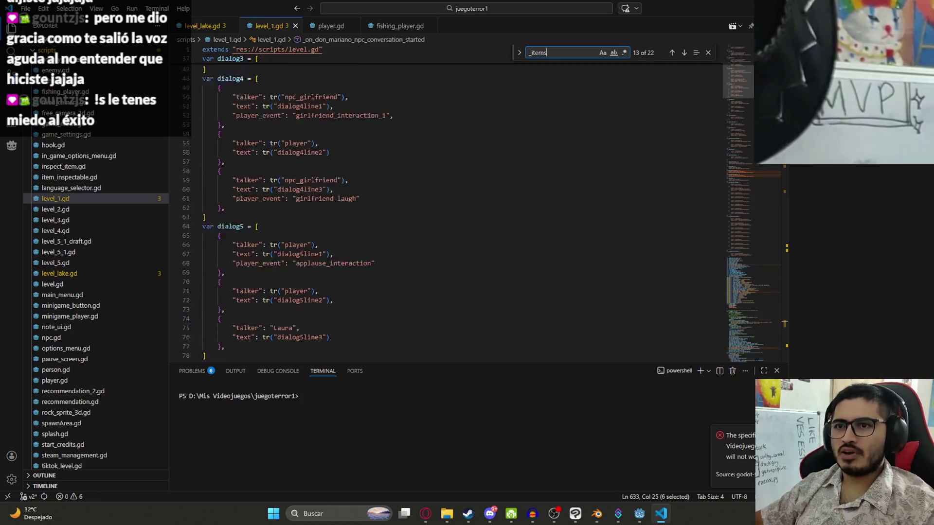
scroll(758, 168, down, 20)
scroll(758, 168, down, 20)
scroll(759, 169, down, 20)
scroll(758, 173, down, 5)
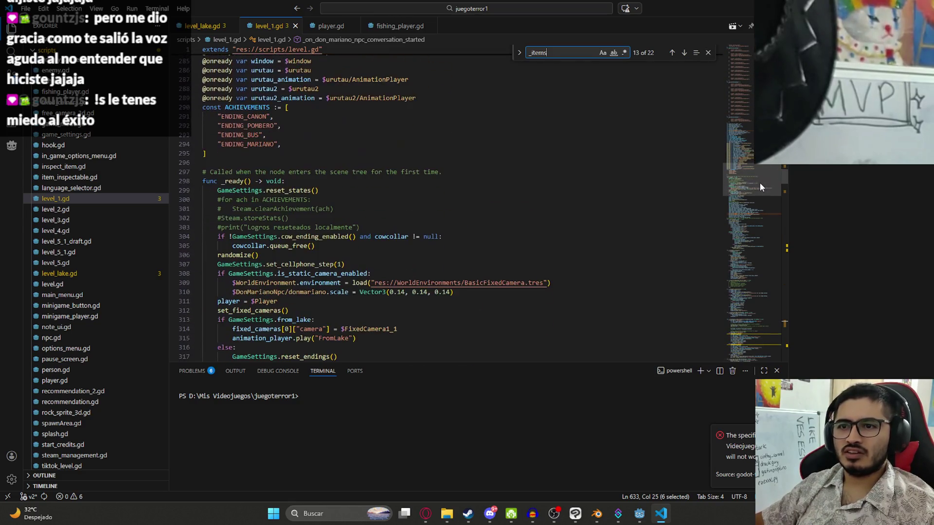
text(j)
key(BackSpace)
text(=)
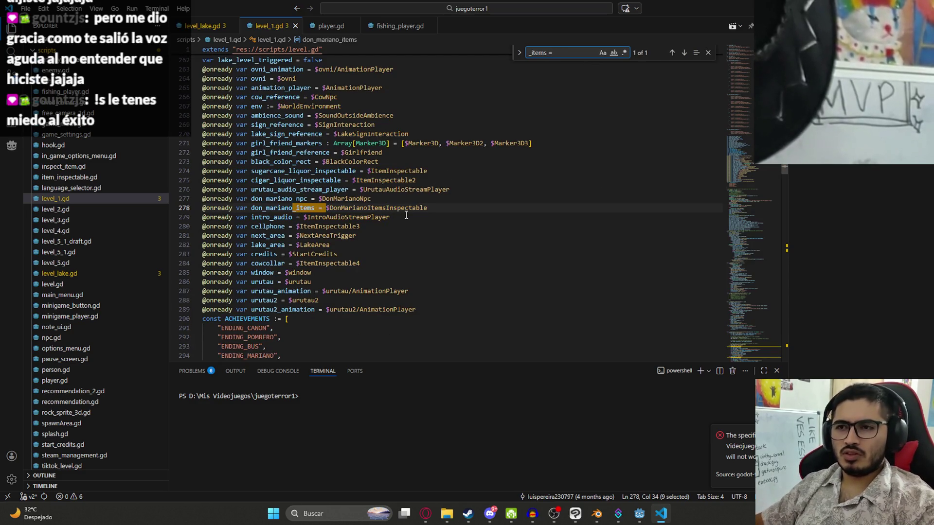
scroll(421, 219, down, 5)
scroll(429, 225, down, 5)
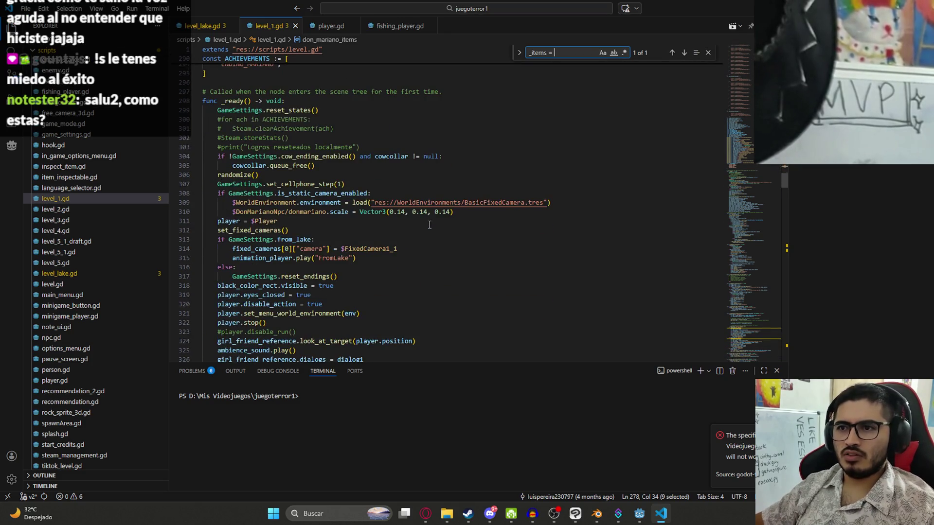
scroll(429, 225, up, 3)
text(tr("player)
scroll(374, 232, down, 3)
scroll(365, 232, down, 5)
scroll(402, 220, down, 2)
scroll(396, 223, down, 6)
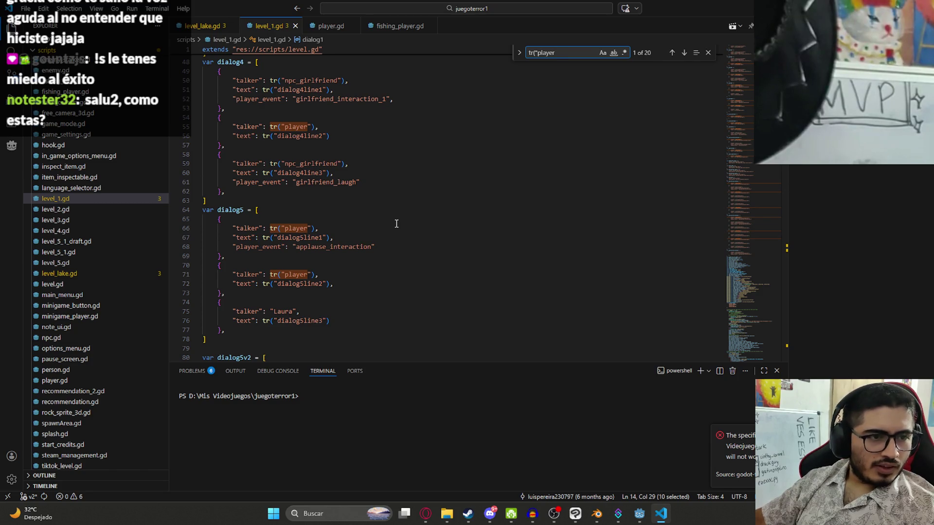
key(alt+Tab)
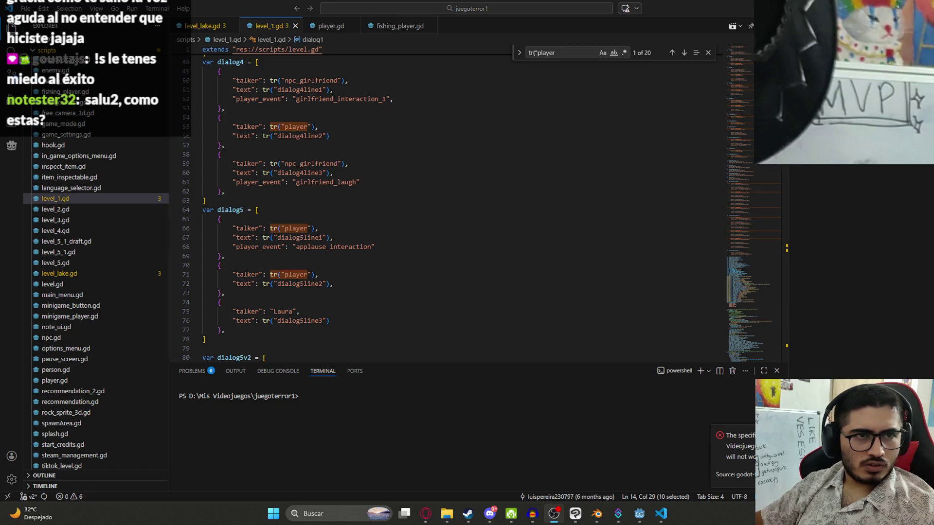
click(518, 135)
scroll(492, 248, down, 5)
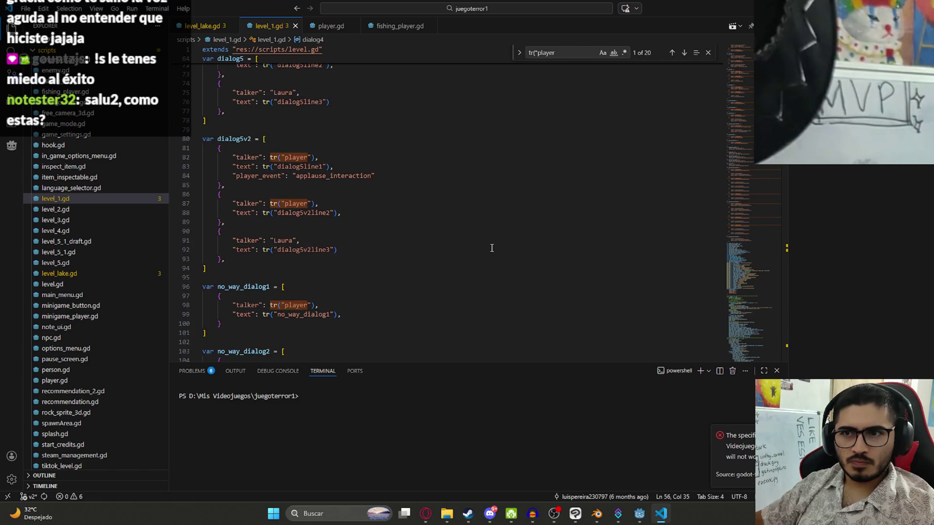
scroll(492, 248, down, 3)
scroll(365, 226, down, 1)
scroll(308, 202, up, 1)
click(309, 202)
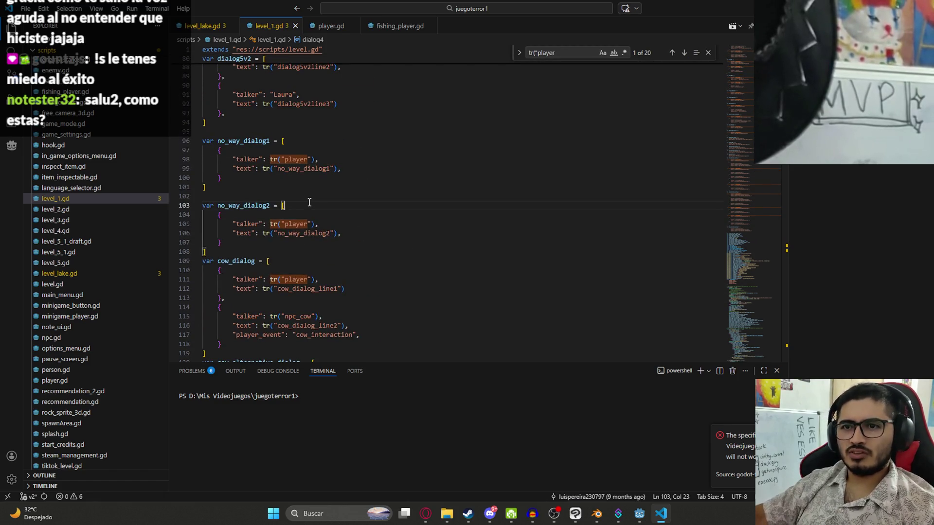
scroll(308, 202, down, 3)
click(305, 170)
scroll(306, 173, down, 3)
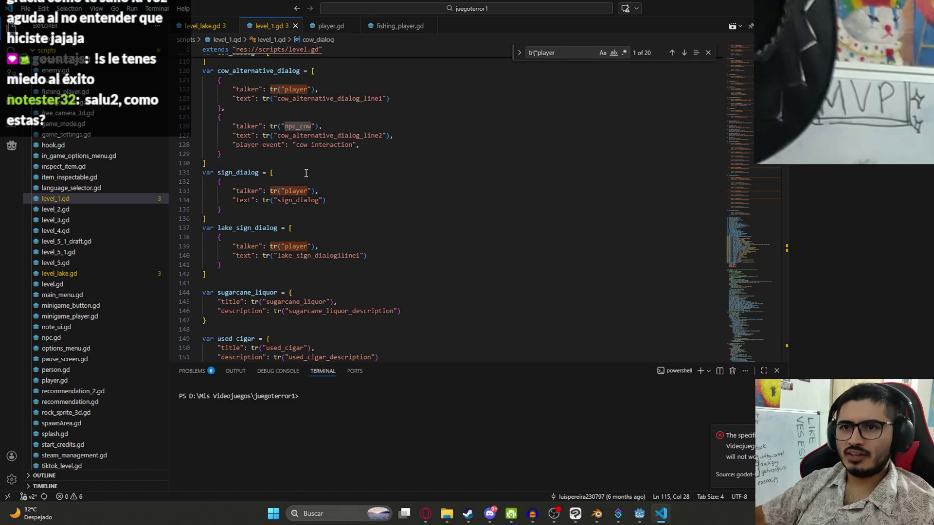
scroll(306, 157, up, 2)
click(243, 168)
scroll(265, 157, down, 4)
scroll(264, 156, down, 2)
click(245, 217)
scroll(245, 225, down, 6)
scroll(242, 212, down, 8)
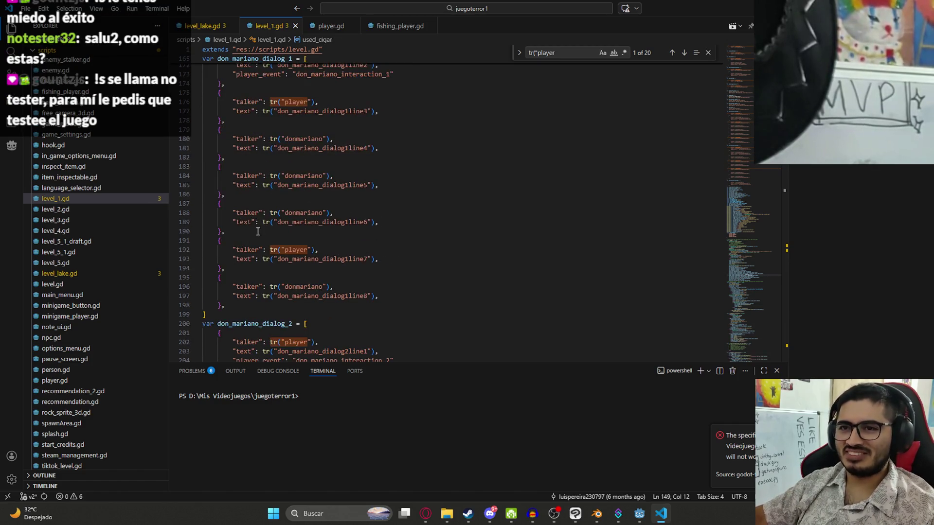
scroll(257, 231, down, 7)
scroll(289, 226, down, 2)
scroll(291, 230, down, 5)
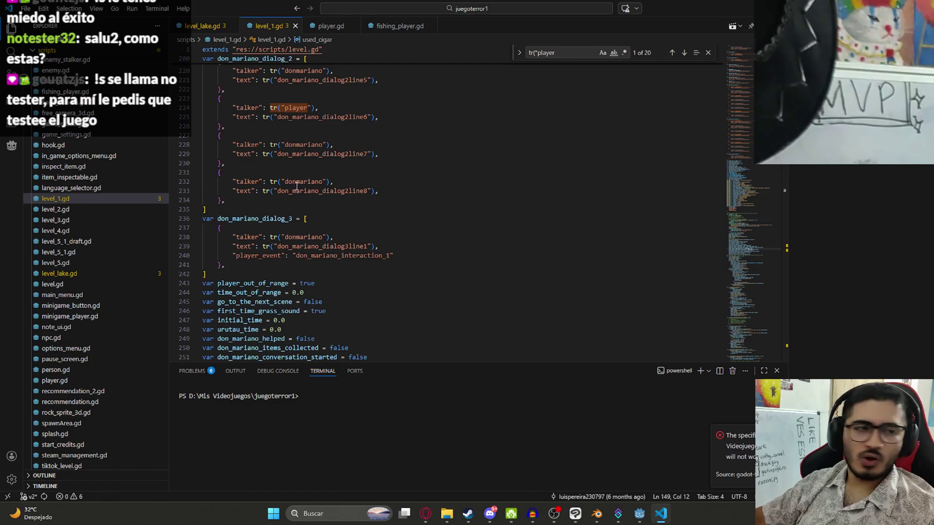
scroll(233, 212, down, 1)
scroll(234, 213, down, 3)
scroll(249, 214, up, 4)
scroll(290, 216, down, 7)
scroll(289, 216, down, 3)
scroll(328, 197, down, 2)
scroll(395, 172, down, 8)
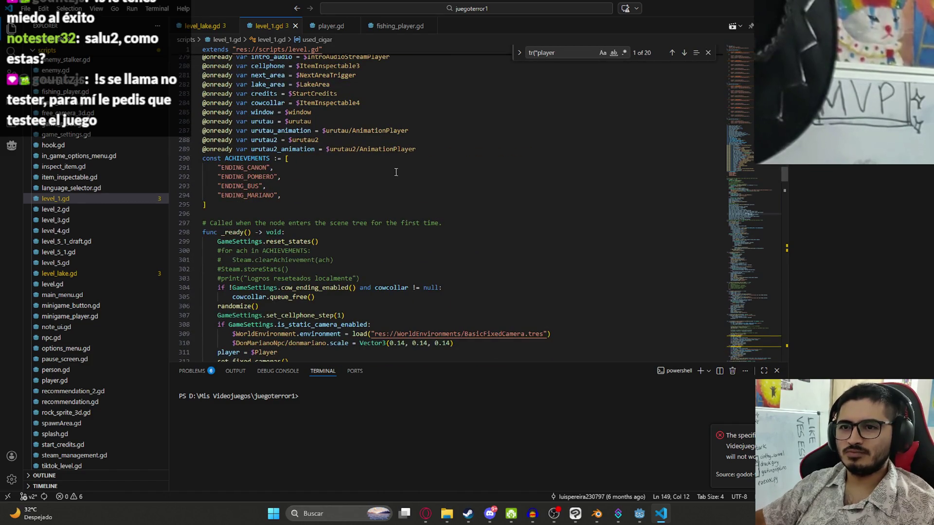
scroll(396, 173, up, 8)
scroll(397, 227, up, 4)
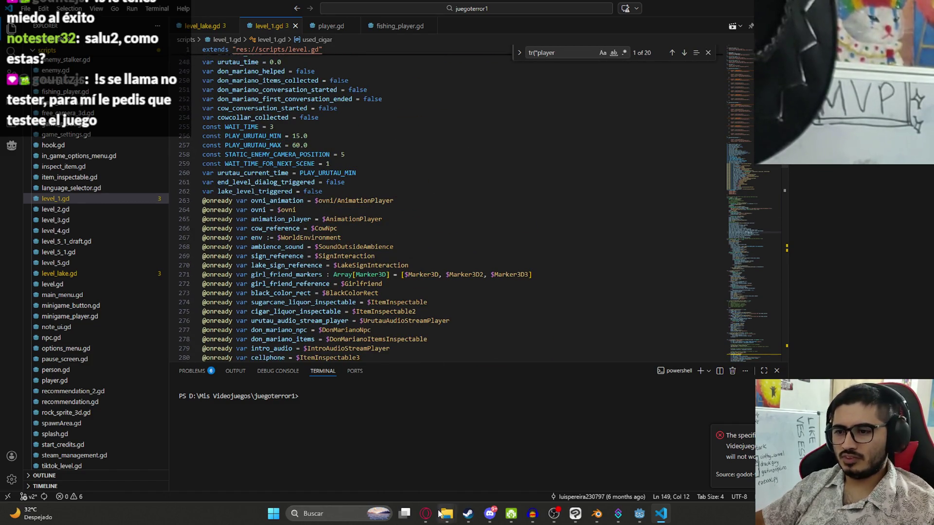
click(425, 514)
click(192, 493)
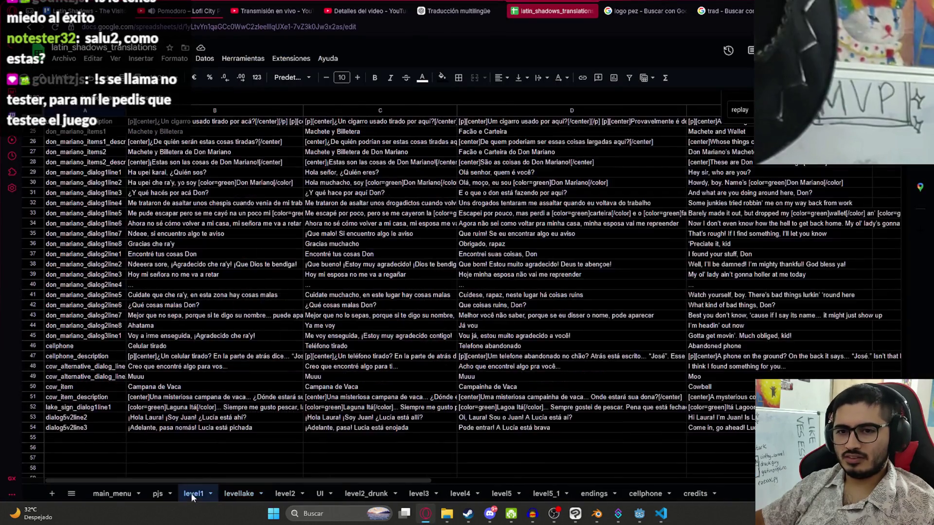
click(91, 369)
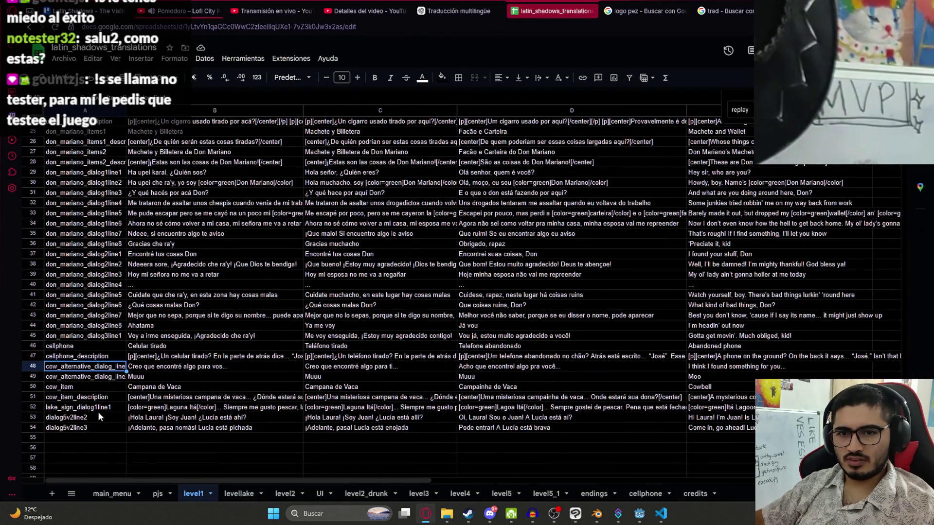
scroll(98, 416, up, 4)
click(109, 370)
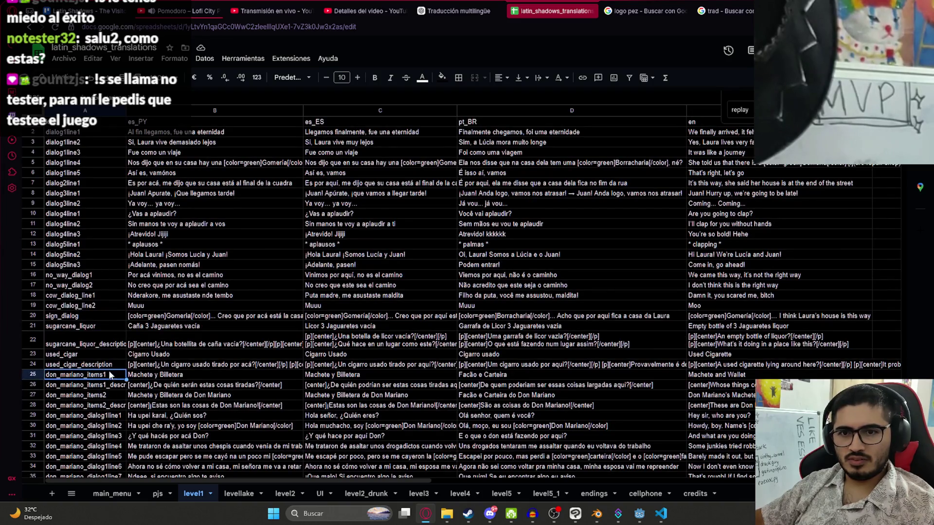
key(alt+Tab)
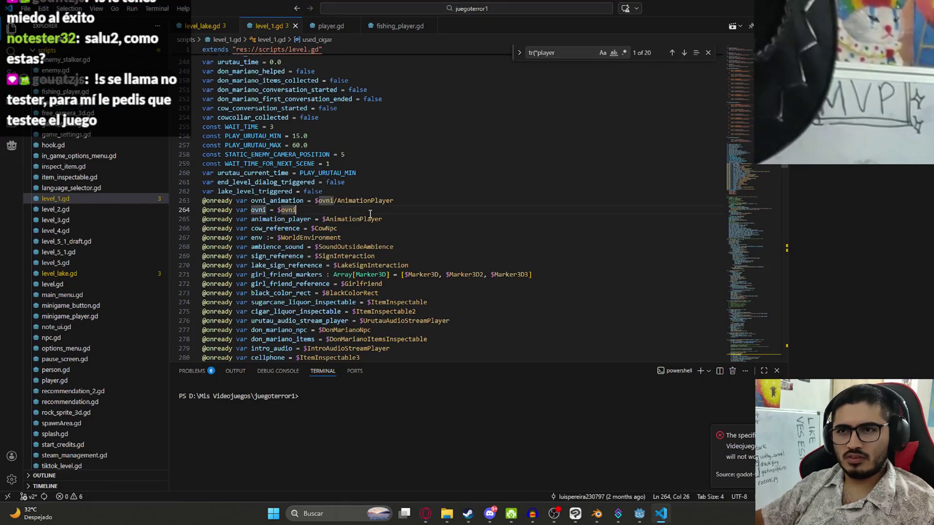
Find don_mariano_items1 in level_1.gd and copy its dictionary block over to level_lake.gd
key(ctrl+f)
text(don_mariano_items1)
click(214, 227)
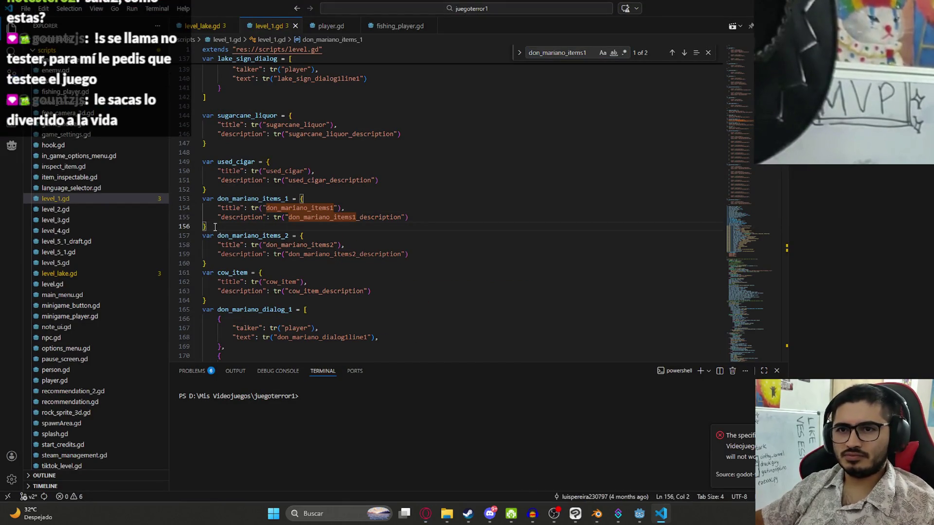
drag(214, 227, 202, 199)
key(ctrl+c)
click(208, 25)
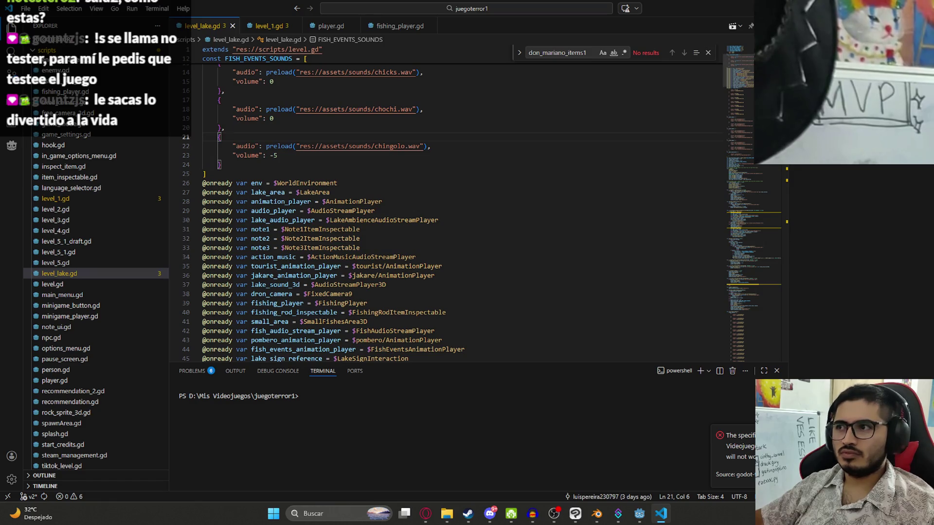
scroll(460, 205, down, 10)
scroll(460, 205, down, 10)
scroll(459, 205, down, 10)
scroll(459, 205, up, 3)
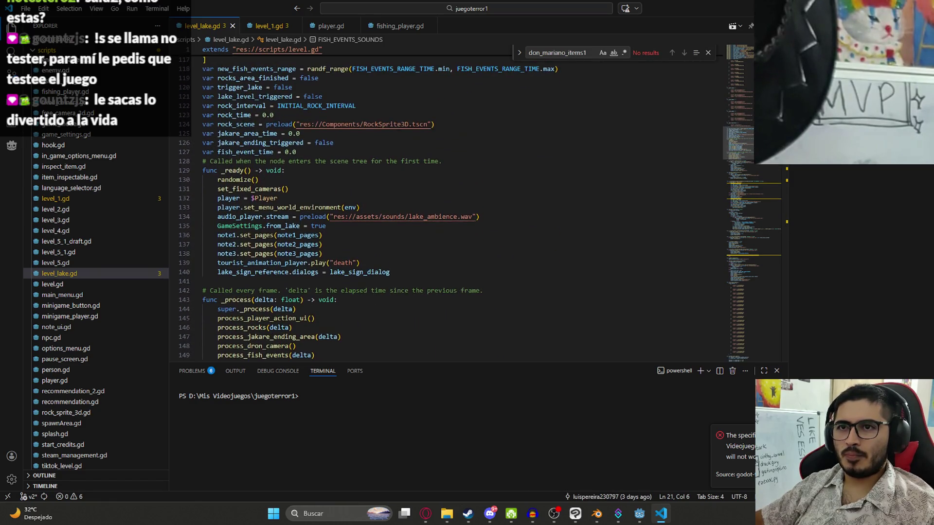
Paste the block after fish_event_time, rename it legendary_hook, and save level_lake.gd
click(309, 151)
key(Return)
key(ctrl+v)
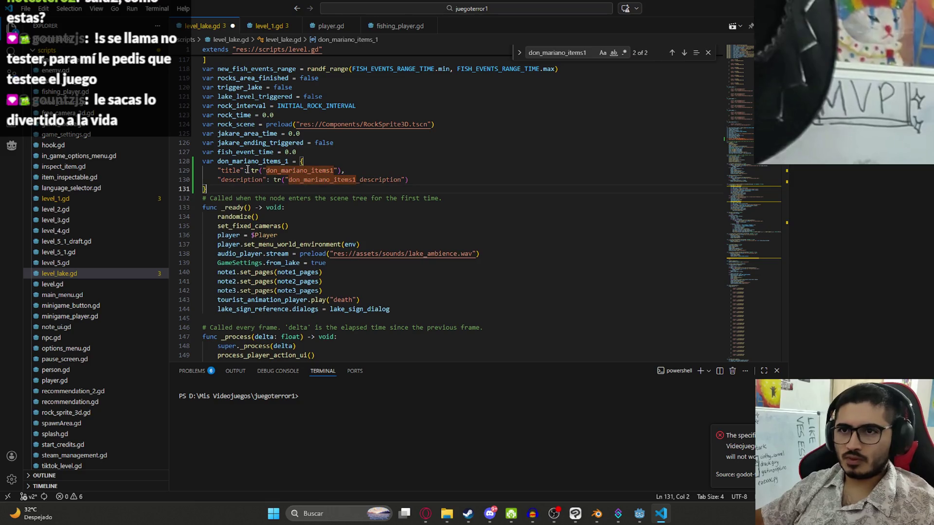
drag(290, 161, 220, 162)
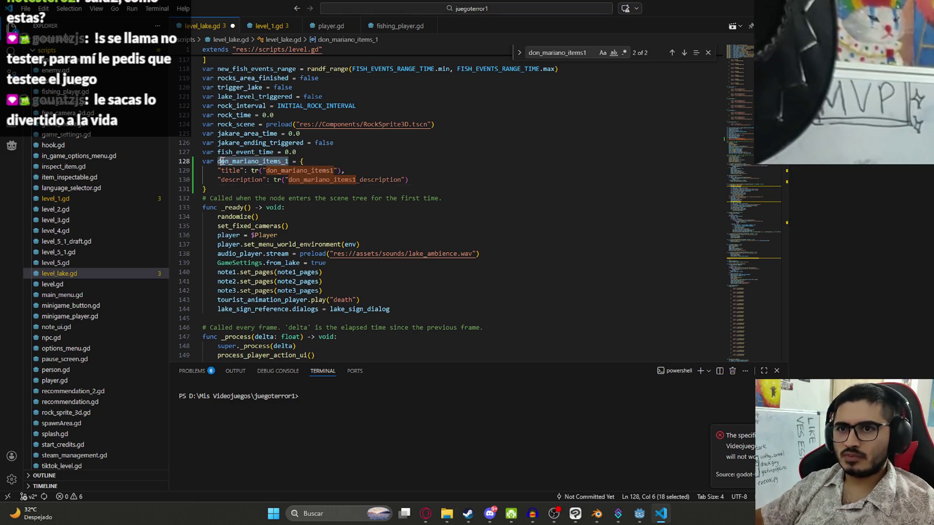
text(hegendary_)
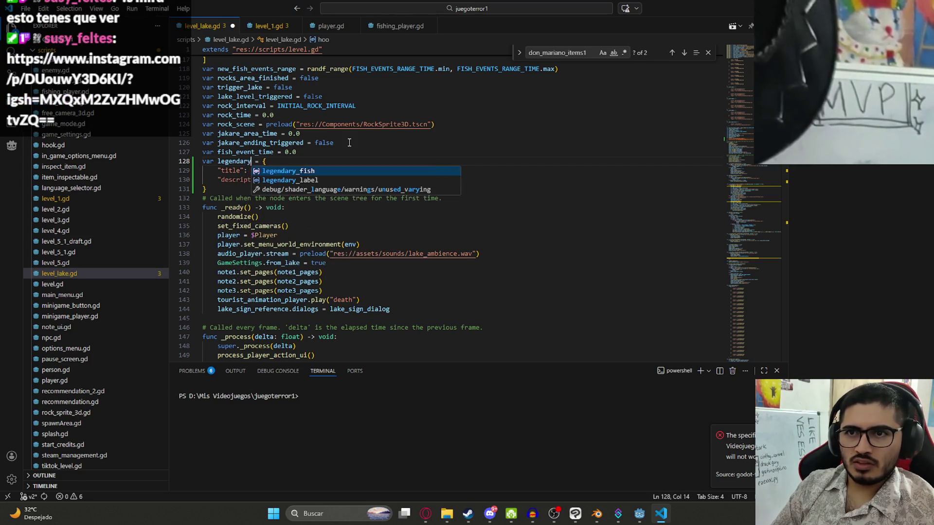
text(hook)
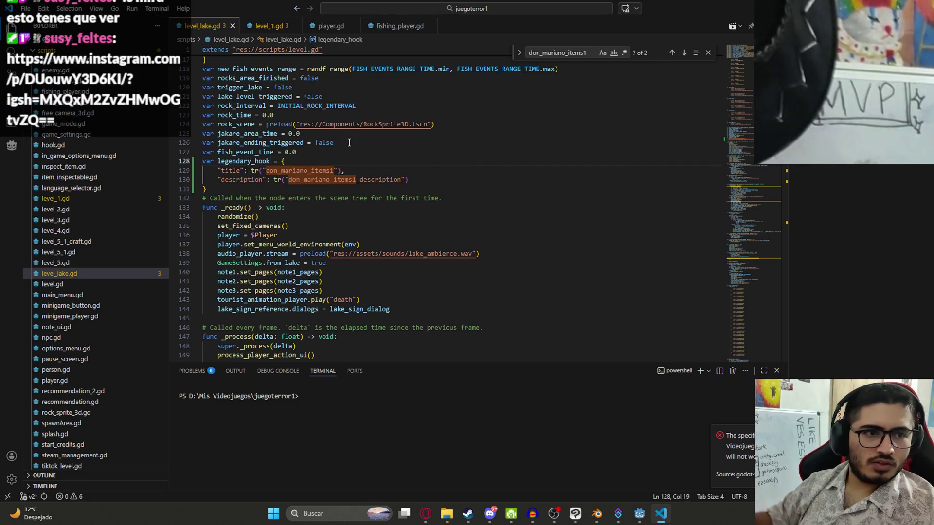
key(ctrl+s)
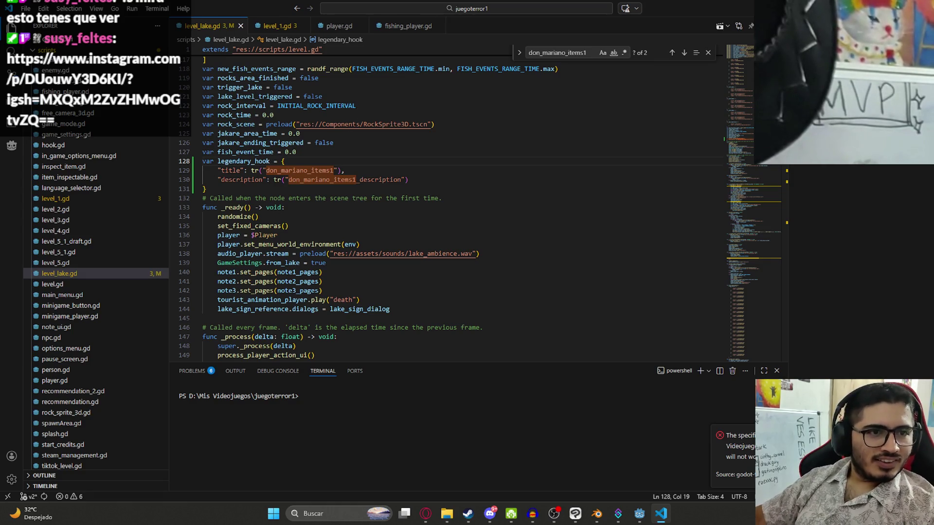
key(alt+Tab)
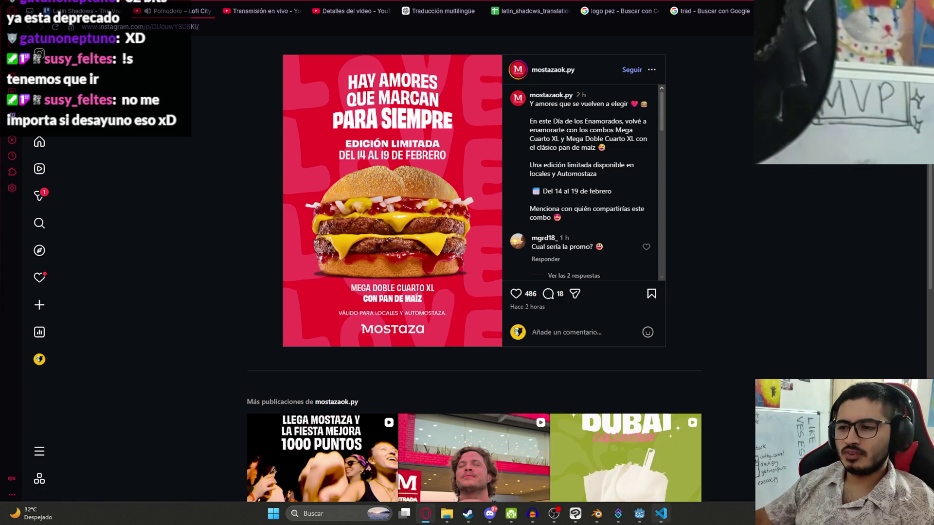
Glance at Godot, the Instagram post and the anzuelo translation, then return to level_lake.gd in VS Code
click(640, 514)
click(659, 516)
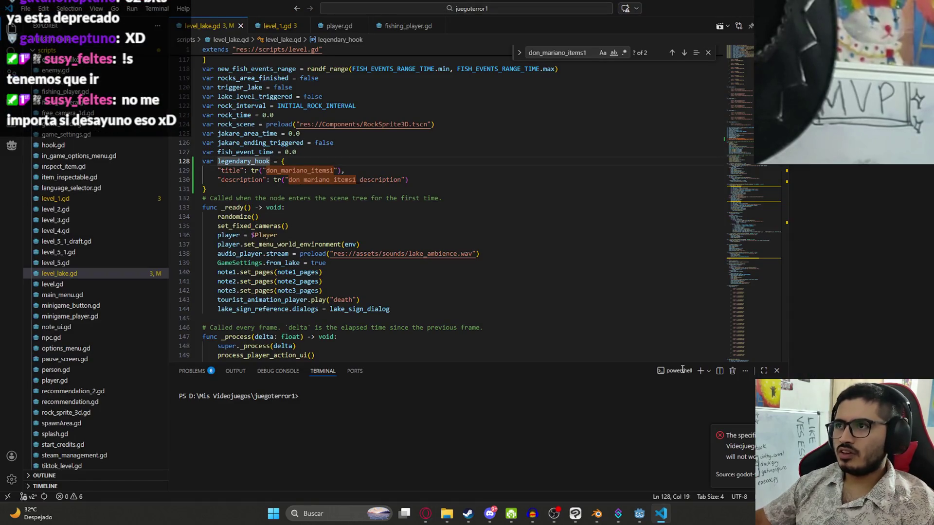
click(427, 514)
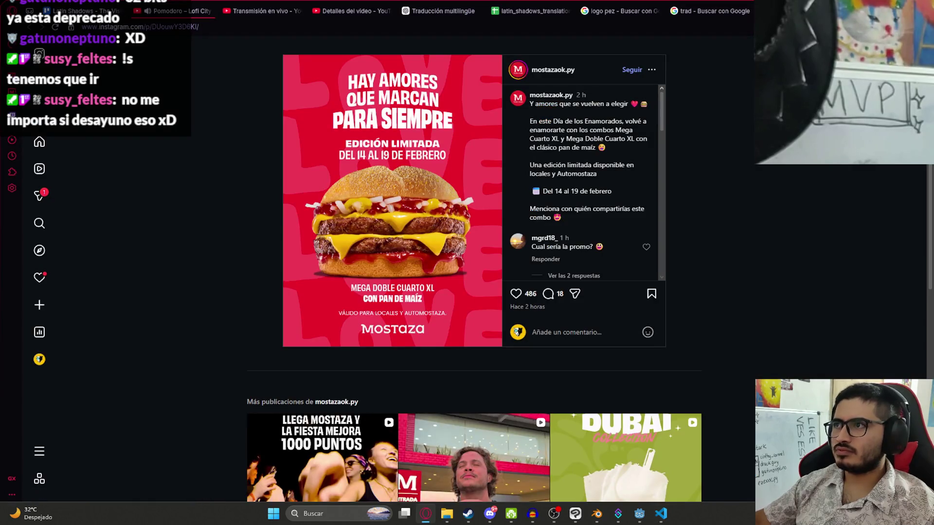
click(714, 10)
key(alt+Tab)
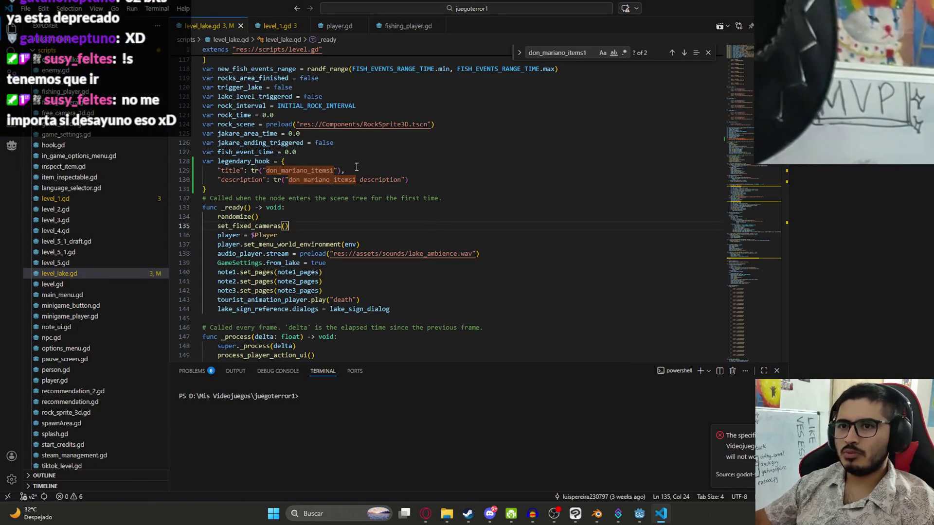
In level_1.gd, locate don_mariano_items_1's use in _ready and copy its two title/description assignment lines
double_click(243, 161)
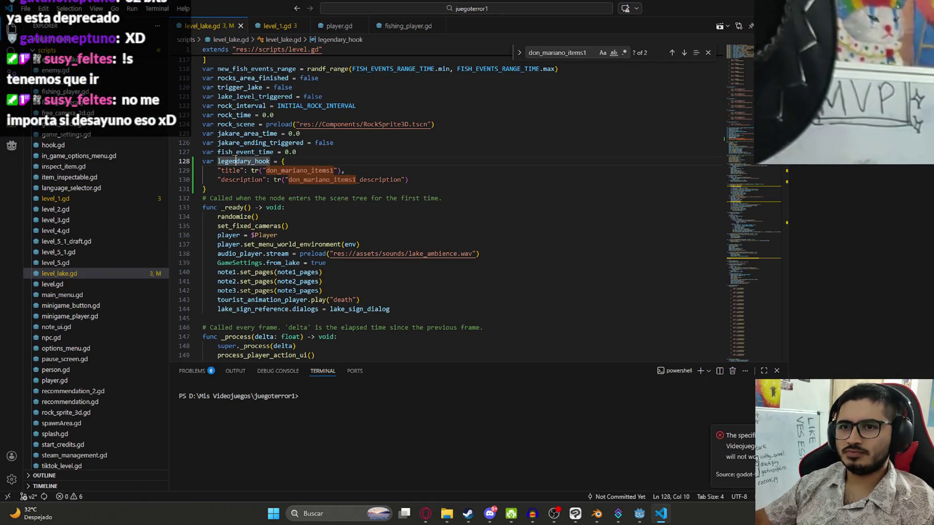
click(278, 29)
double_click(285, 199)
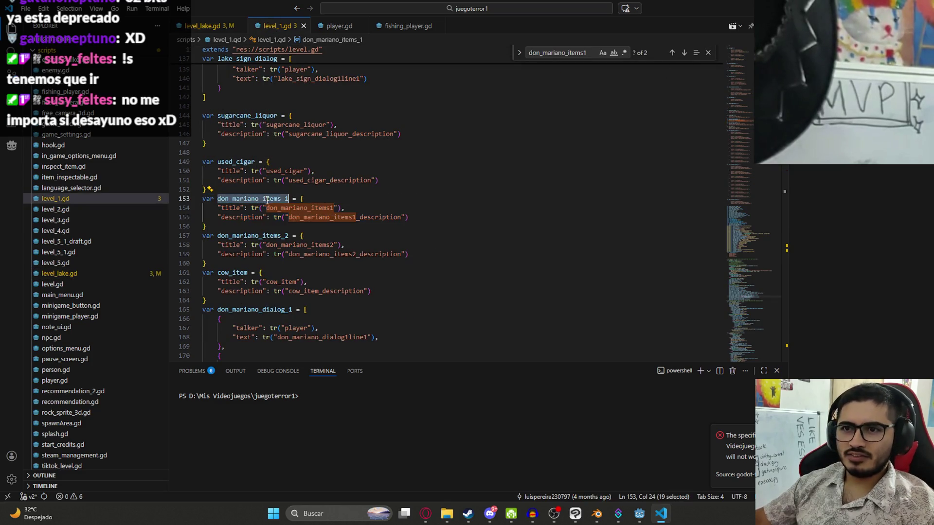
key(ctrl+f)
key(Return)
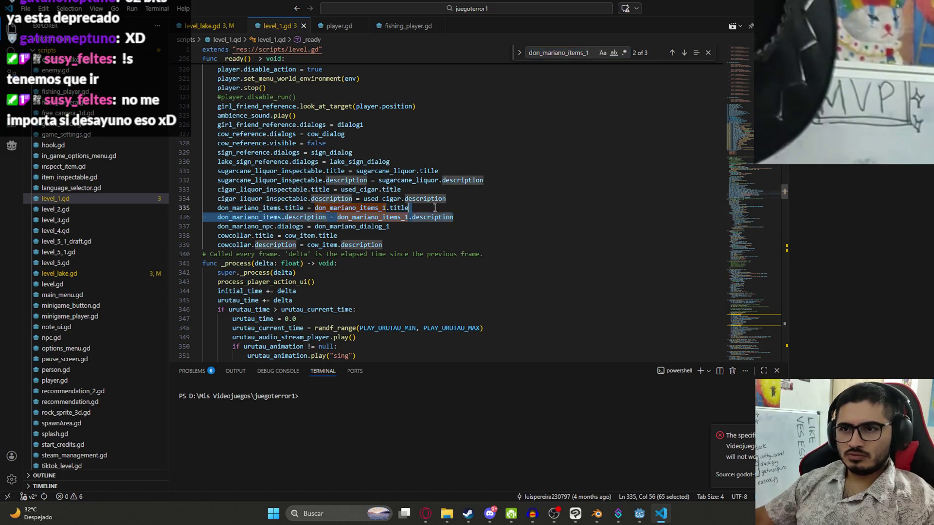
key(Down)
key(End)
key(shift+Up)
key(shift+Home)
key(ctrl+c)
Paste the two don_mariano_items assignment lines at the end of level_lake.gd's _ready function
key(alt+Tab)
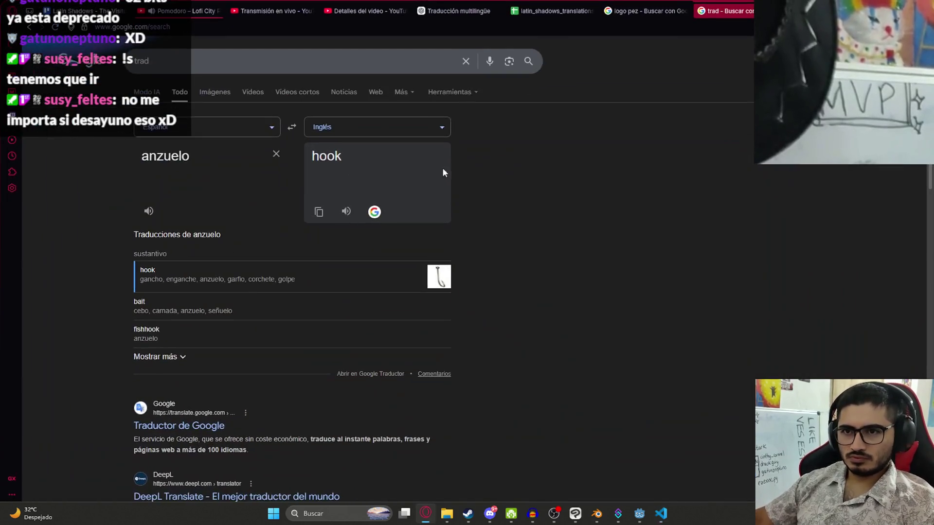
key(alt+Tab)
click(207, 26)
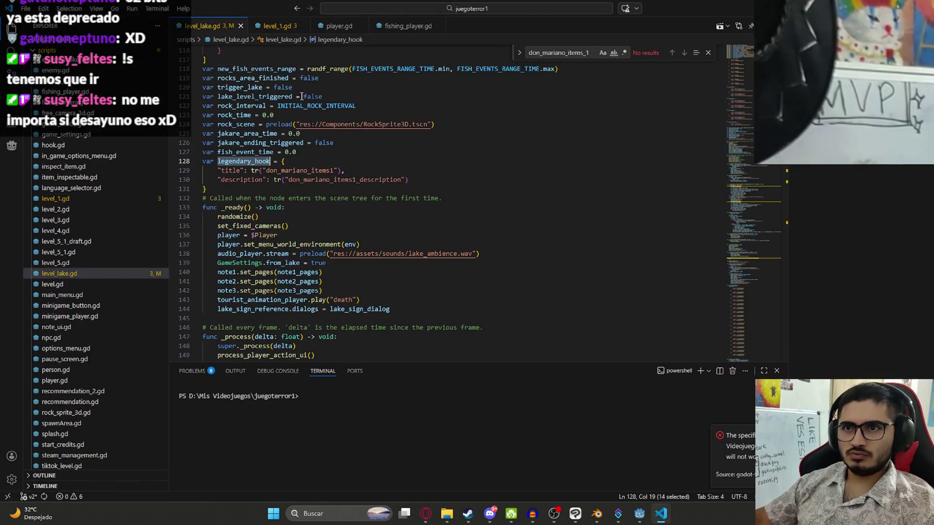
click(409, 310)
key(Return)
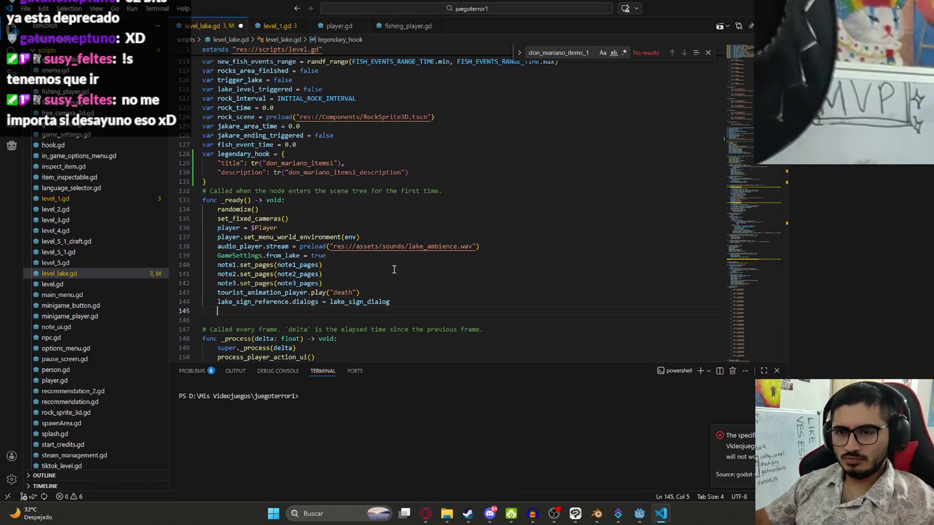
key(ctrl+v)
double_click(254, 302)
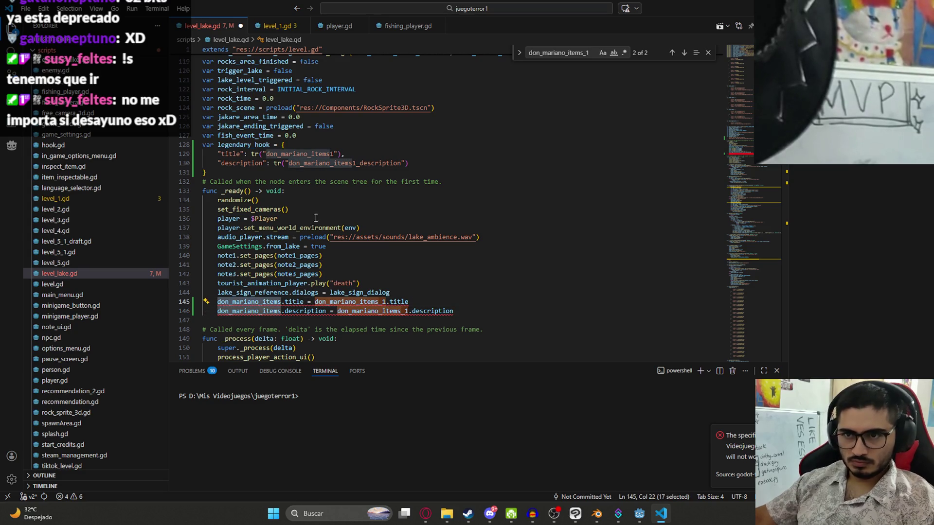
scroll(310, 233, up, 1)
scroll(314, 220, up, 10)
scroll(320, 203, up, 3)
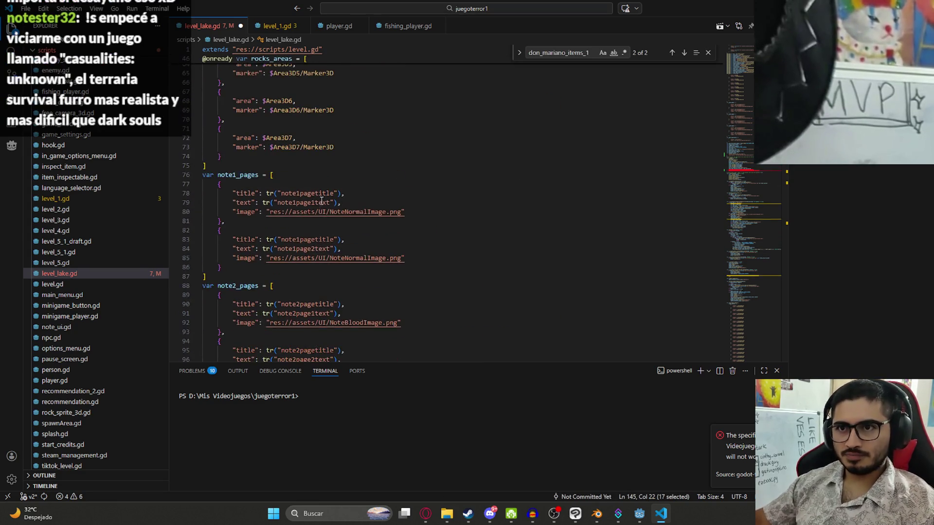
scroll(320, 202, up, 8)
scroll(436, 282, up, 2)
Open a blank line 46 after the last onready declaration, undoing an accidental overwrite of line 45
click(437, 234)
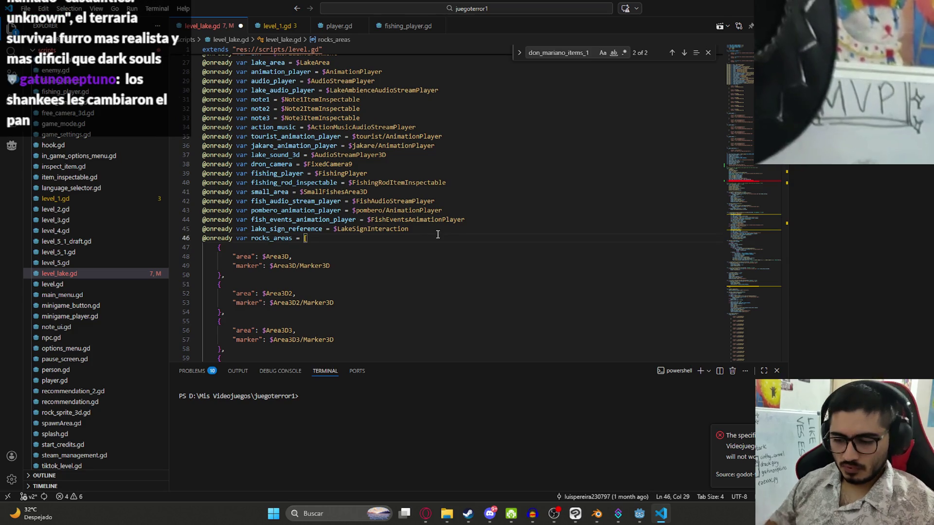
click(430, 228)
key(shift+Home)
text(@)
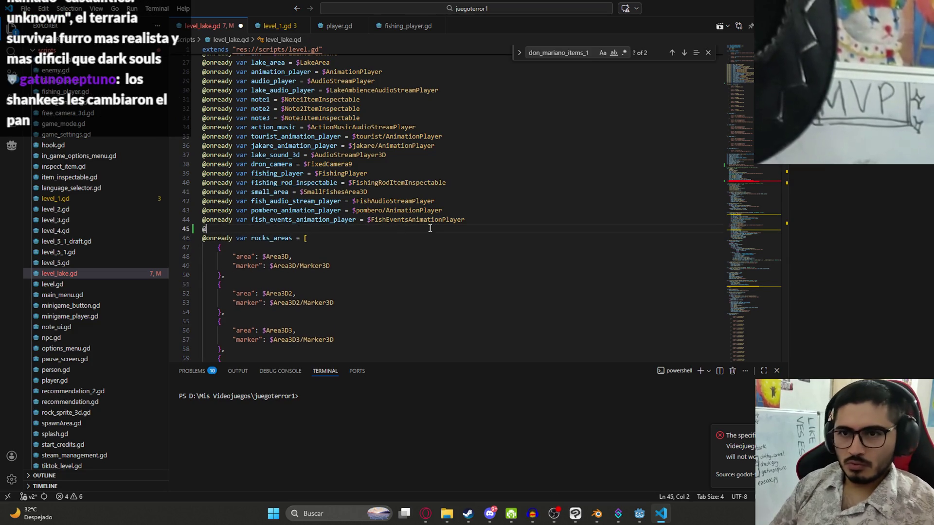
key(ctrl+z)
key(End)
key(Return)
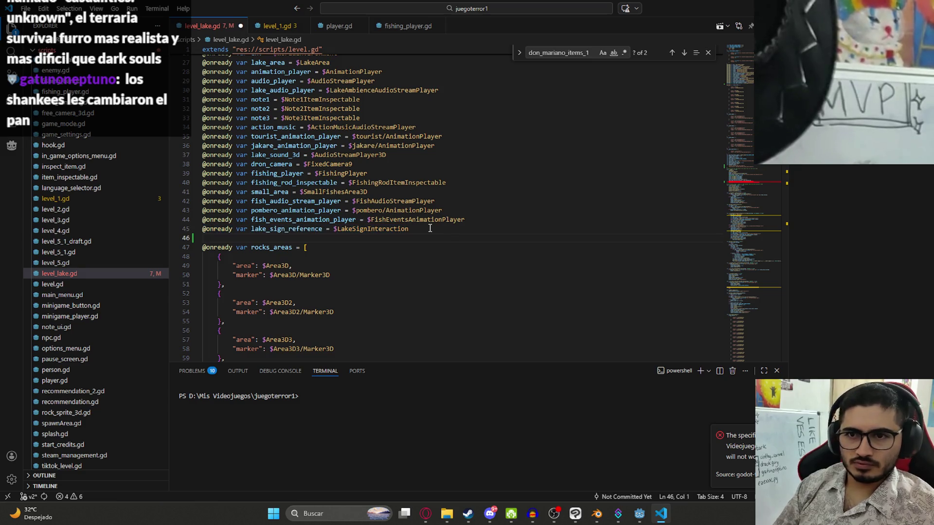
text(@onready)
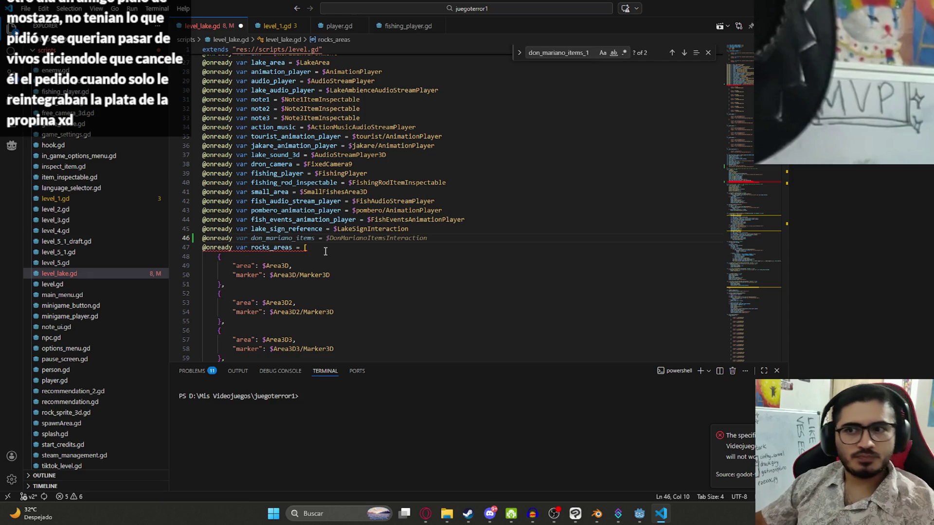
text(var)
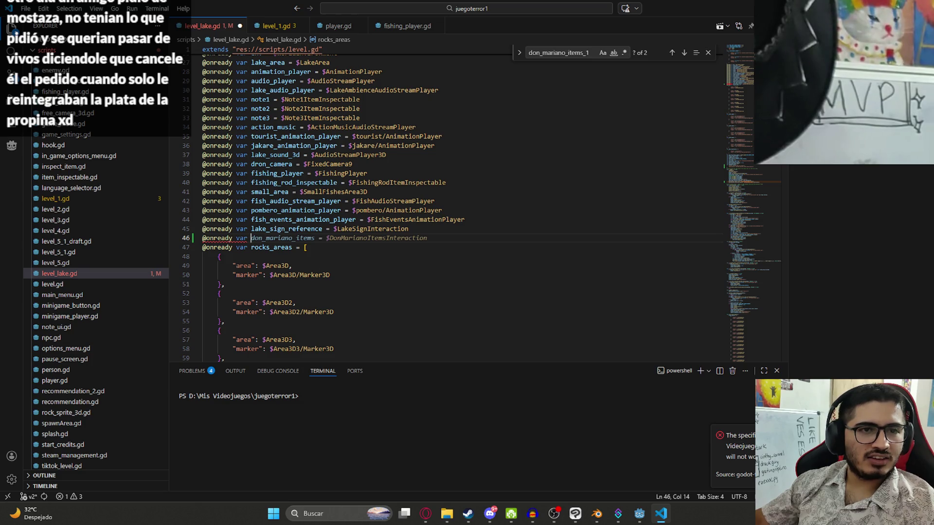
key(Escape)
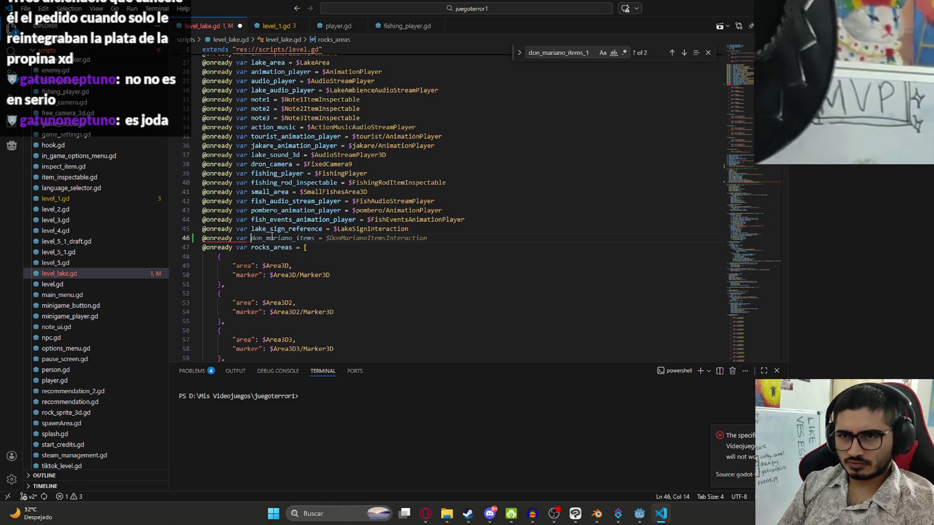
key(BackSpace)
key(BackSpace)
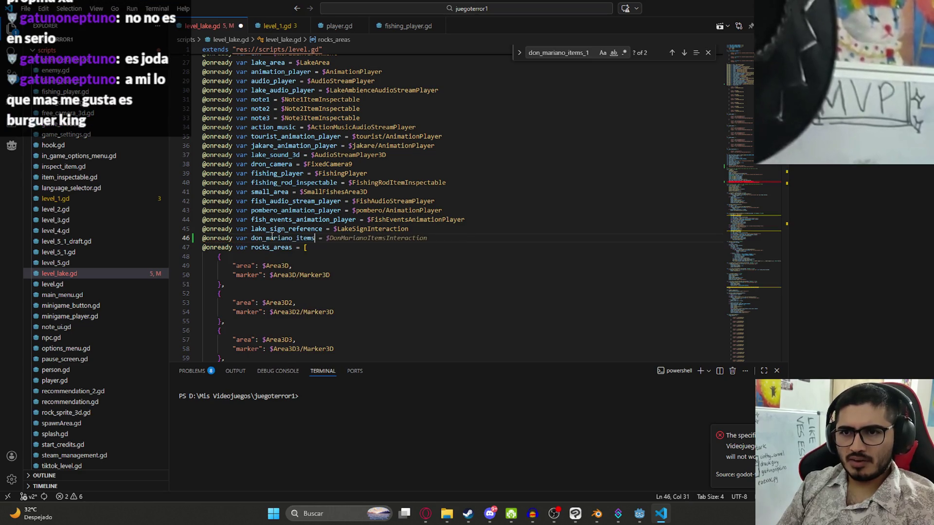
text(h)
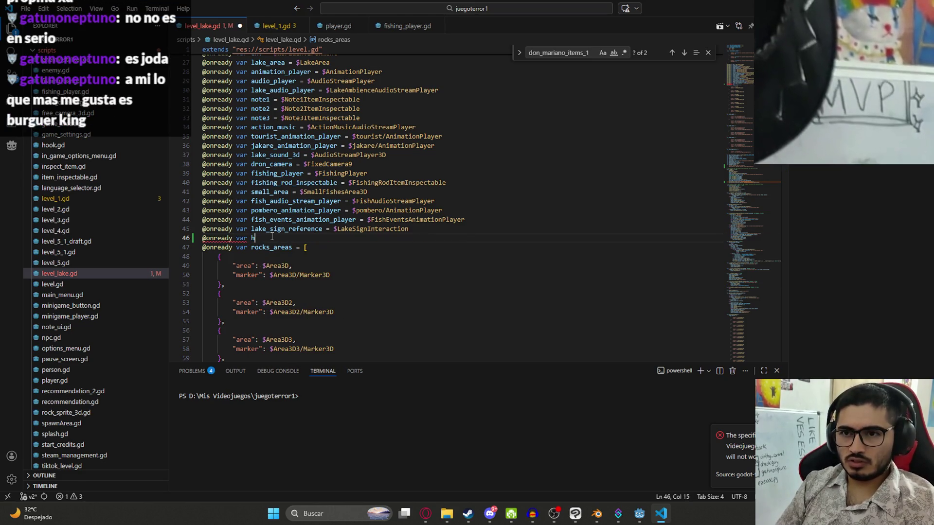
key(BackSpace)
text(legendar)
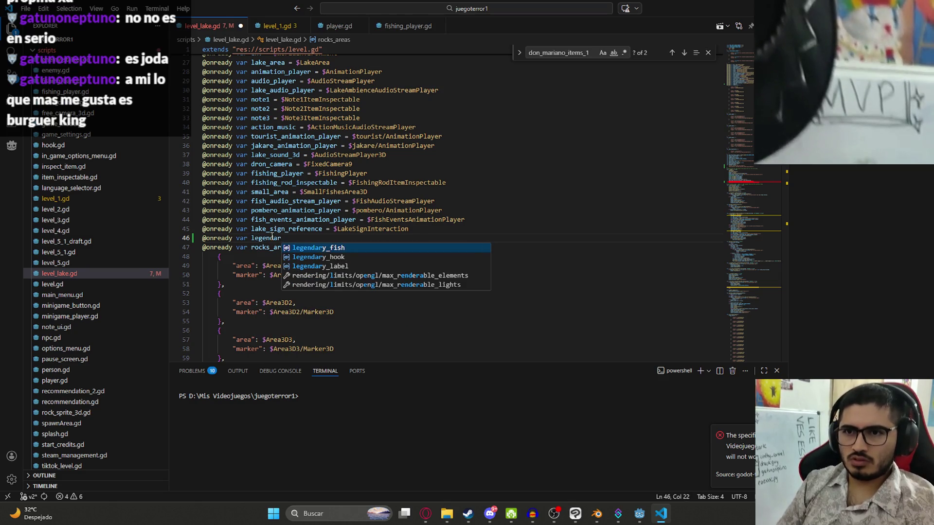
text(y_hook)
key(Tab)
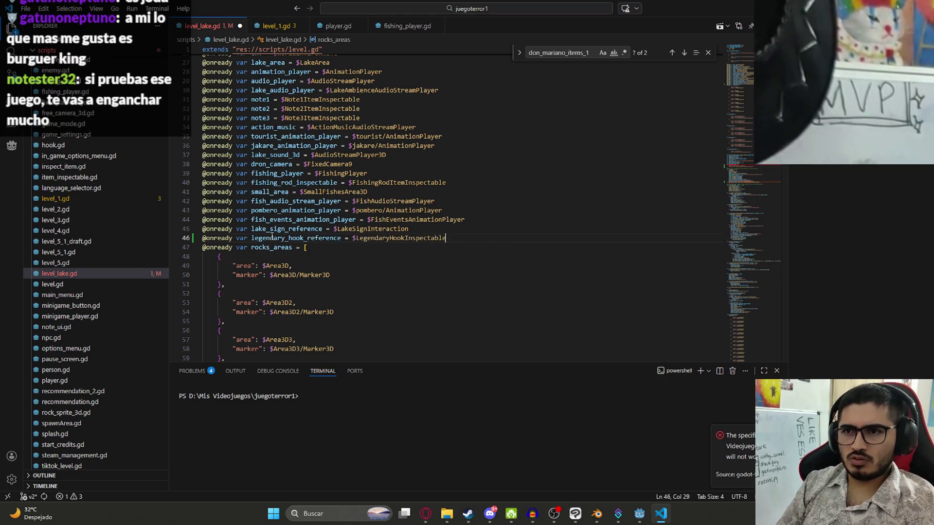
key(BackSpace)
key(BackSpace)
key(BackSpace)
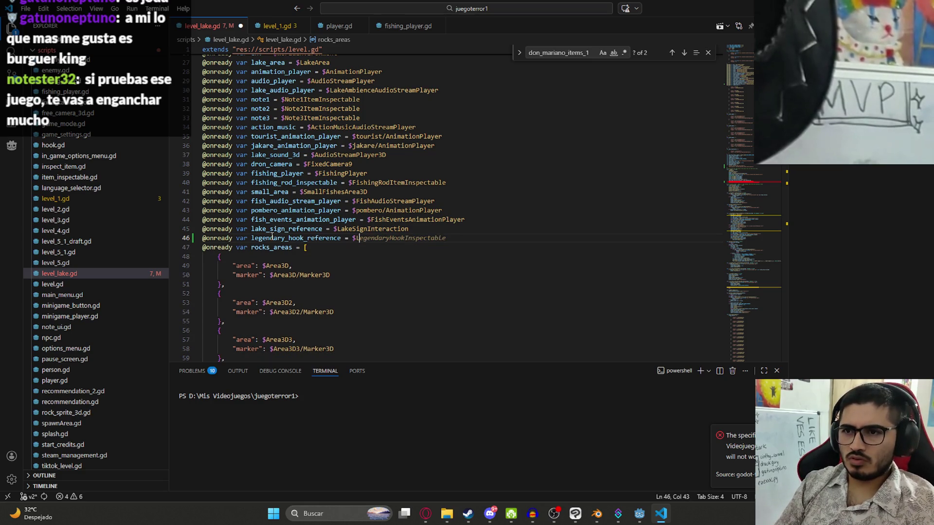
key(Tab)
In Godot, rename the lake scene's hook node to LegendaryHookInspectable and save the scene
double_click(400, 237)
click(425, 513)
click(639, 514)
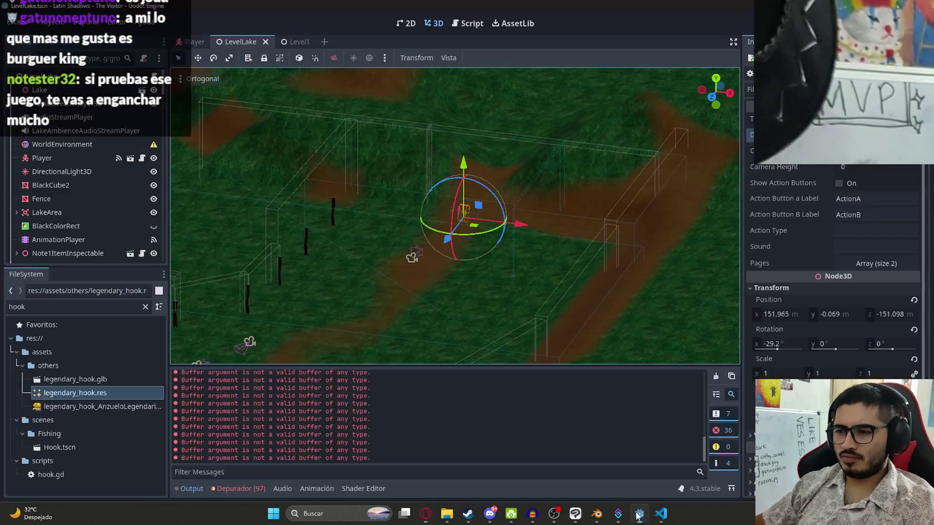
scroll(126, 138, down, 5)
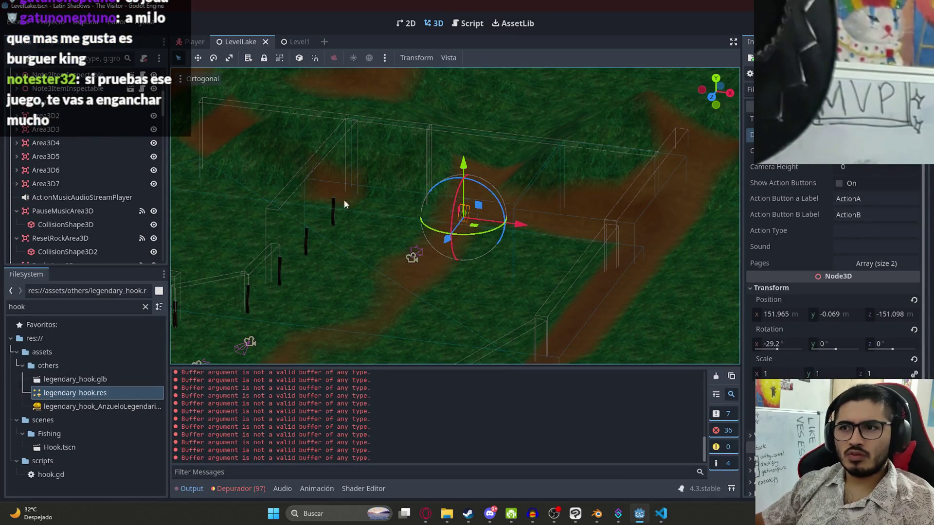
scroll(117, 163, down, 3)
scroll(117, 178, down, 5)
scroll(119, 188, down, 5)
scroll(119, 186, down, 3)
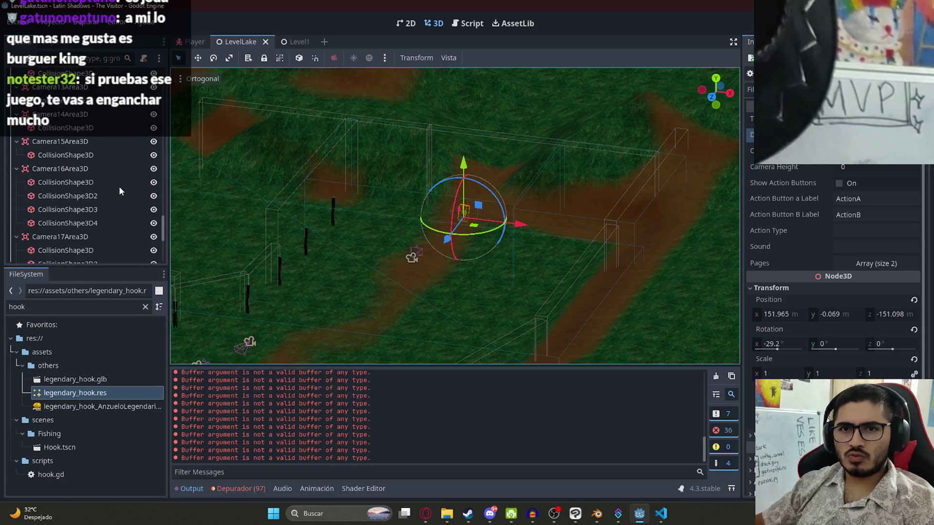
scroll(119, 186, down, 10)
double_click(75, 255)
key(Return)
key(ctrl+s)
key(alt+Tab)
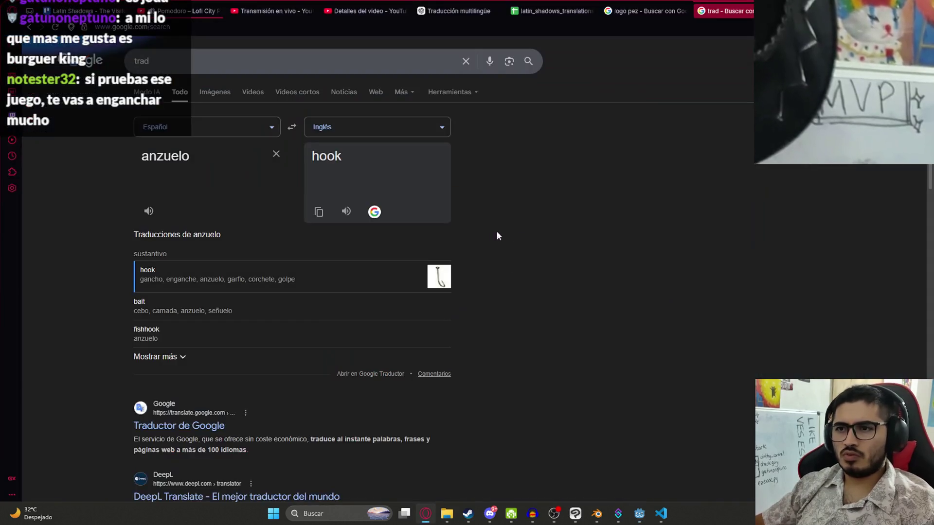
click(640, 515)
mouse_move(597, 514)
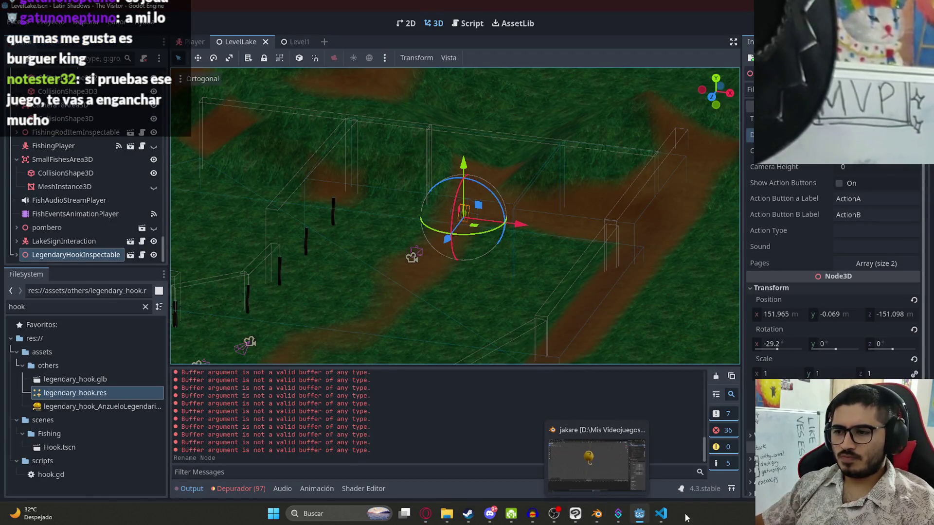
click(660, 514)
Make lines 146–147 set legendary_hook_reference's title and description from the legendary_hook dictionary
double_click(310, 238)
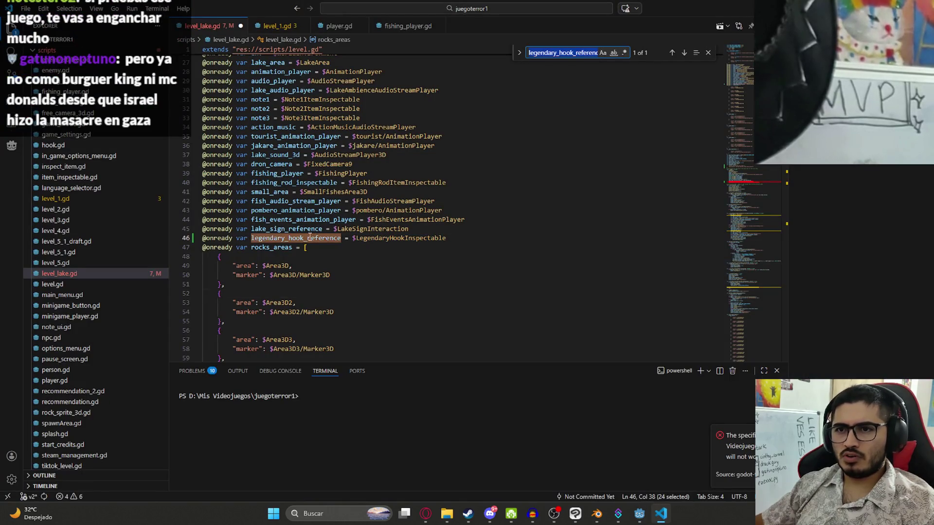
scroll(313, 241, down, 4)
scroll(350, 241, down, 10)
scroll(411, 240, down, 9)
scroll(411, 241, down, 4)
scroll(396, 183, down, 6)
key(ctrl+v)
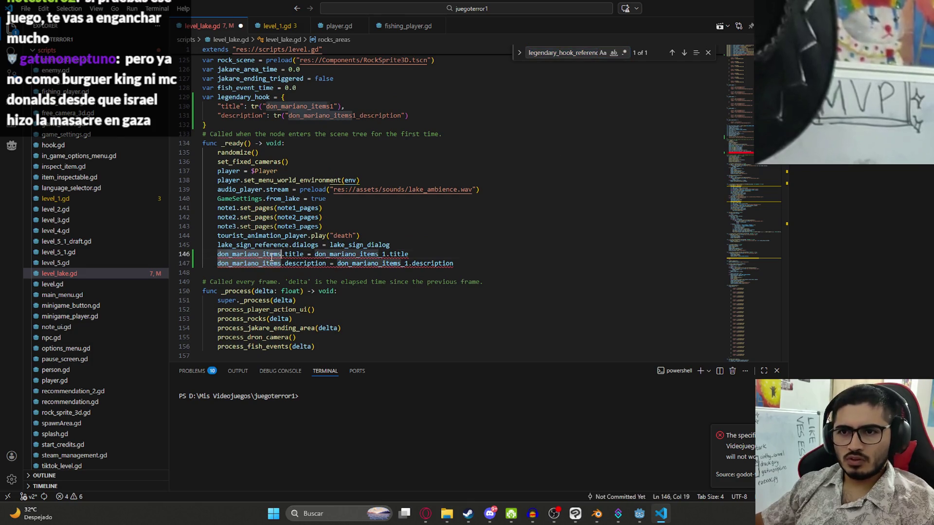
double_click(379, 254)
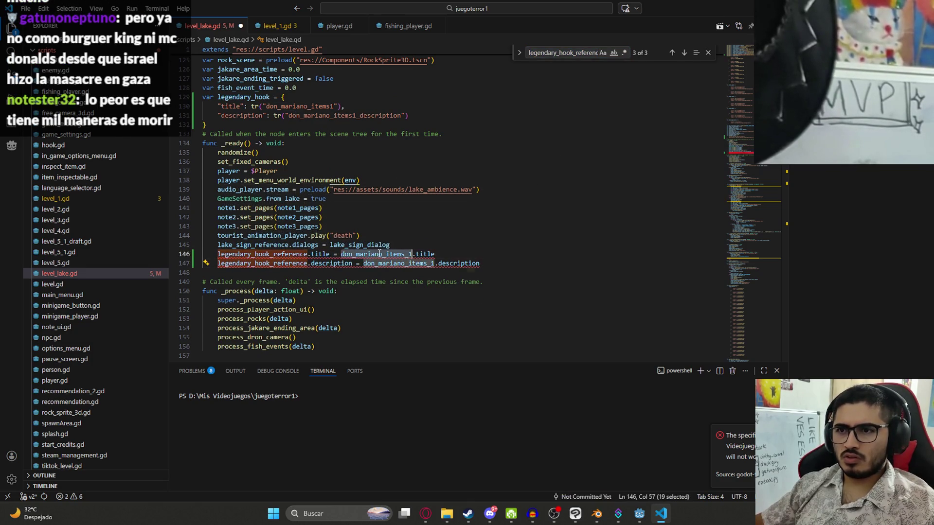
scroll(358, 252, up, 10)
scroll(342, 248, up, 2)
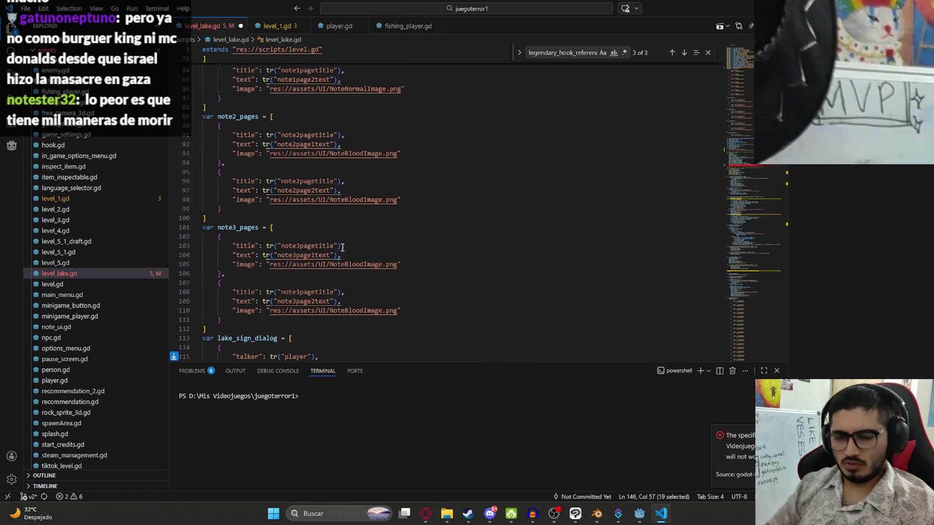
text(legendary_hook_reference.title = legendary_hook.title)
key(Tab)
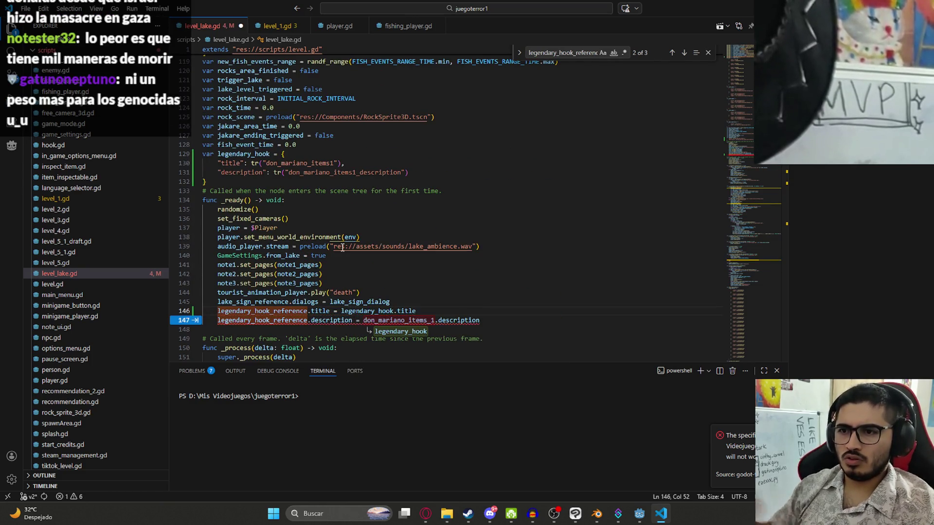
click(379, 321)
key(Tab)
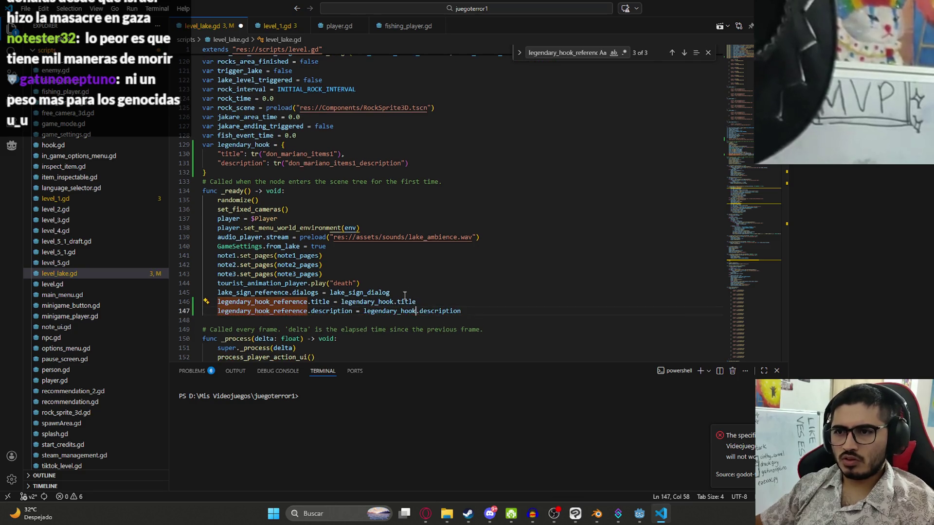
click(369, 302)
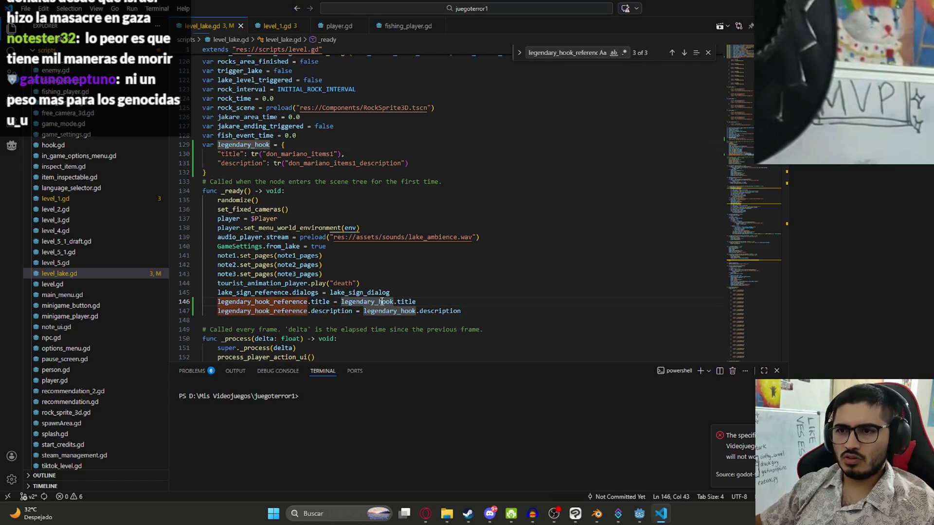
ctrl+click(383, 313)
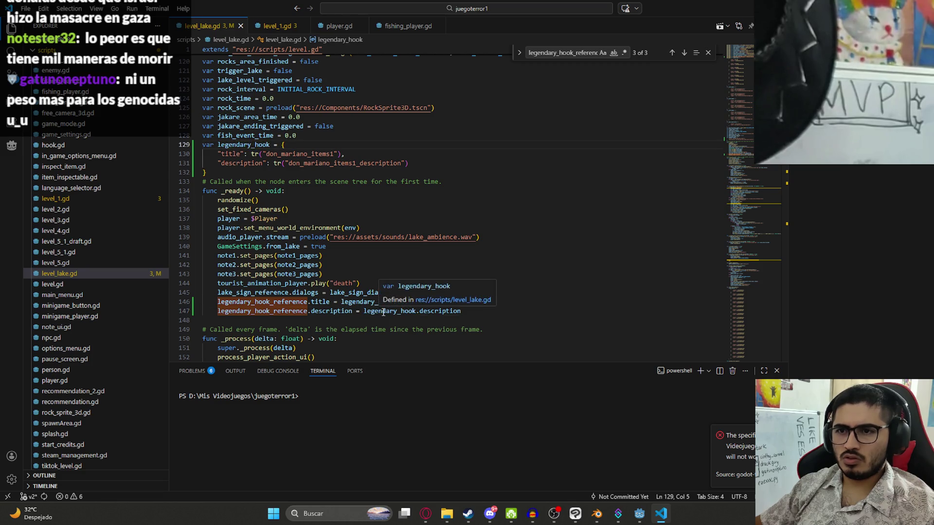
key(ctrl+z)
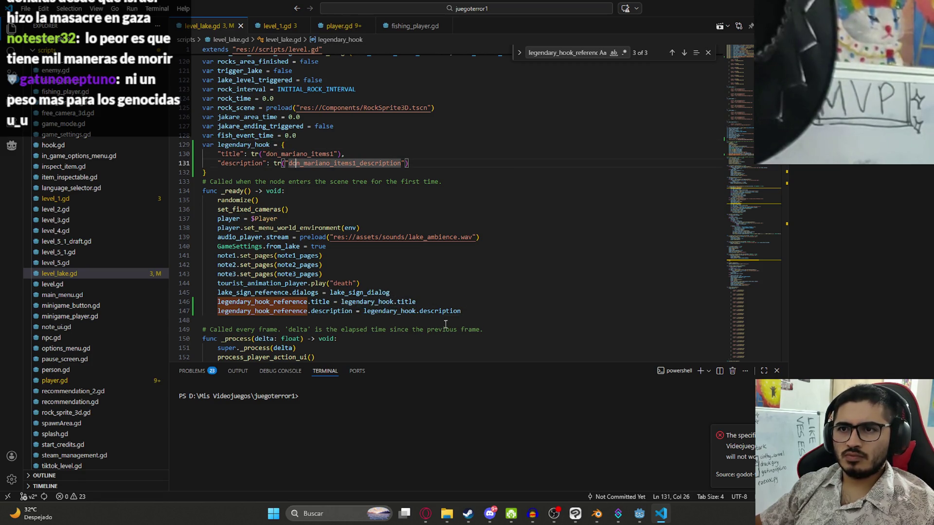
click(434, 515)
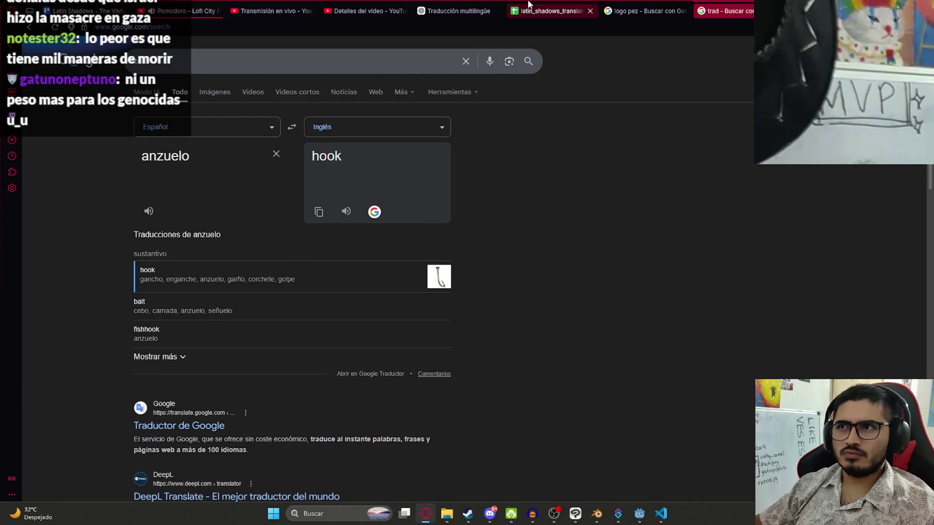
From the levellake translations sheet, put the legendary_hook key into the title tr() call on line 130
click(553, 11)
scroll(153, 429, down, 5)
click(241, 494)
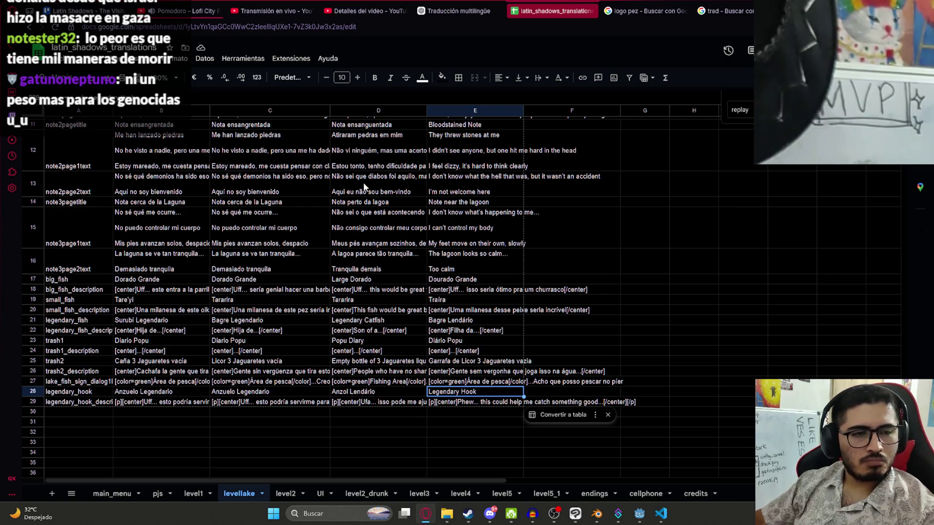
click(481, 362)
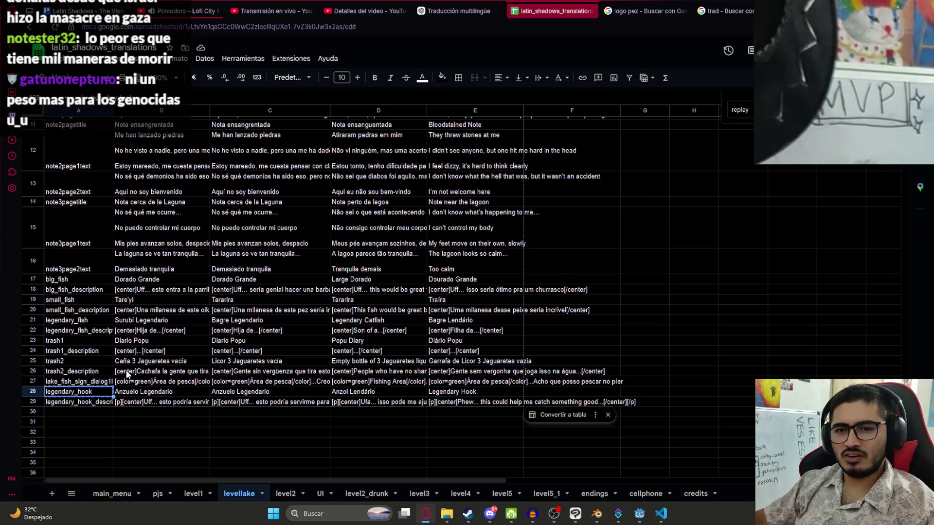
key(alt+Tab)
double_click(287, 154)
text(legendary_hook)
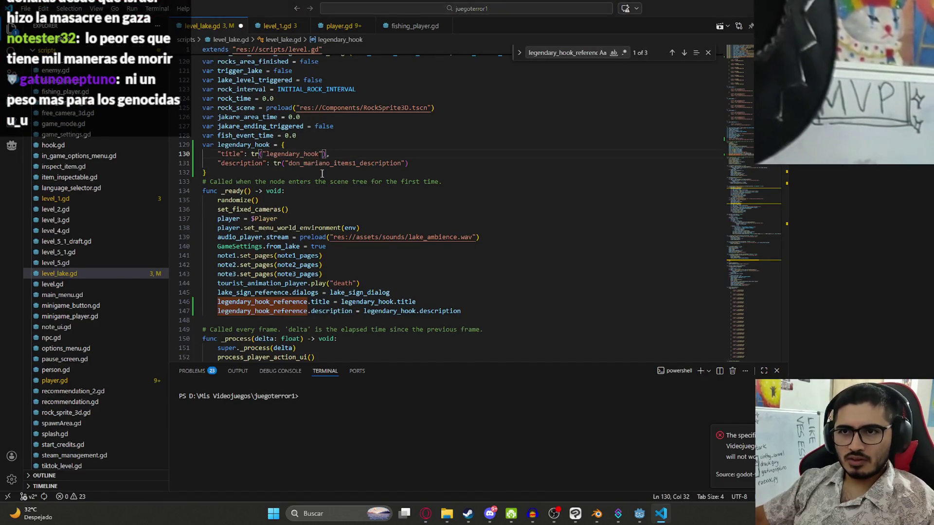
Copy legendary_hook_description into the description tr() call on line 131, then return to Godot
key(alt+Tab)
click(81, 402)
key(ctrl+c)
key(alt+Tab)
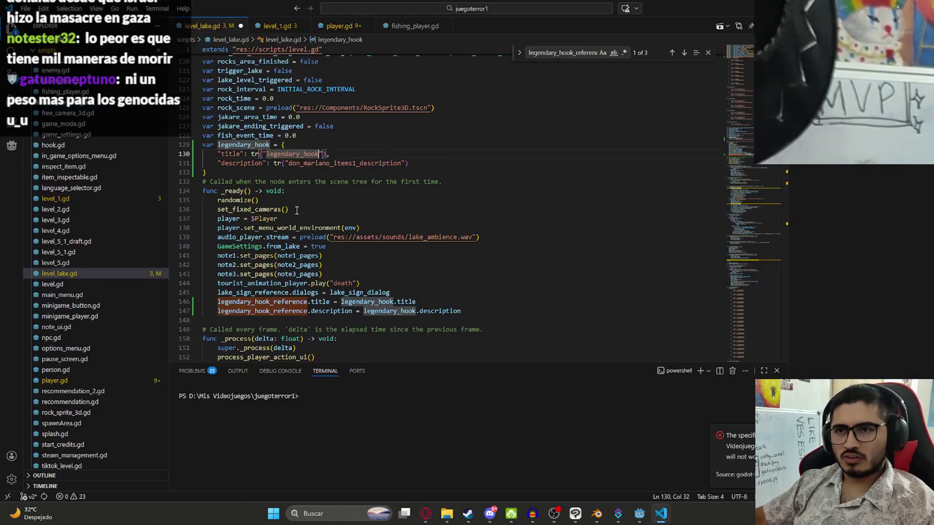
double_click(335, 164)
key(ctrl+v)
key(Down)
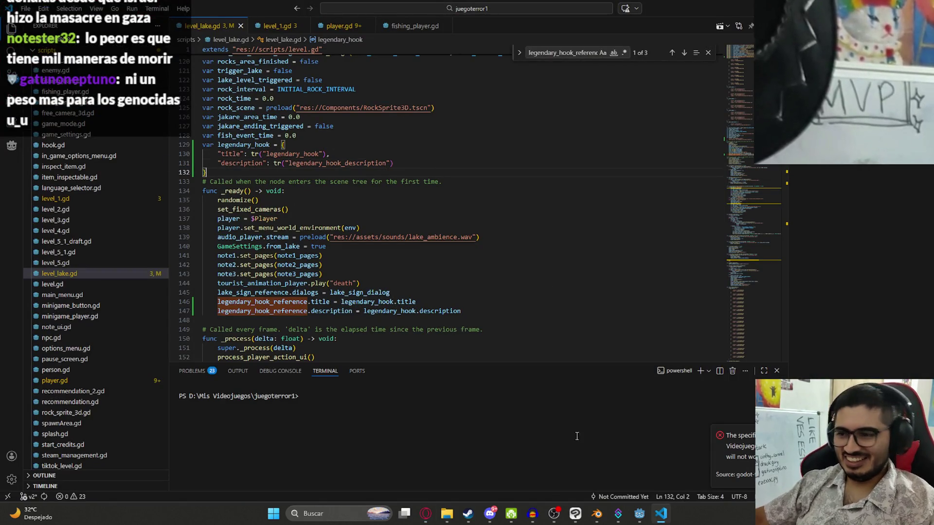
click(640, 514)
right_click(257, 41)
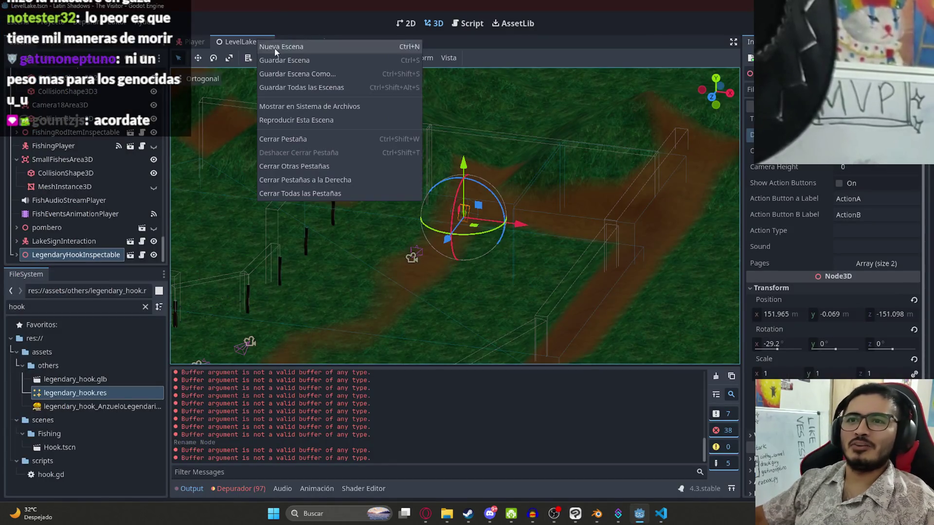
Run the LevelLake scene via Reproducir Esta Escena
click(344, 119)
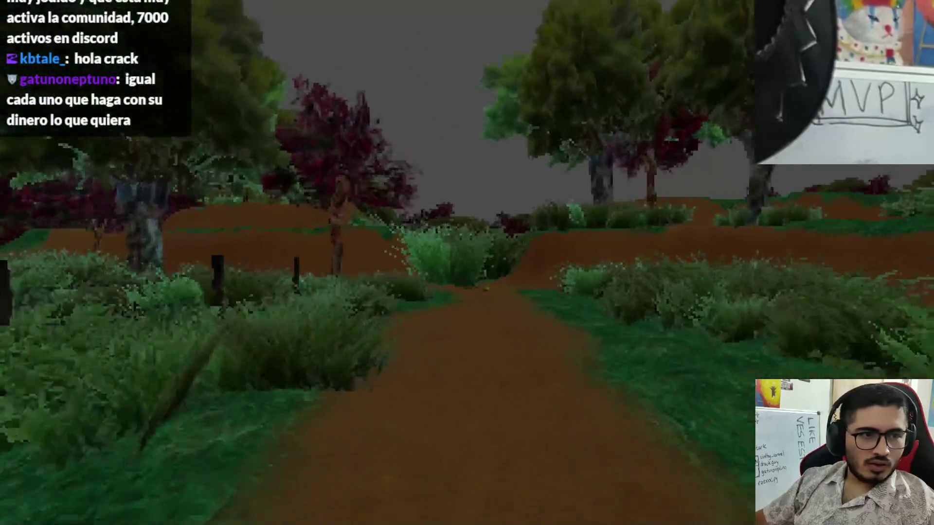
Walk to the Anzuelo Legendario, inspect it several times to see its caption, then quit to the editor
key(w)
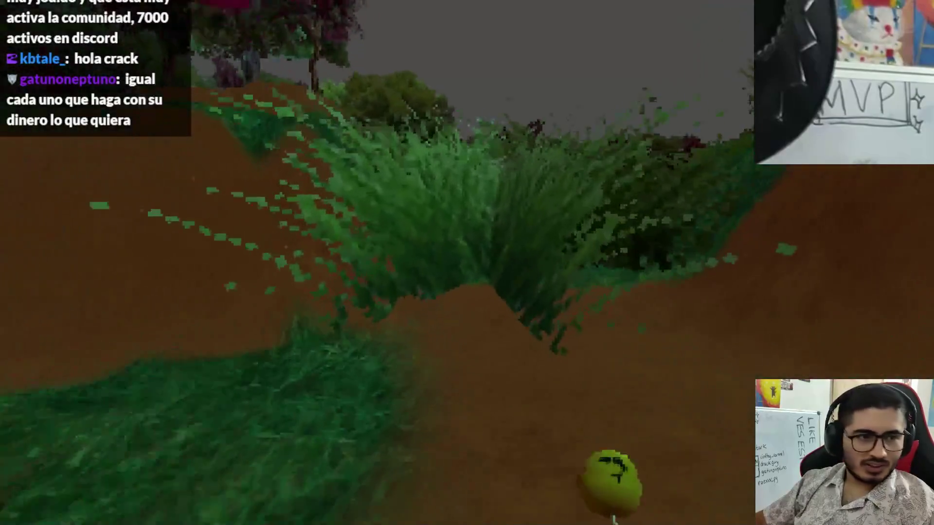
key(w)
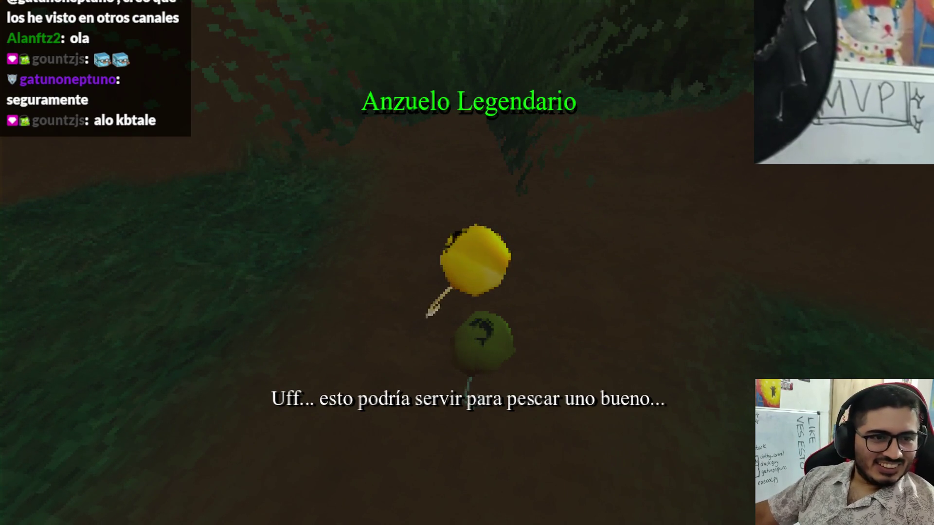
key(w)
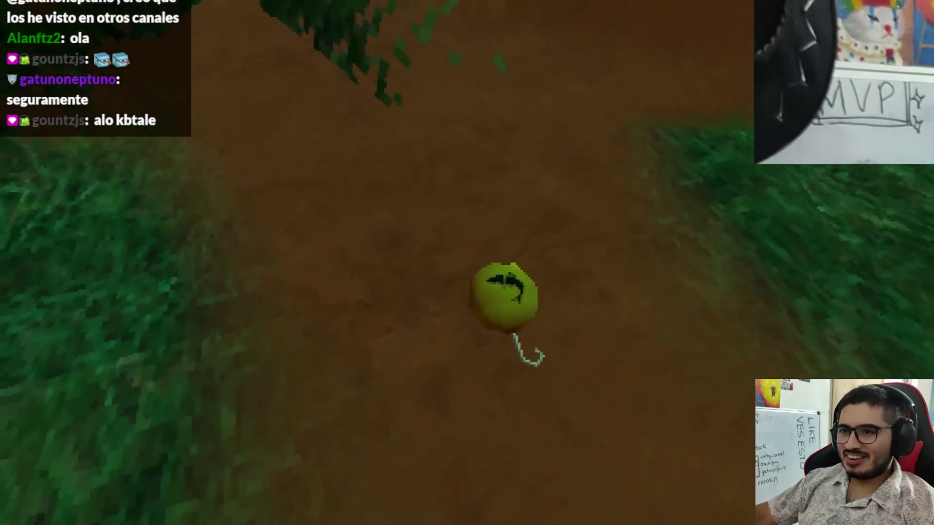
key(e)
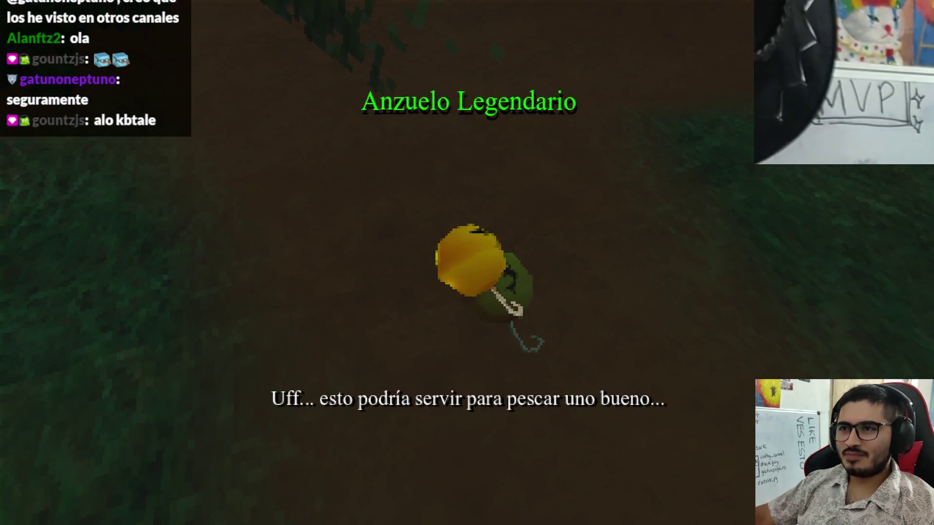
key(e)
key(w)
key(e)
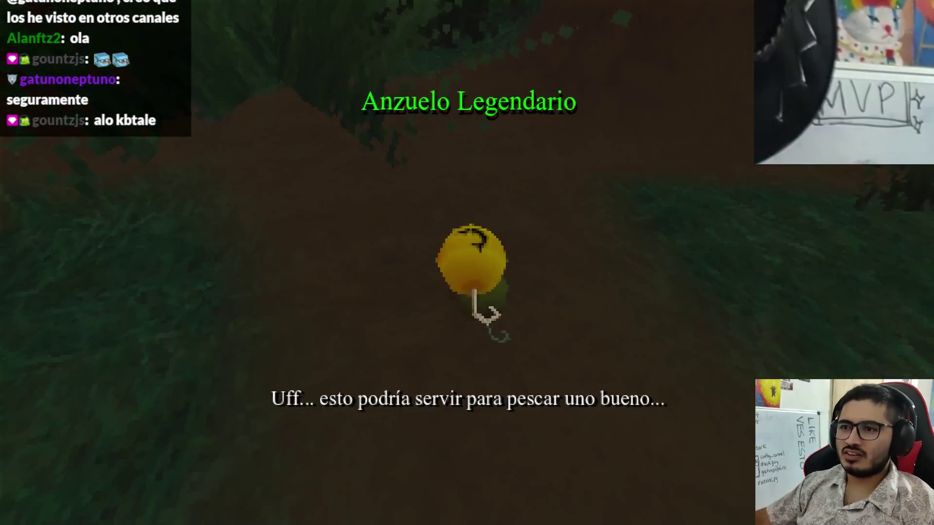
key(e)
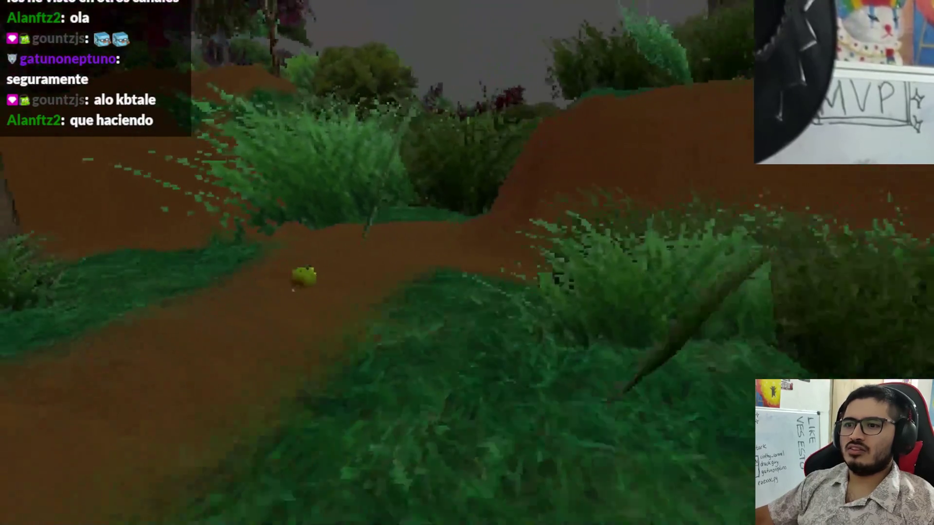
key(w)
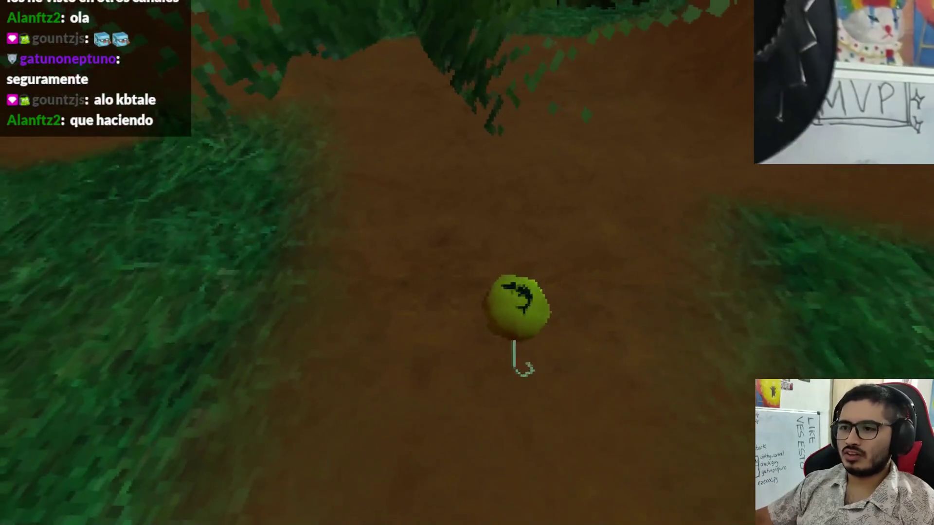
key(Escape)
click(408, 390)
scroll(464, 217, down, 3)
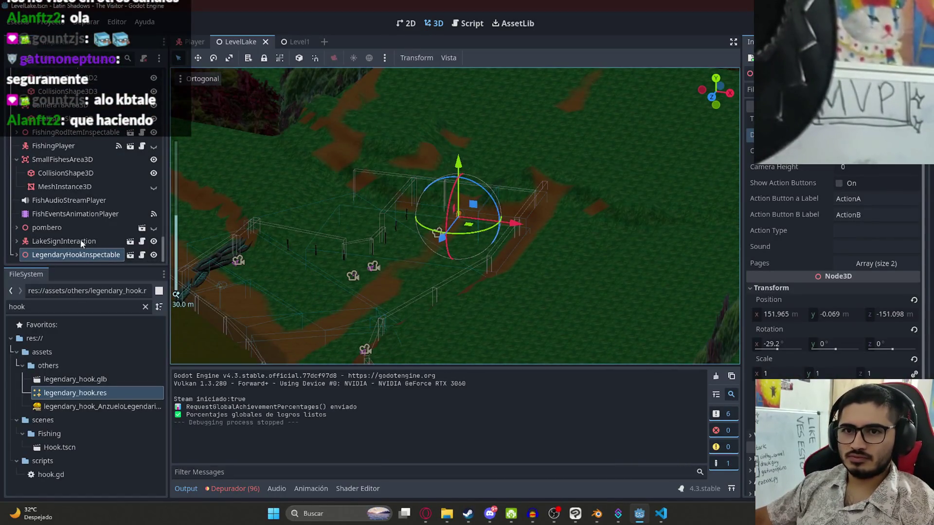
Enable Show Action Buttons on the hook with labels take and leave, and rerun the LevelLake scene
click(842, 183)
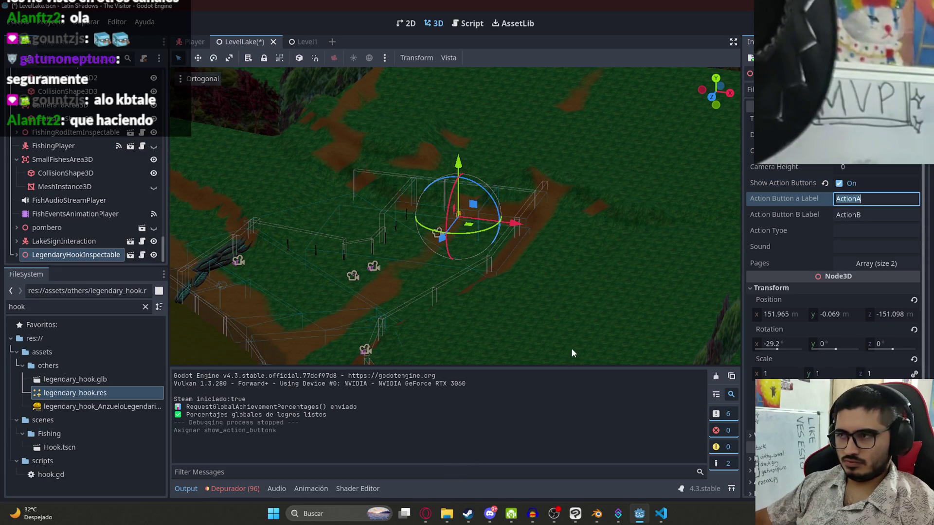
text(take)
key(Tab)
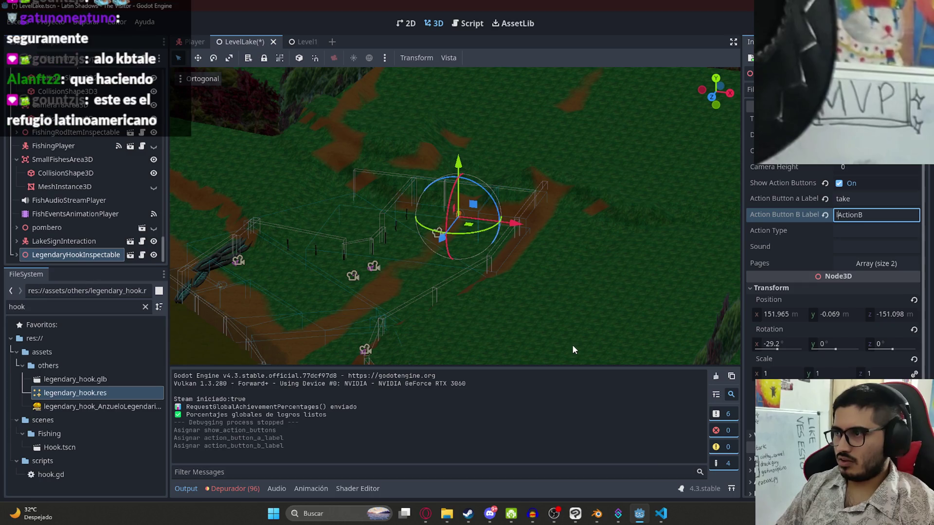
text(leave)
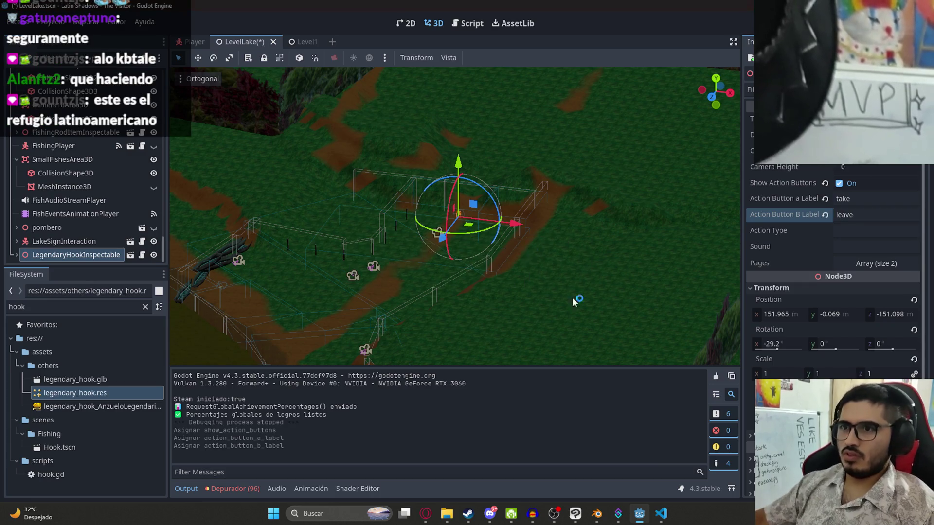
right_click(247, 42)
click(285, 125)
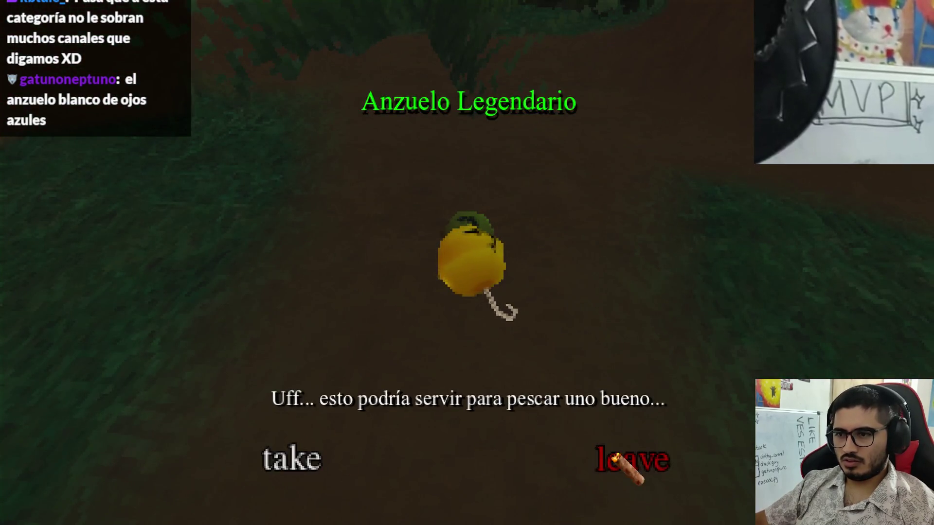
Close the hook's take/leave prompt and quit the test run back to the editor
click(615, 459)
key(Escape)
click(456, 379)
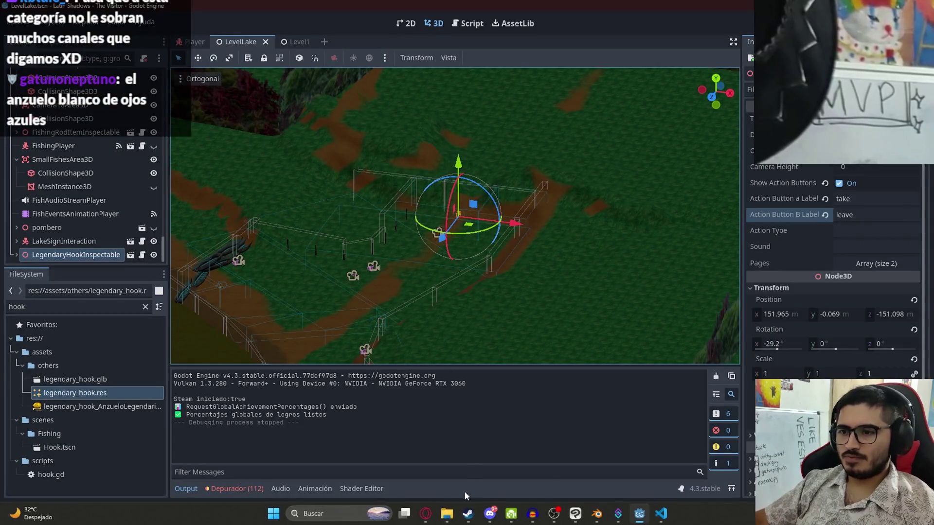
Search the translations UI sheet for the grab action key
click(428, 516)
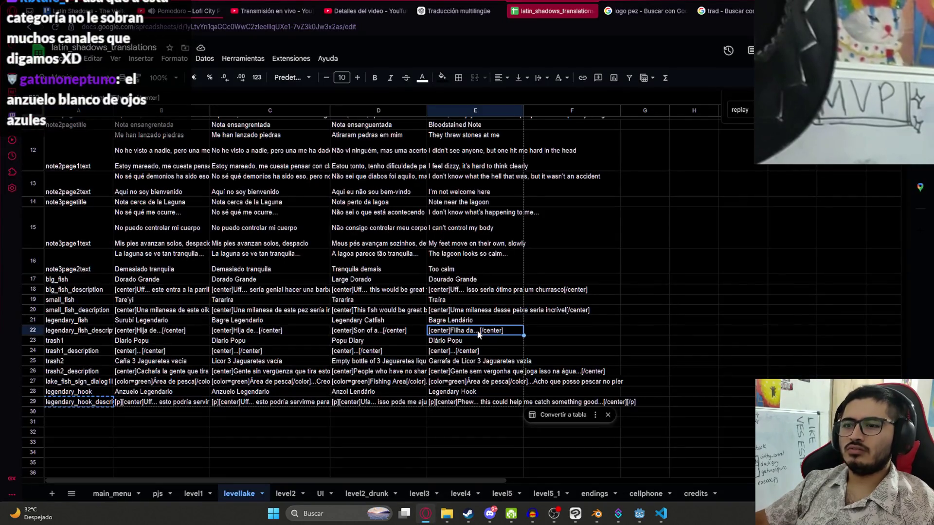
click(318, 494)
scroll(280, 319, down, 1)
key(BackSpace)
key(BackSpace)
key(BackSpace)
text(grab)
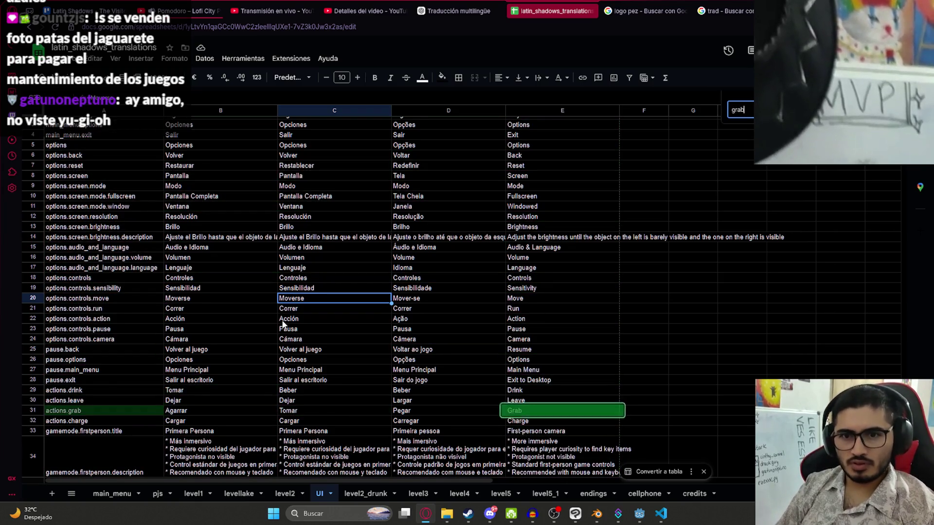
Set the hook's labels to actions.grab and actions.leave, save the scene and rerun it
key(alt+Tab)
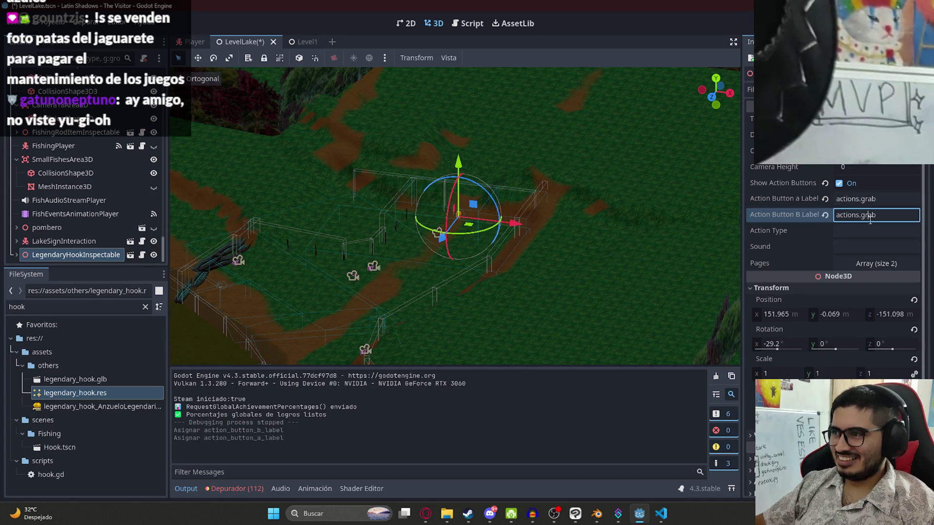
double_click(870, 220)
text(leave)
key(ctrl+s)
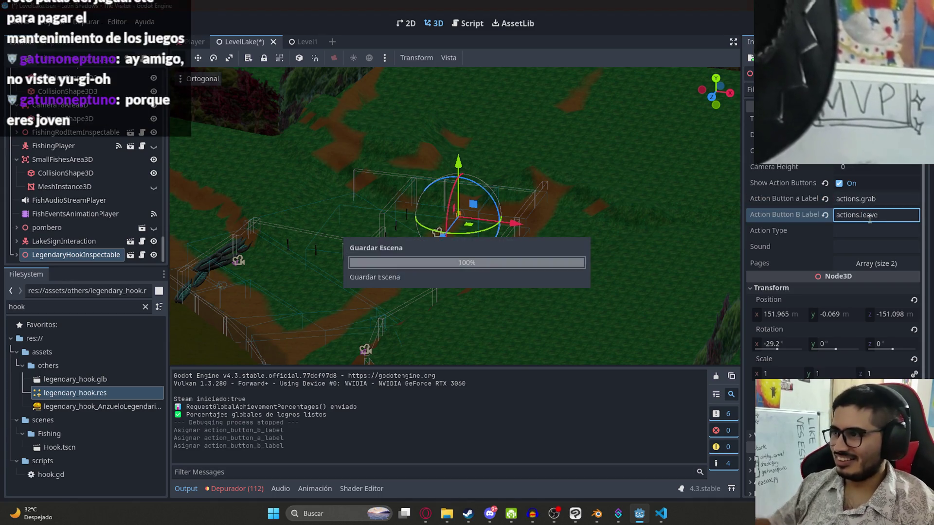
right_click(232, 39)
click(277, 119)
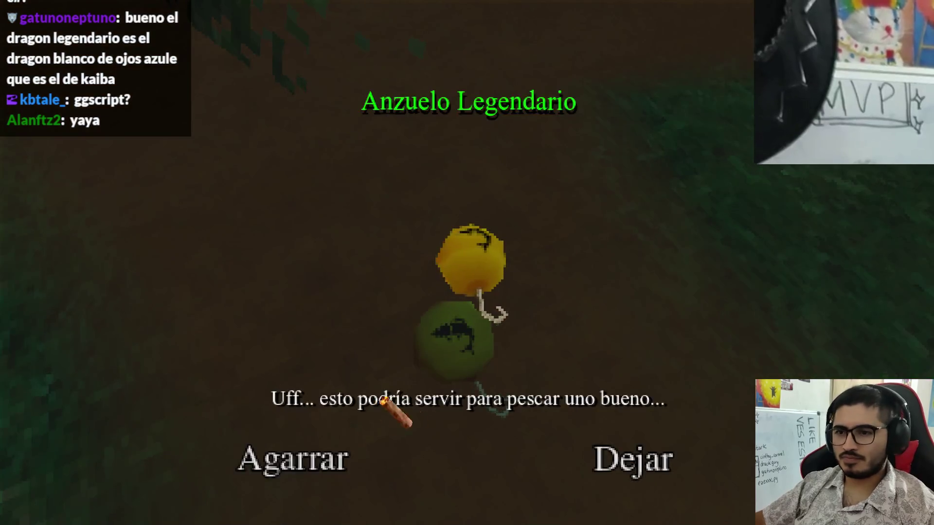
Choose Agarrar on the hook prompt, then quit the test game back to the editor
click(617, 427)
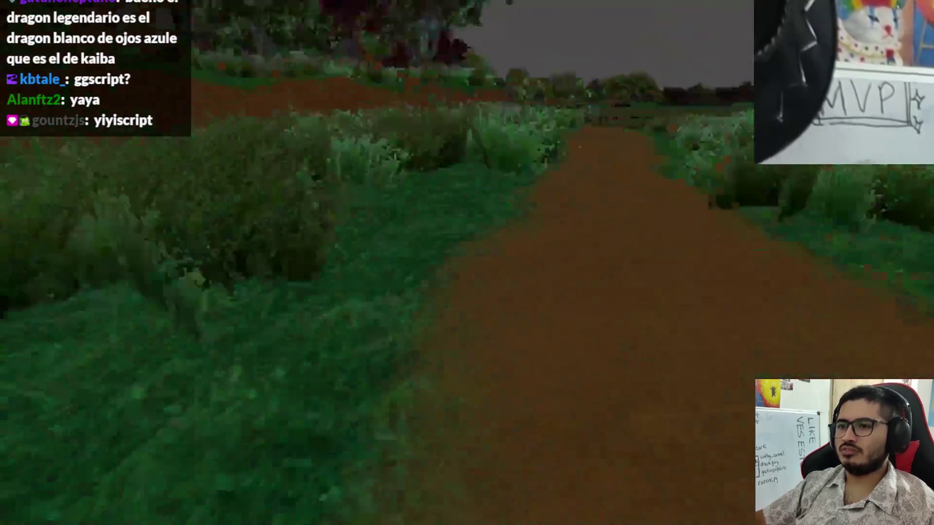
key(Escape)
click(387, 364)
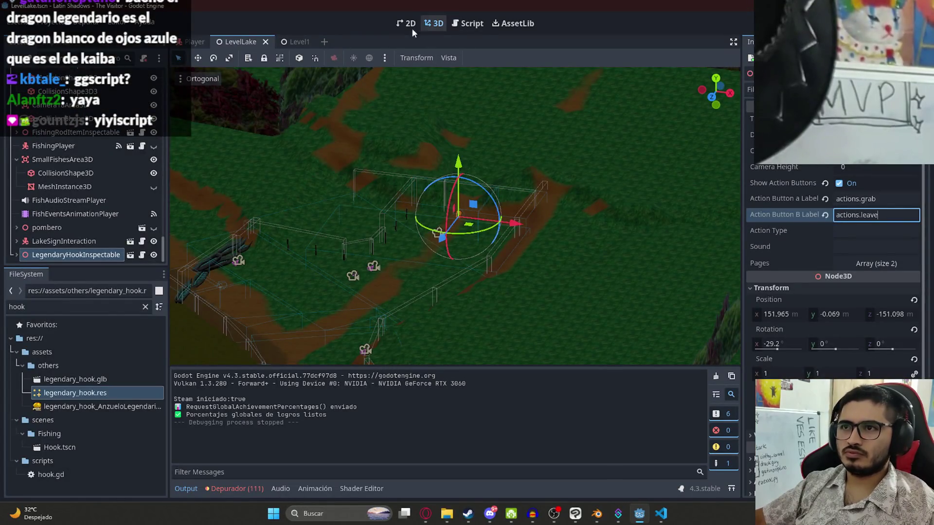
Glance at the Level1 scene's Node signals and Inspector, then bring VS Code to the front
click(293, 42)
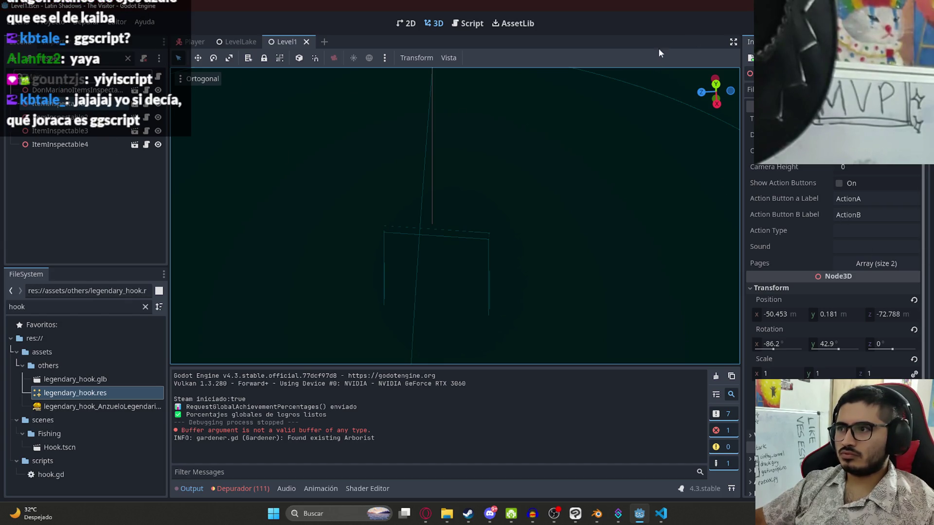
click(788, 42)
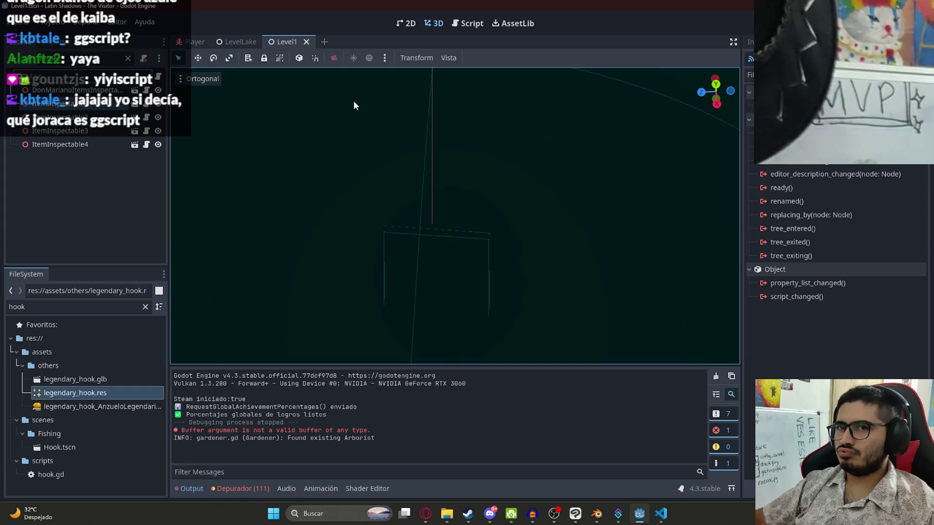
click(747, 43)
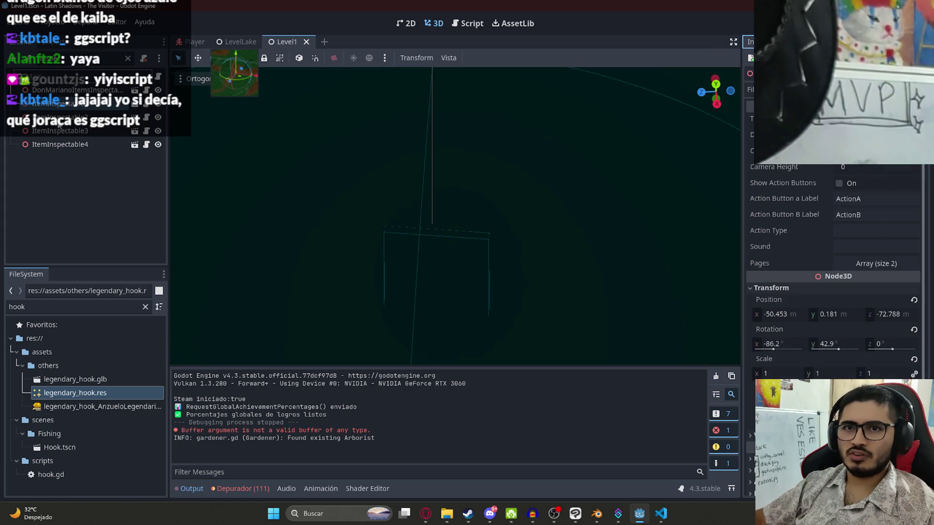
click(312, 38)
click(661, 514)
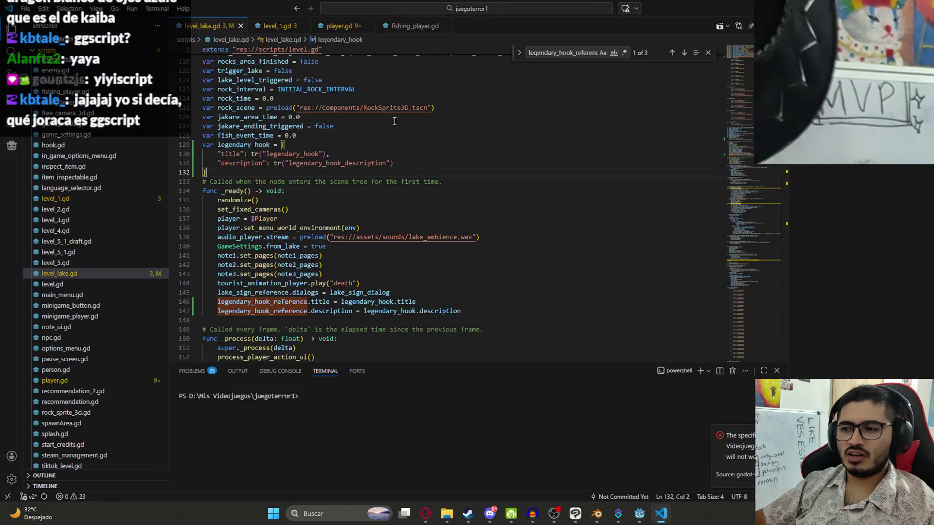
Review player.gd's signal declarations around take_cowcollar_triggered, then switch to the translations spreadsheet
click(355, 26)
click(463, 154)
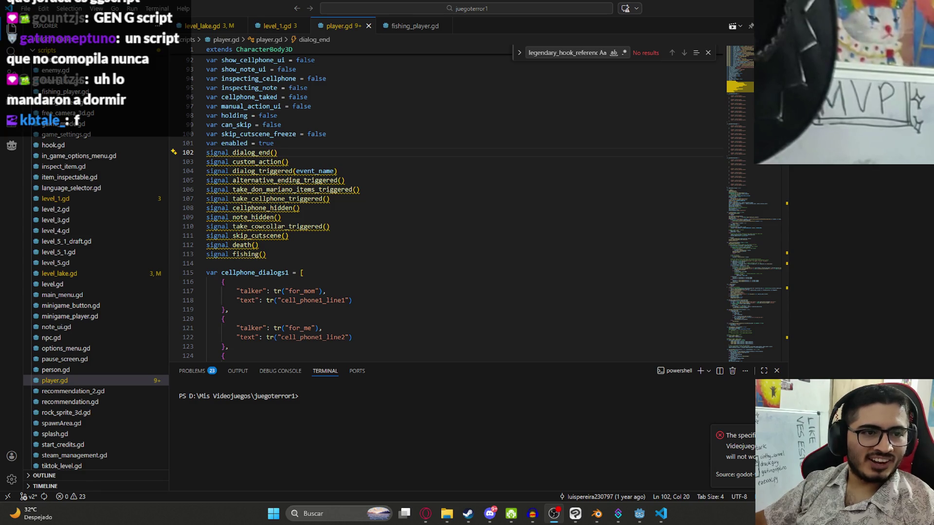
click(395, 226)
click(307, 263)
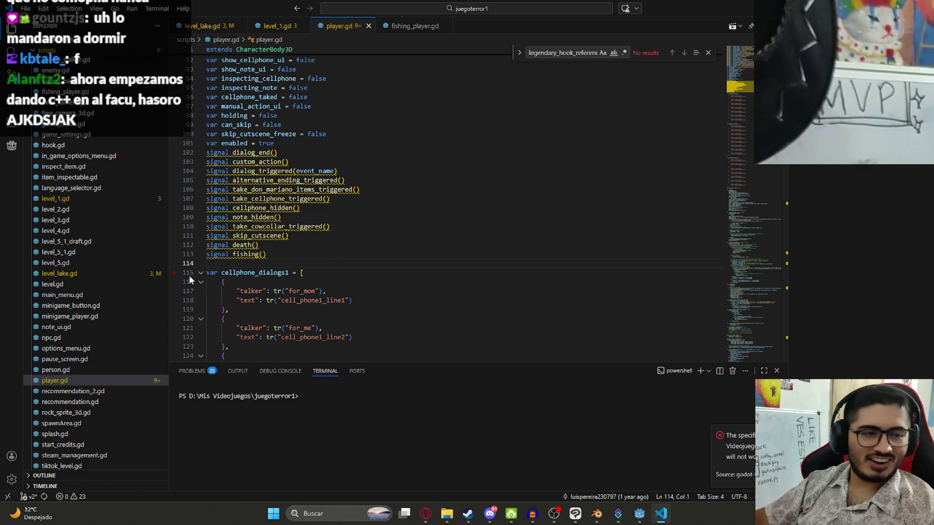
scroll(386, 277, down, 2)
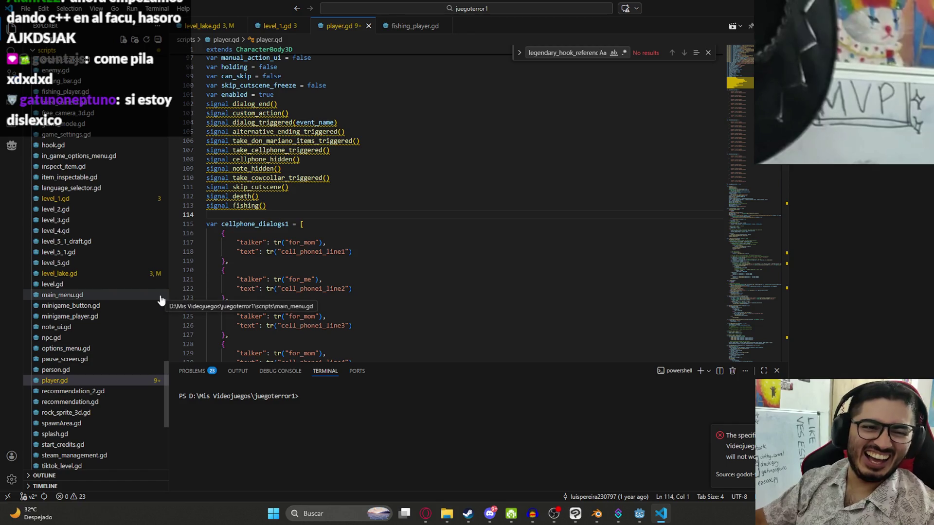
click(425, 512)
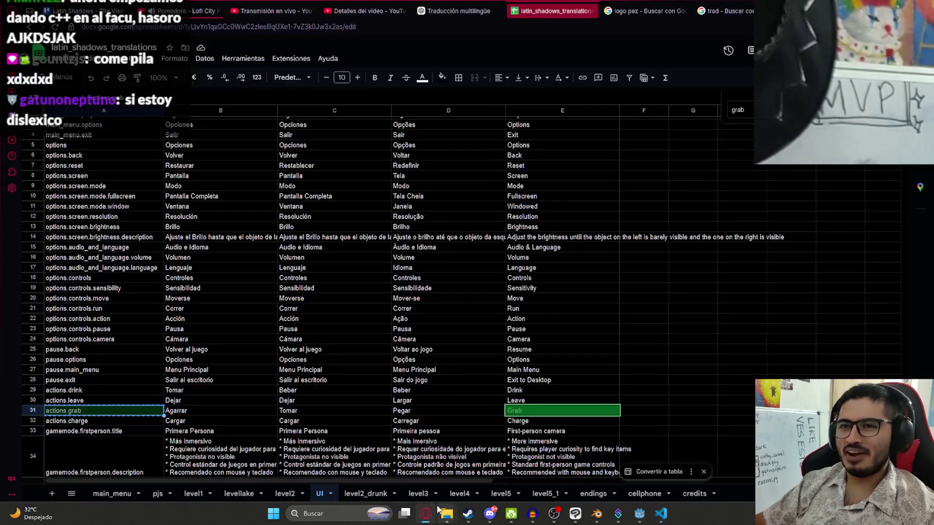
Pause the Pomodoro lofi video and search YouTube for 'cosas girando', opening the Happy Monkey Circle video
click(186, 10)
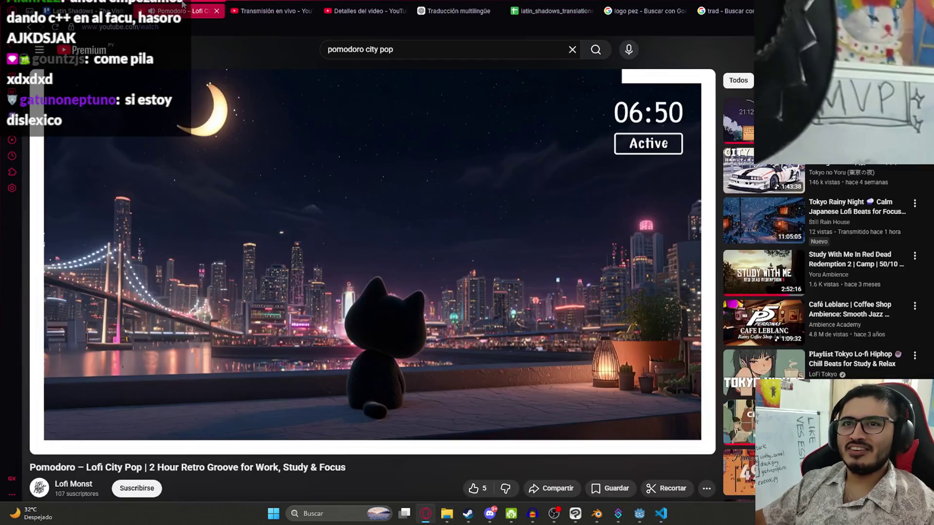
click(407, 169)
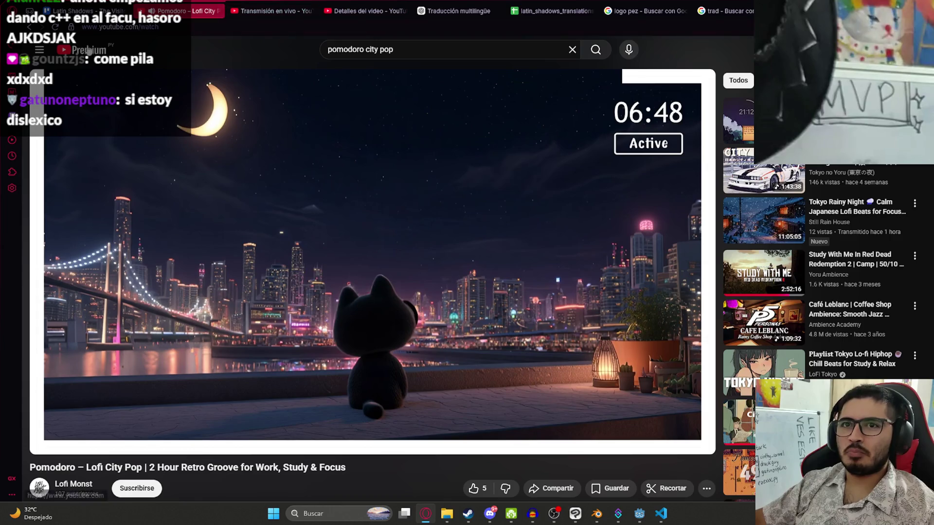
key(ctrl+shift+t)
click(261, 9)
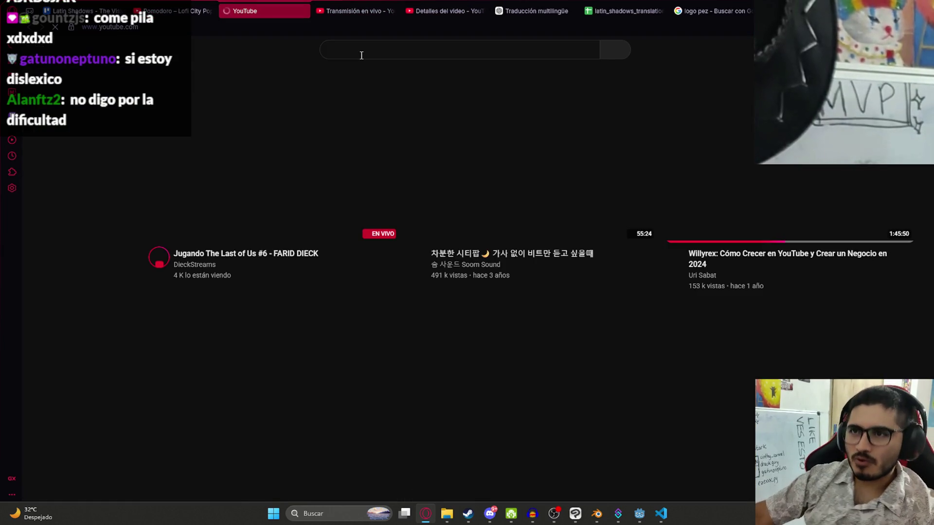
click(361, 52)
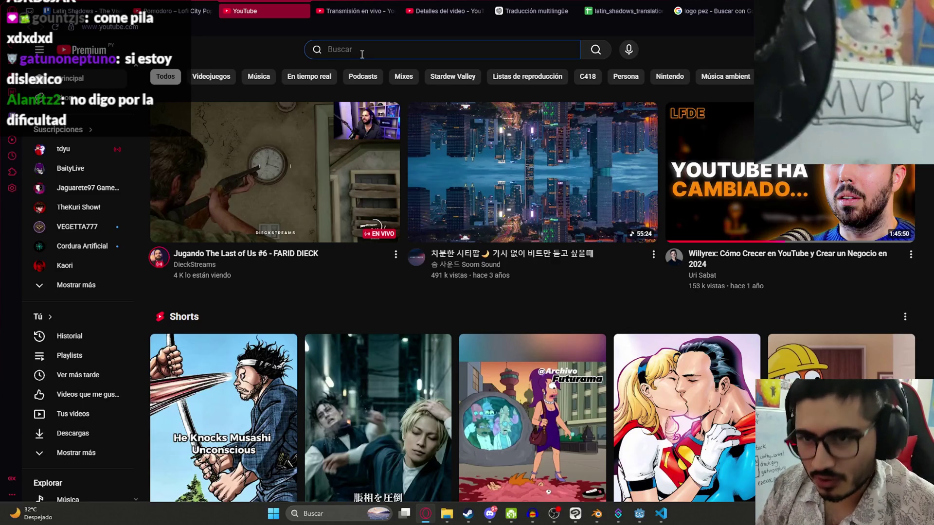
text(cosas girando)
key(Return)
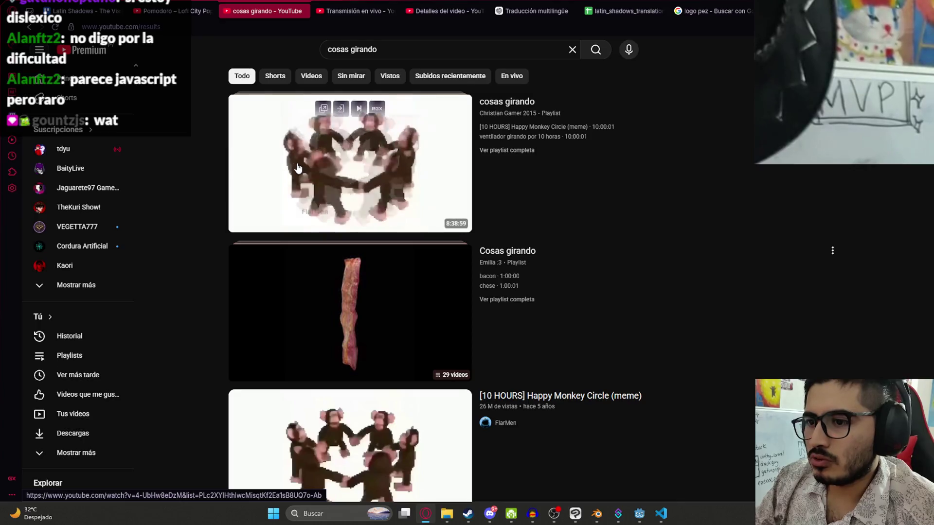
click(293, 165)
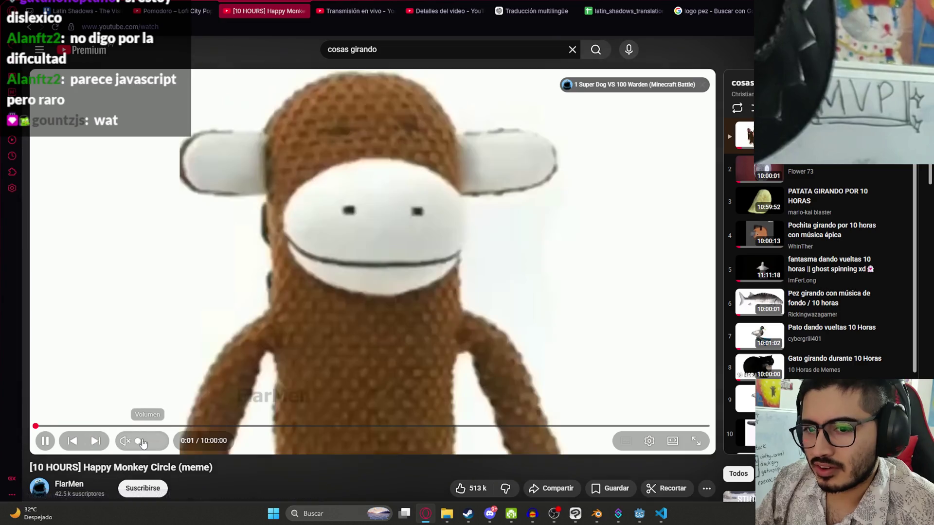
scroll(146, 445, down, 2)
scroll(265, 249, up, 2)
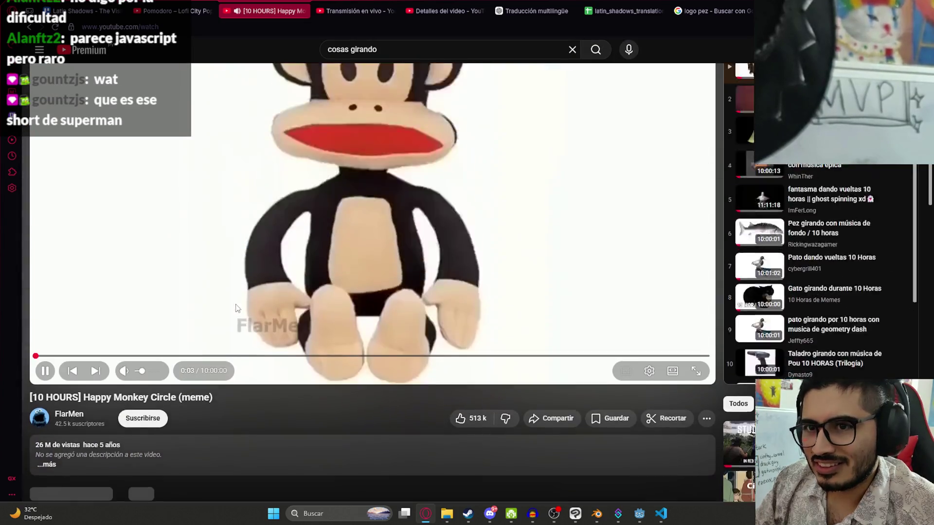
Watch the Happy Monkey Circle video full screen, pause it and leave fullscreen
double_click(266, 249)
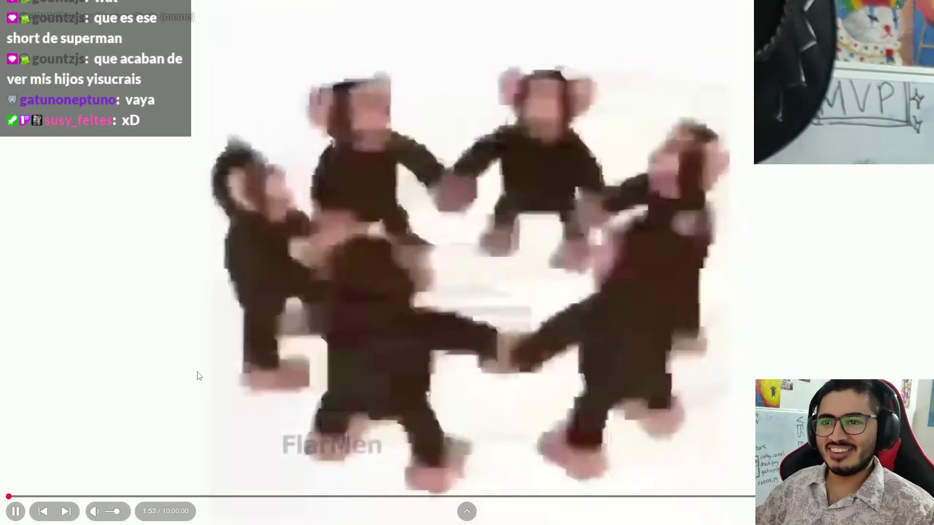
click(197, 376)
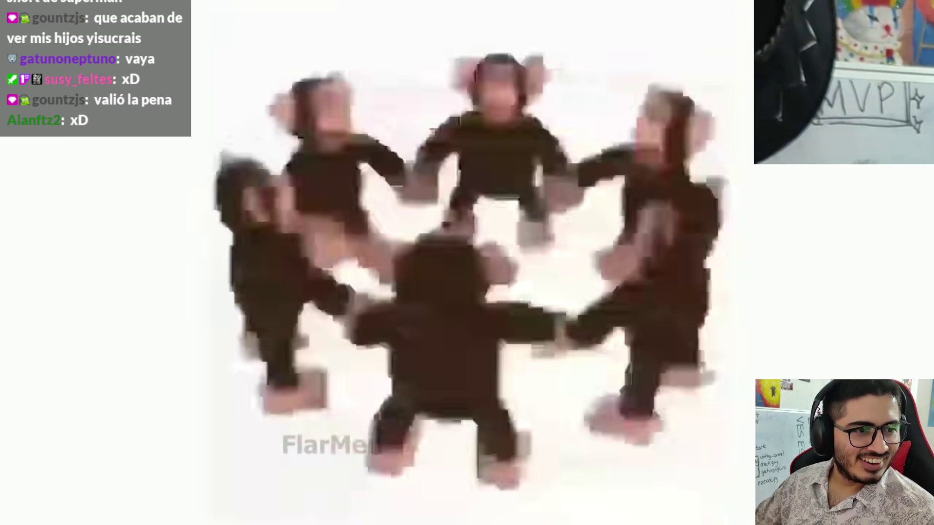
double_click(385, 214)
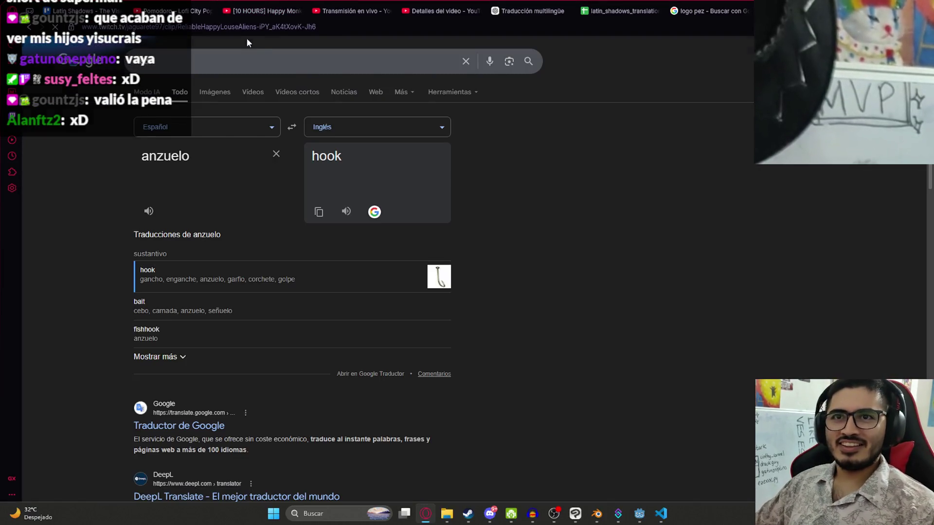
Watch the Twitch clip of the stream, pausing, resuming and replaying it from the start
click(191, 7)
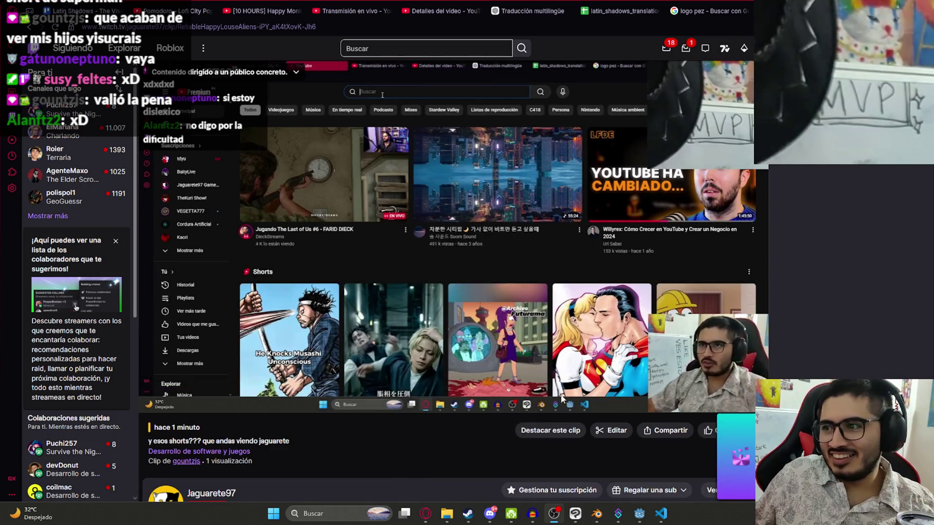
click(151, 400)
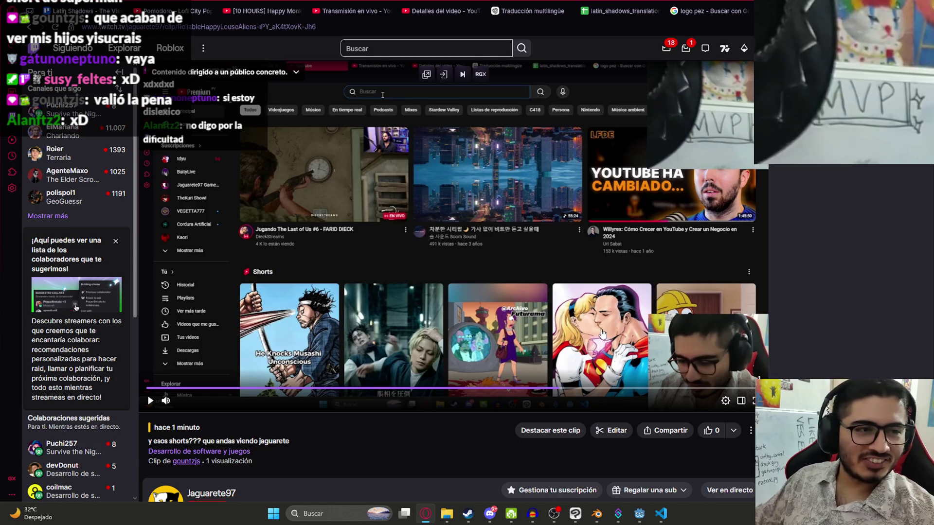
click(602, 333)
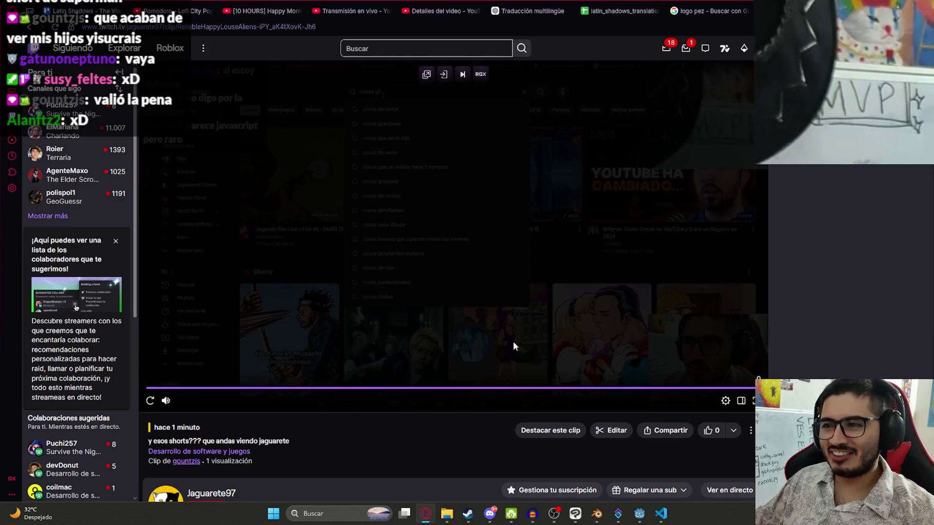
click(149, 402)
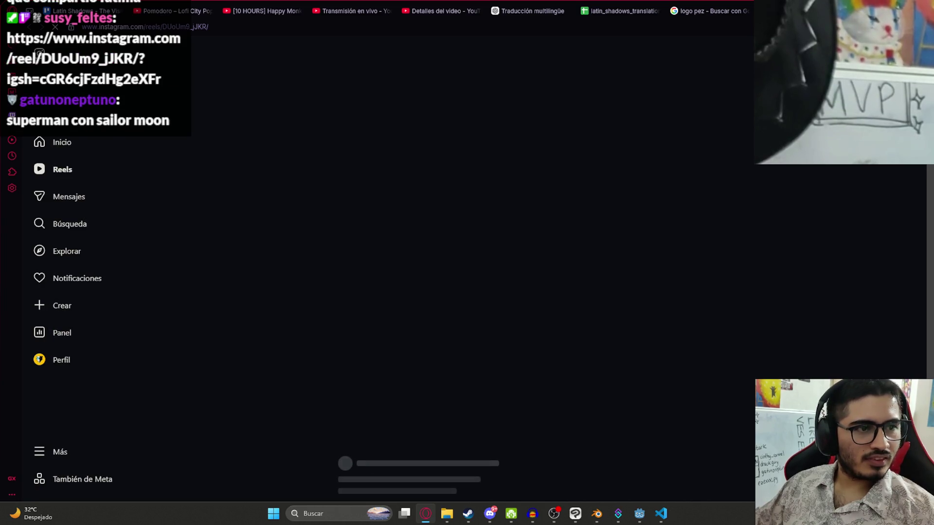
Watch and pause the Luisón Instagram reel, resume the Pomodoro lofi video, and return to VS Code
click(409, 290)
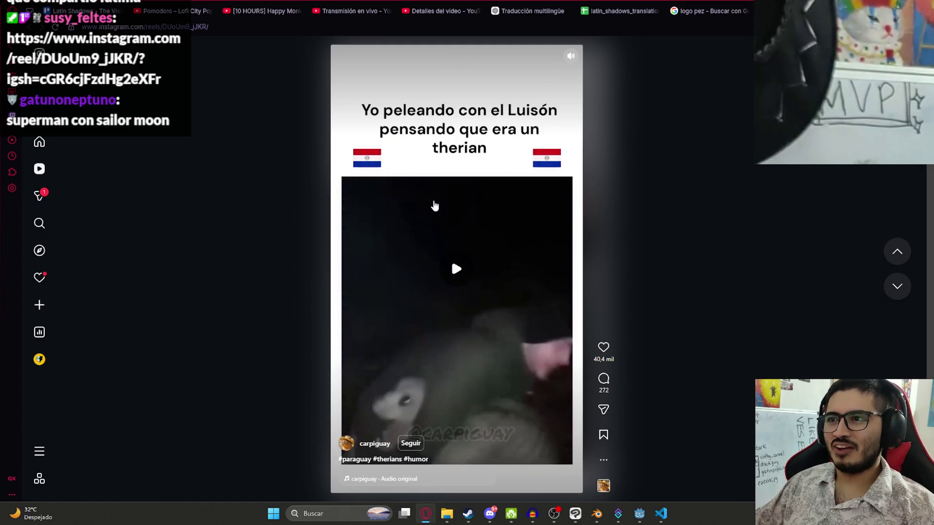
click(460, 263)
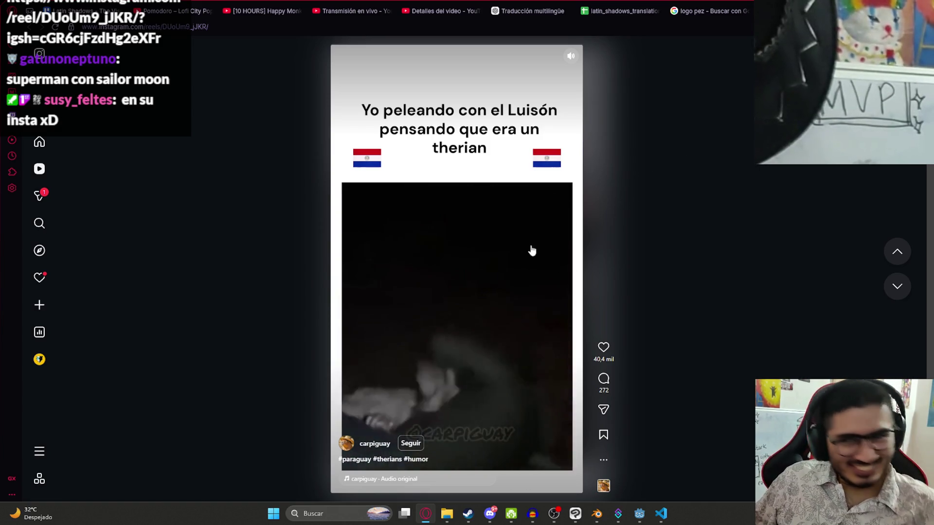
click(477, 253)
key(ctrl+Tab)
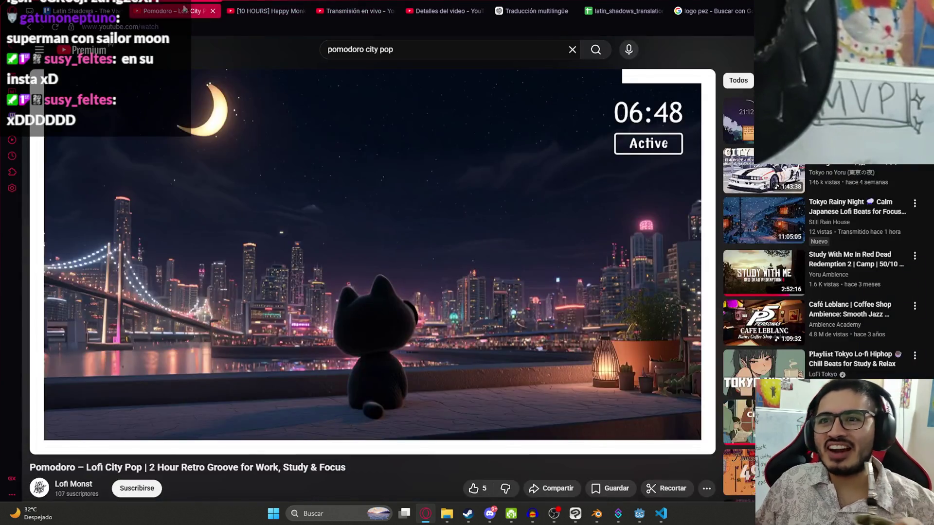
click(287, 204)
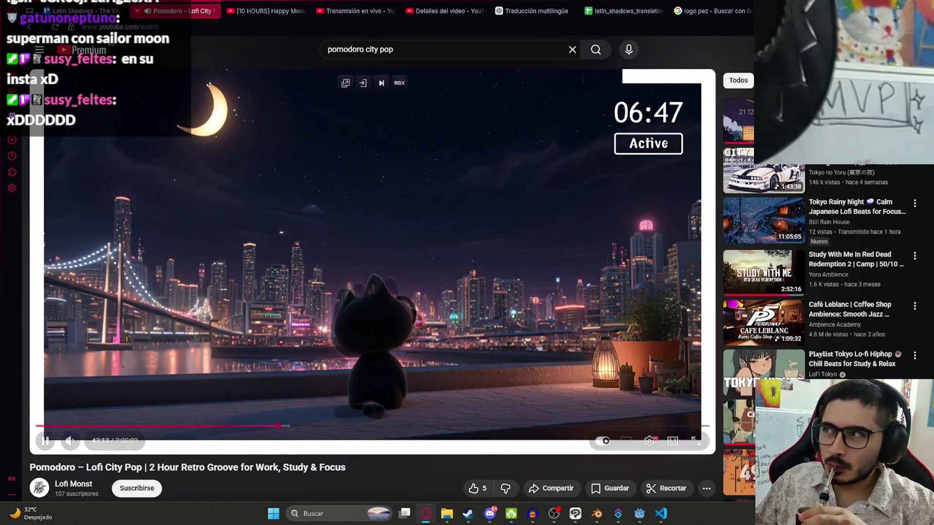
key(alt+Tab)
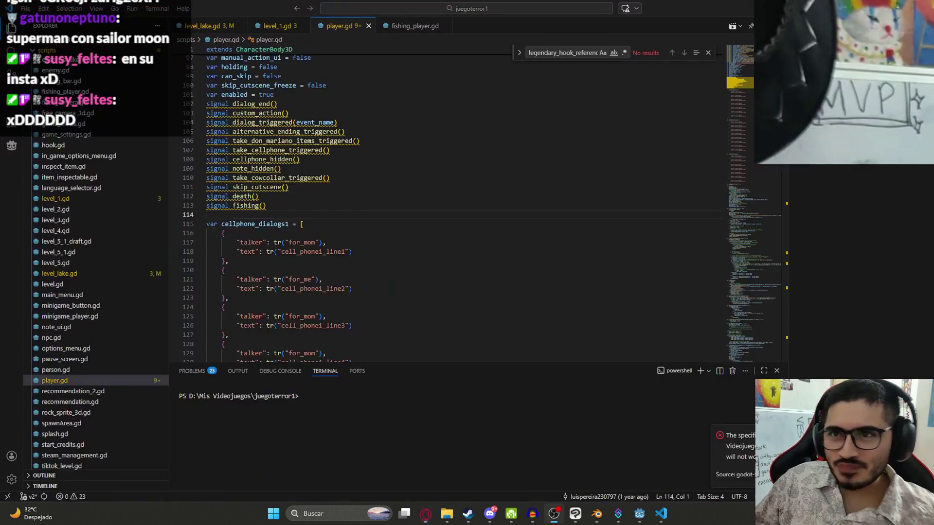
click(474, 232)
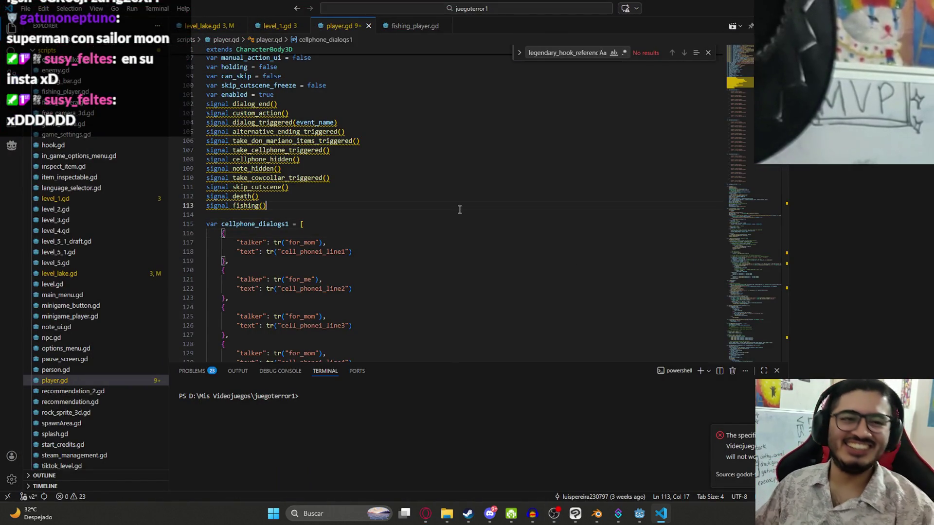
click(468, 160)
click(708, 54)
scroll(493, 188, up, 3)
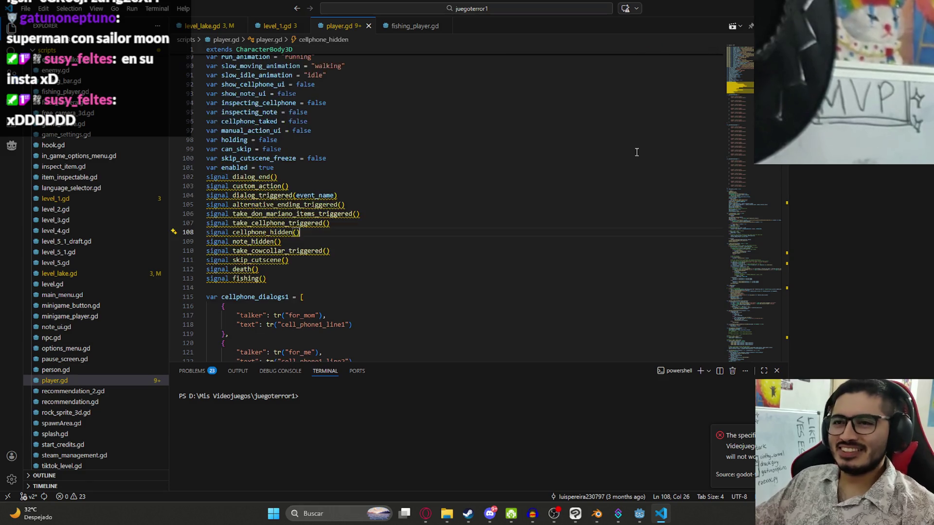
scroll(494, 188, up, 4)
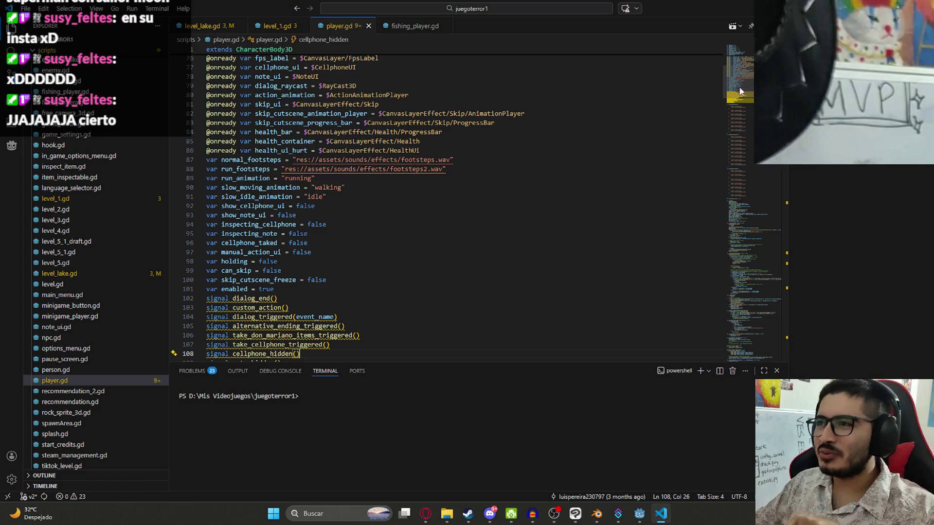
drag(739, 91, 738, 55)
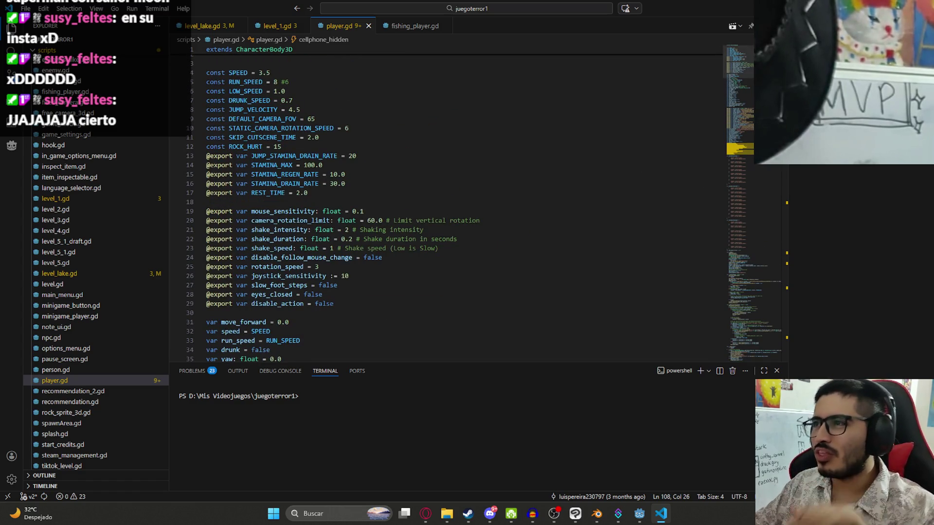
click(434, 211)
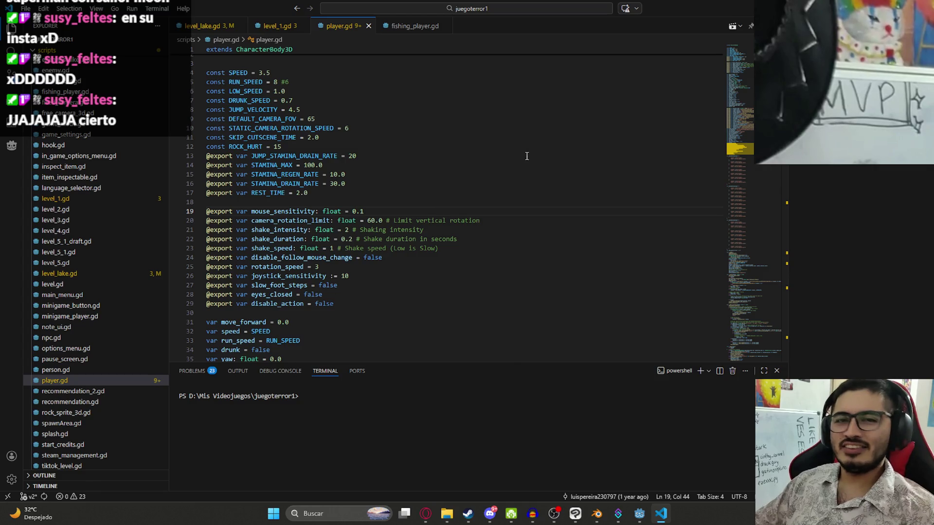
click(424, 229)
scroll(489, 249, down, 2)
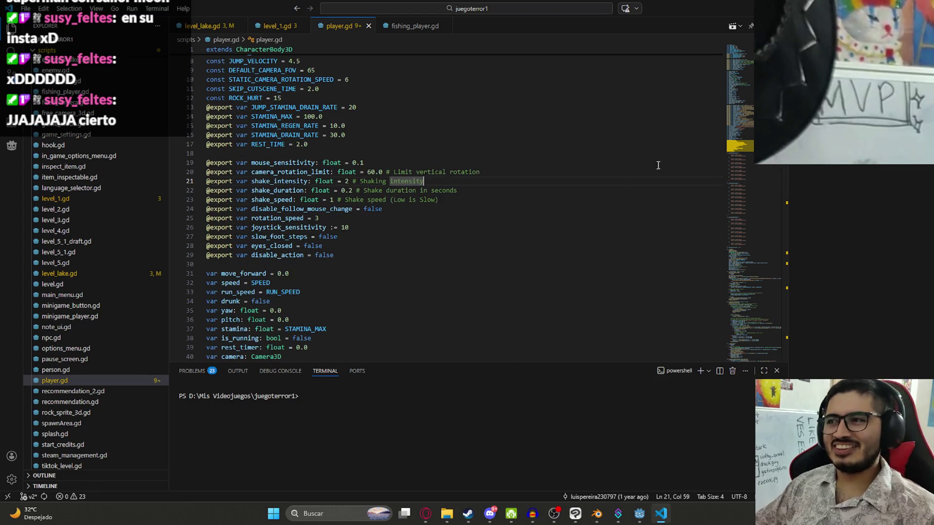
click(745, 146)
drag(751, 93, 739, 70)
scroll(498, 202, down, 5)
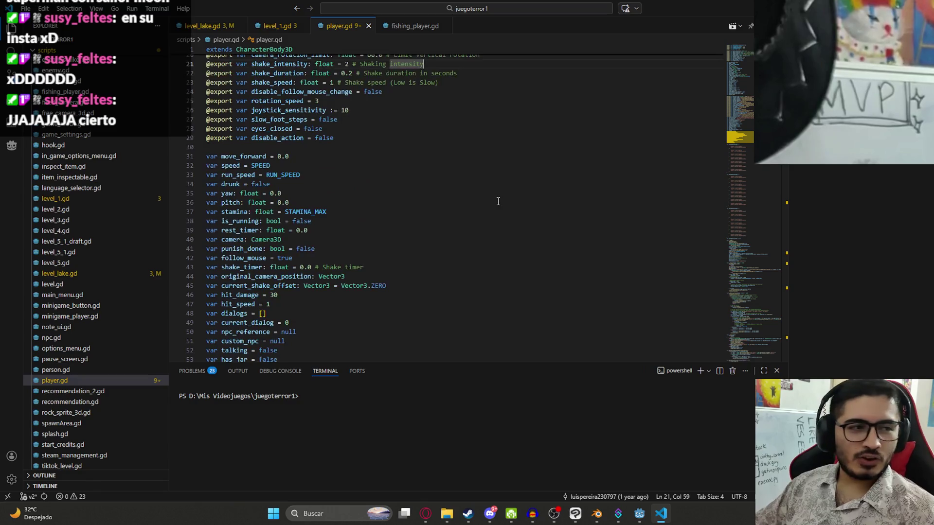
scroll(377, 158, down, 5)
scroll(367, 158, down, 5)
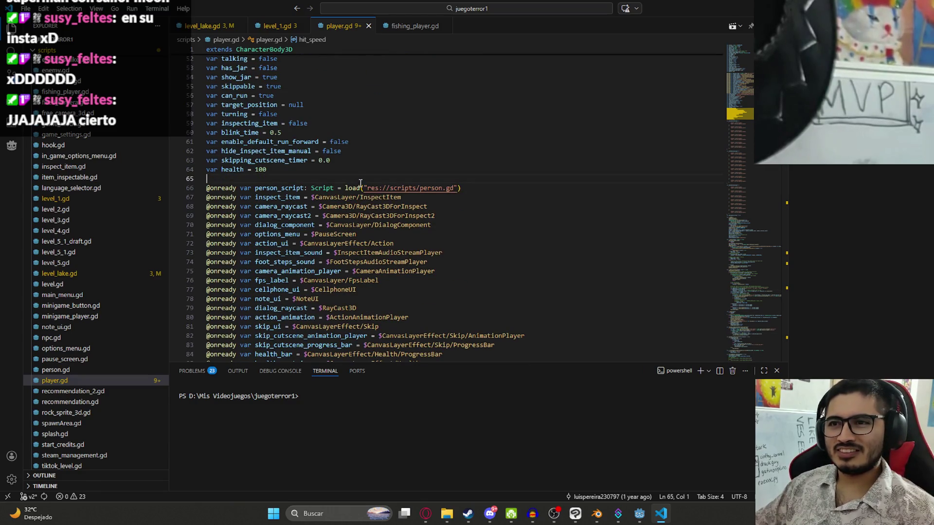
double_click(361, 197)
scroll(350, 212, down, 6)
scroll(365, 211, down, 6)
click(374, 210)
mouse_move(284, 208)
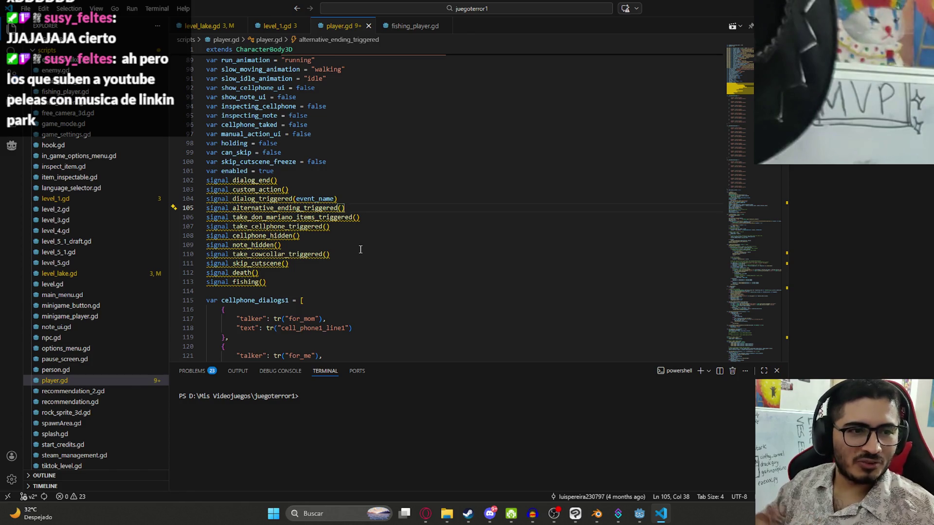
click(382, 199)
double_click(316, 218)
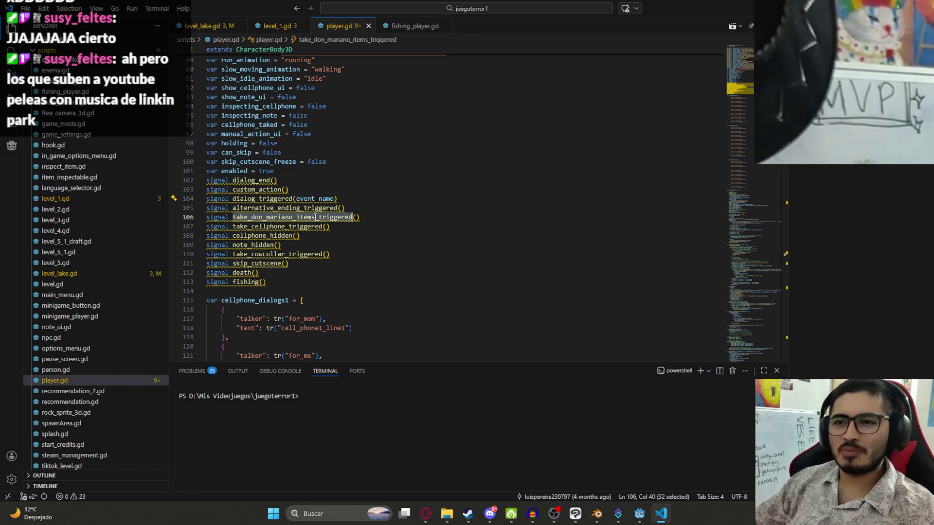
scroll(316, 218, down, 3)
click(314, 204)
scroll(750, 71, up, 5)
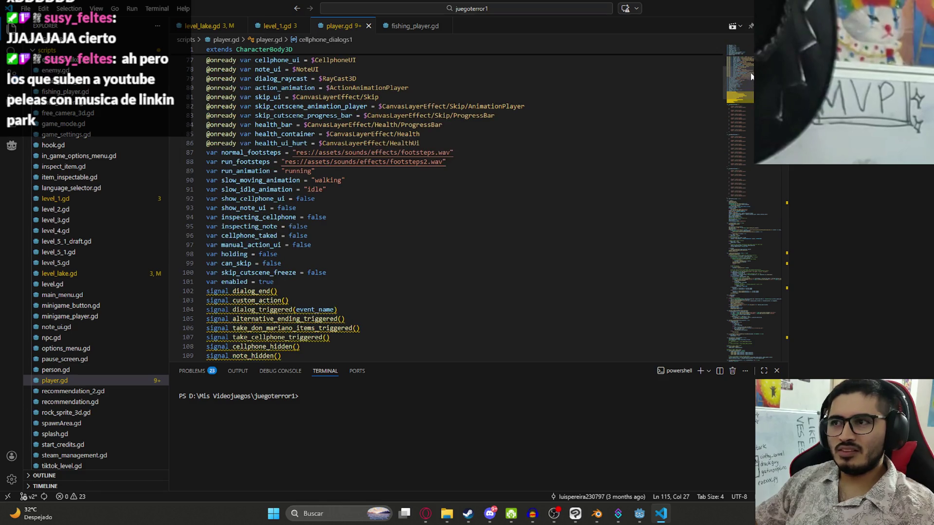
drag(750, 76, 661, 58)
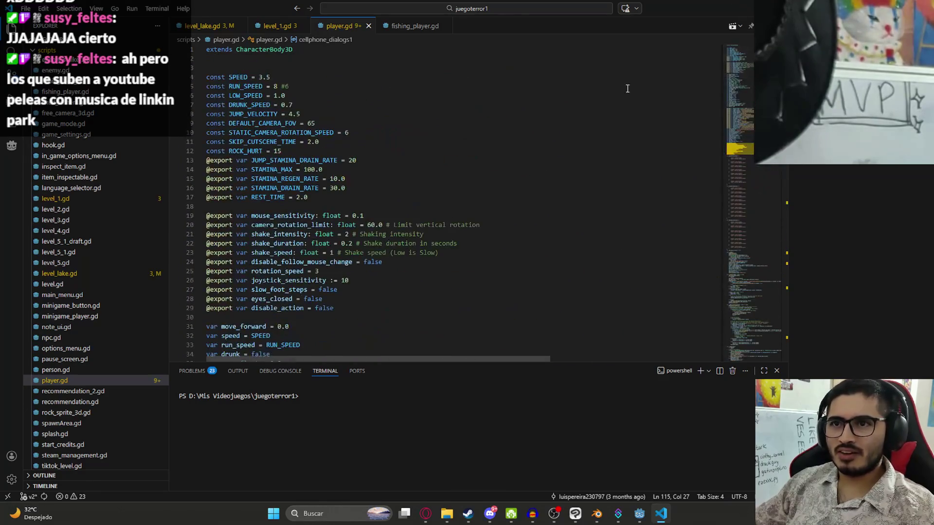
mouse_move(749, 65)
mouse_down()
mouse_move(766, 347)
mouse_move(775, 226)
mouse_move(778, 238)
mouse_move(770, 180)
mouse_move(775, 201)
mouse_up()
click(456, 191)
Duplicate the fishing branch as a take_legendary_hook action type connecting take_legendary_hook
mouse_move(267, 229)
mouse_down()
mouse_move(406, 228)
mouse_move(208, 247)
mouse_up()
click(525, 234)
key(Return)
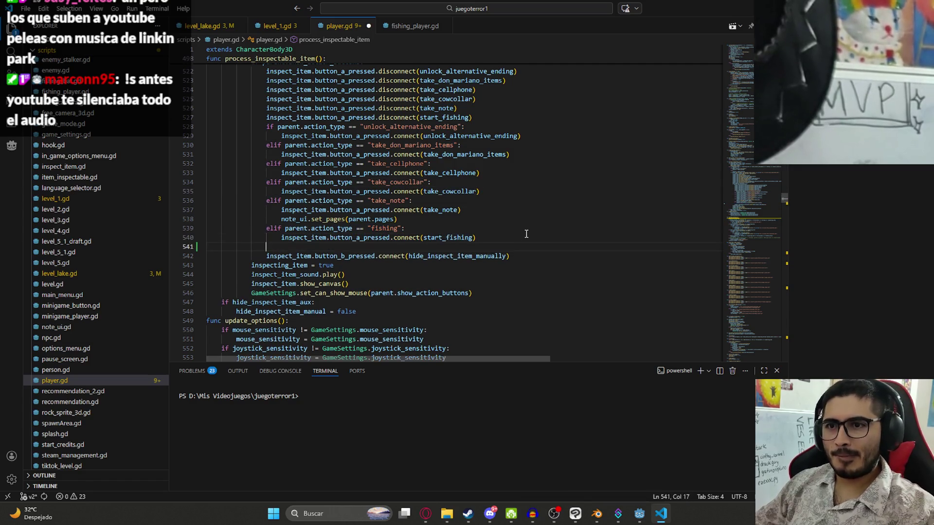
text(elif parent.action_type == "fishing": 					inspect_item.button_a_pressed.connect(start_fishing))
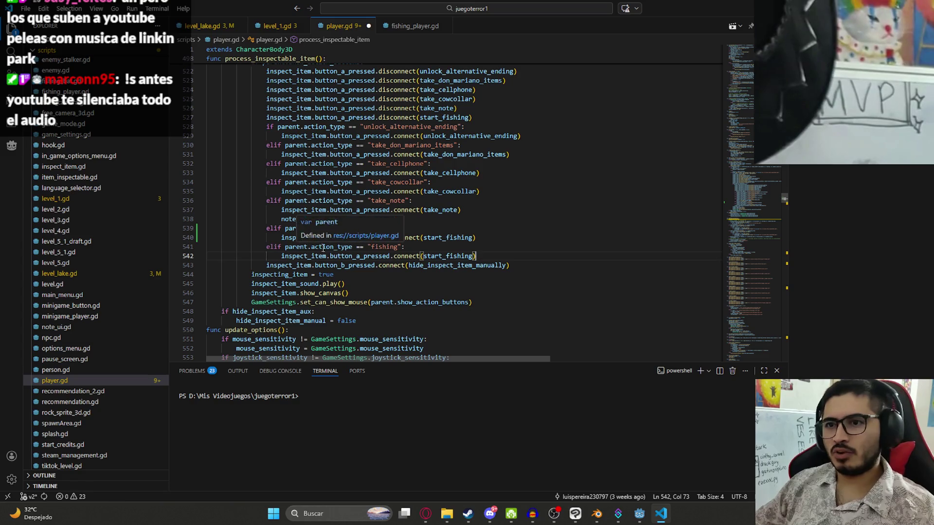
click(330, 247)
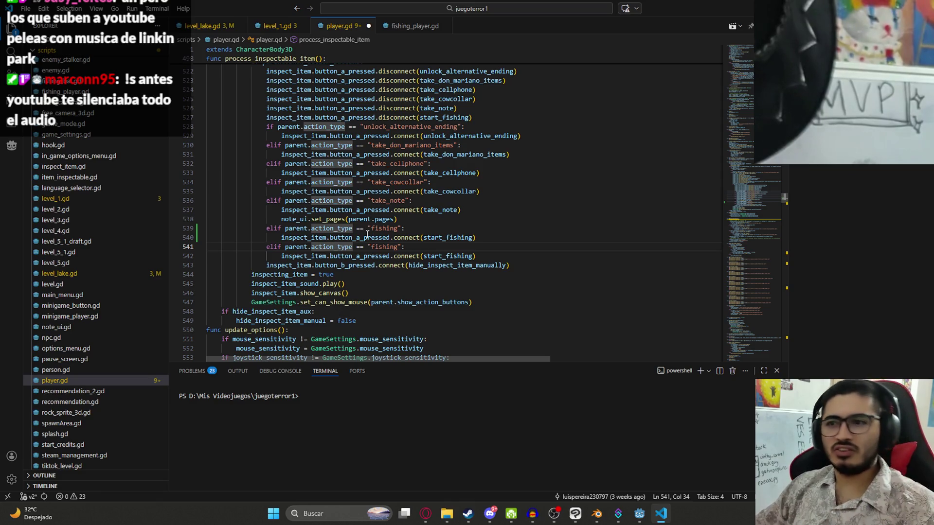
double_click(384, 247)
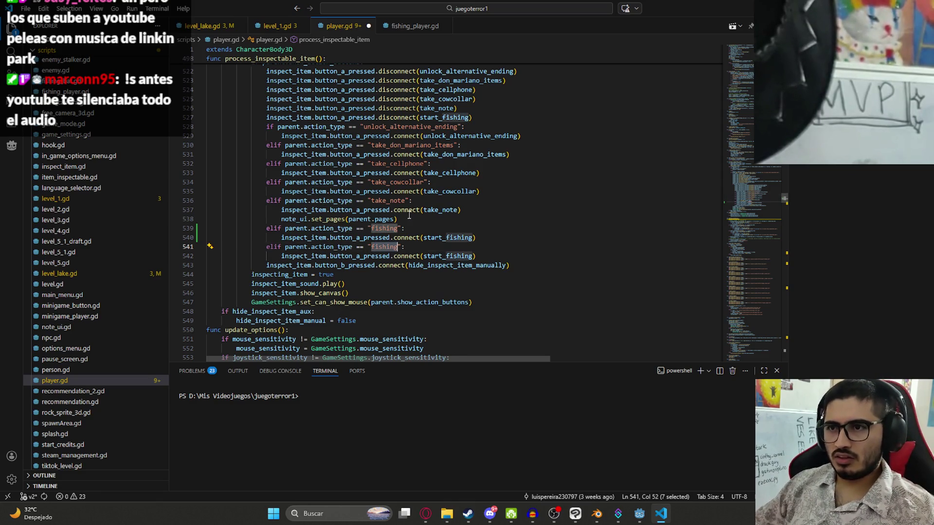
text(take_le)
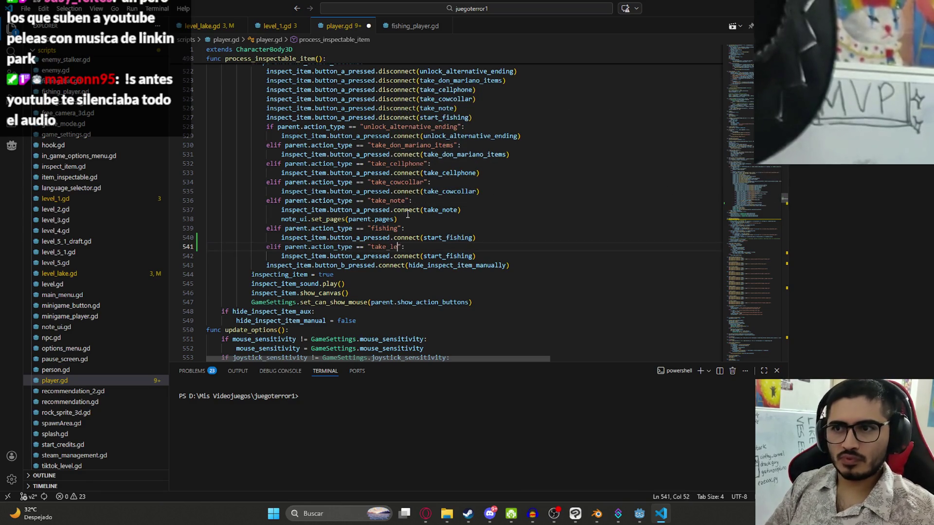
text(gendary_hook)
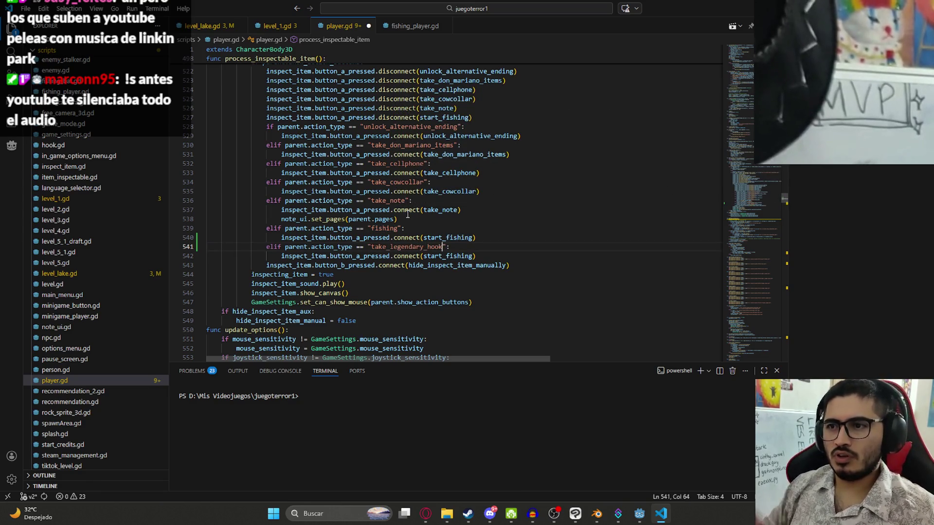
key(Tab)
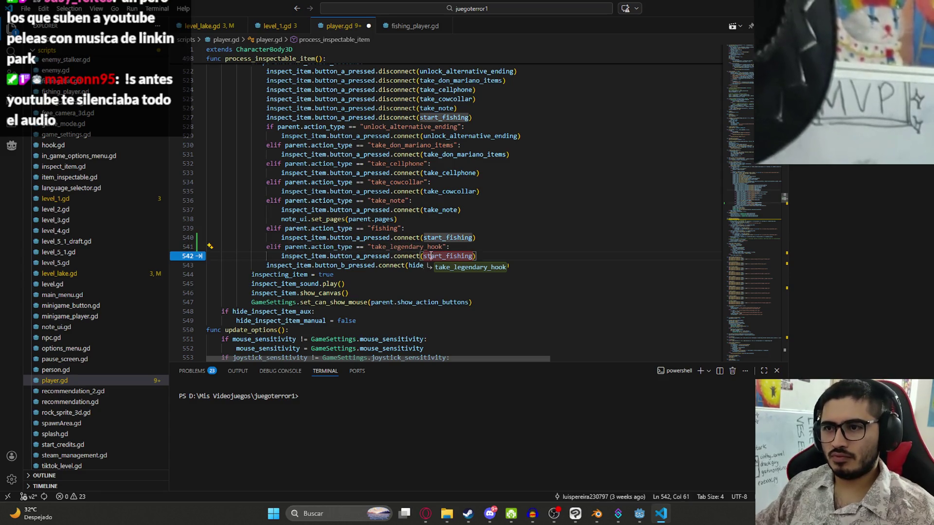
key(Tab)
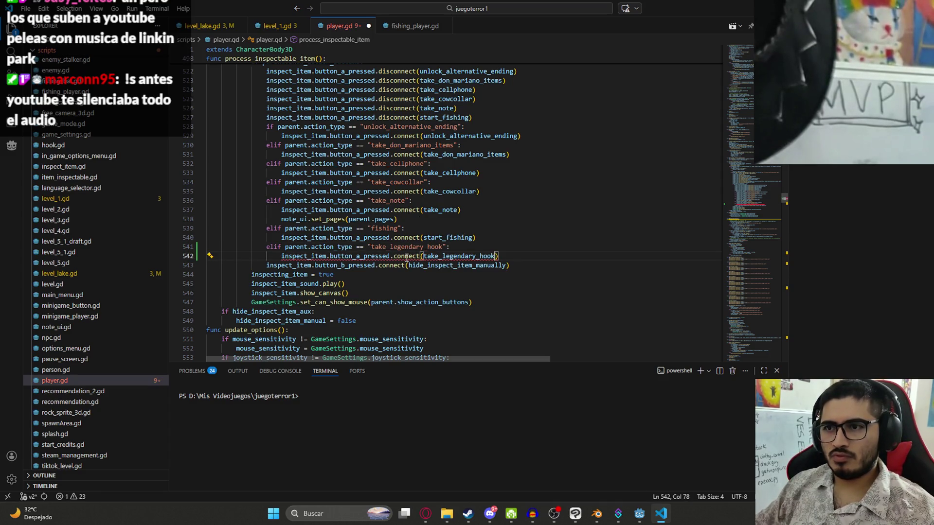
Add a take_legendary_hook disconnect line copied from start_fishing, then jump to take_cowcollar's definition
drag(473, 117, 279, 117)
key(shift+alt+Down)
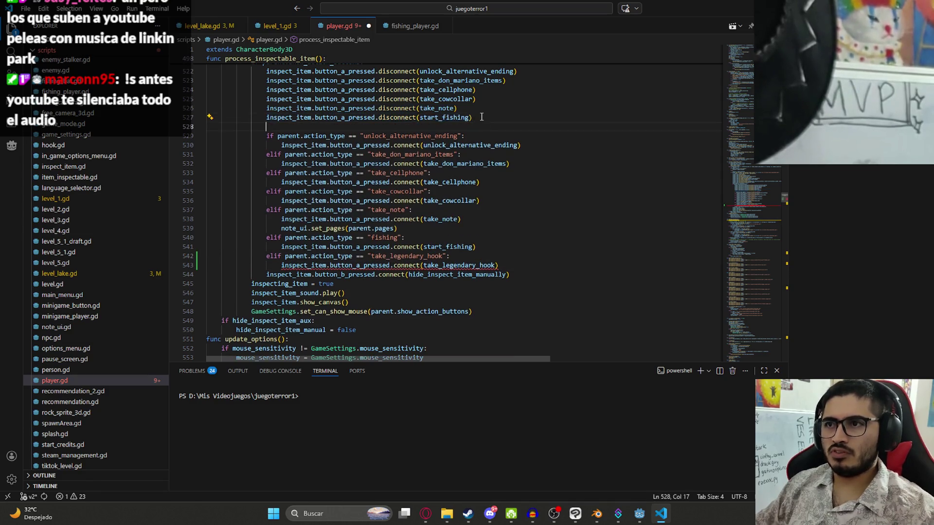
double_click(455, 266)
key(ctrl+c)
double_click(451, 126)
key(ctrl+v)
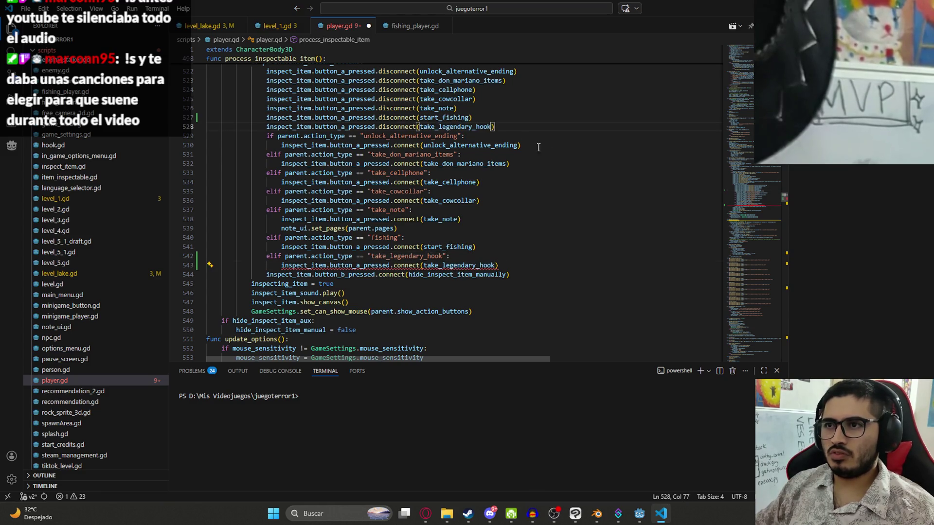
click(534, 240)
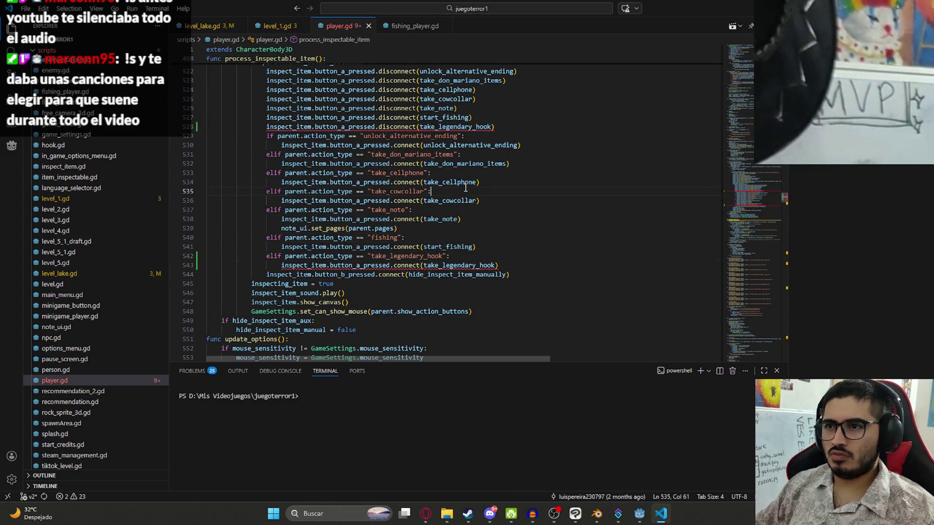
ctrl+click(444, 200)
Copy take_cowcollar into a new take_legendary_hook function emitting take_legendary_hook_triggered
drag(347, 197, 208, 170)
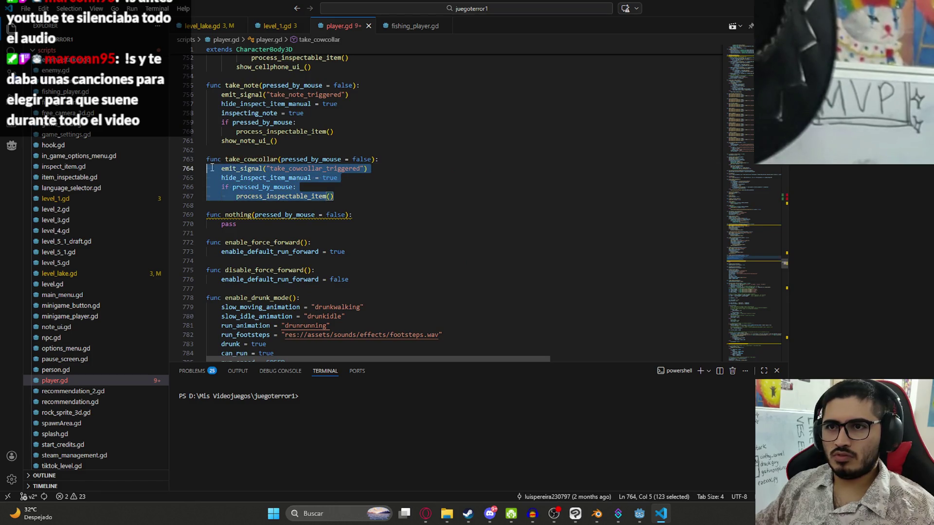
click(372, 198)
key(Return)
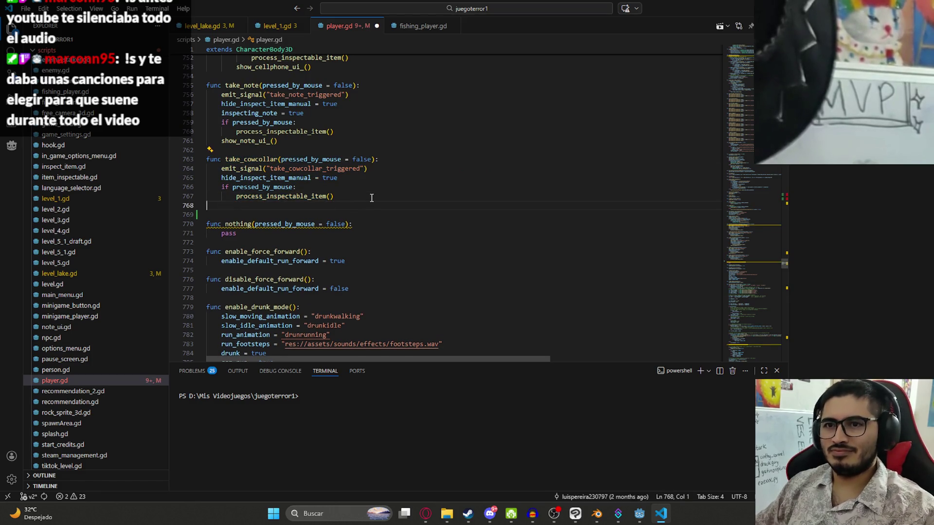
key(Return)
key(ctrl+v)
double_click(252, 215)
text(take_legendary_hook)
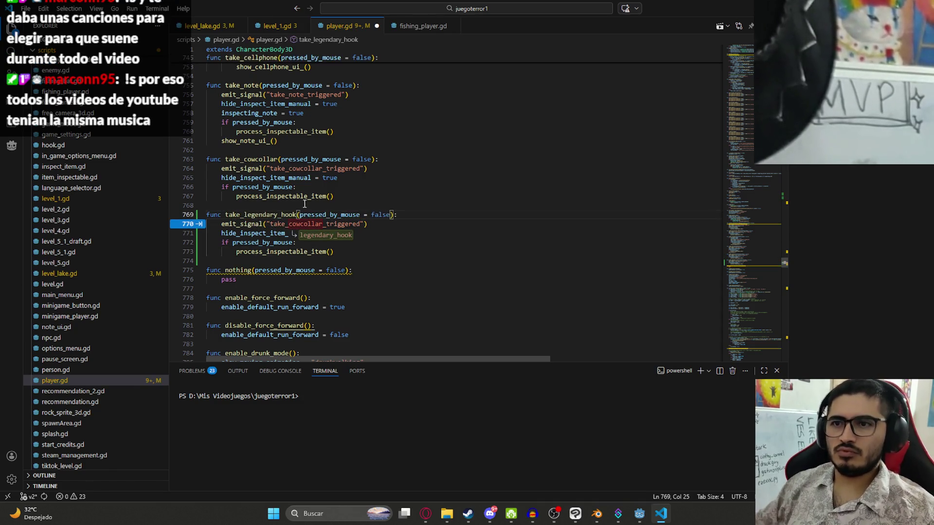
key(Tab)
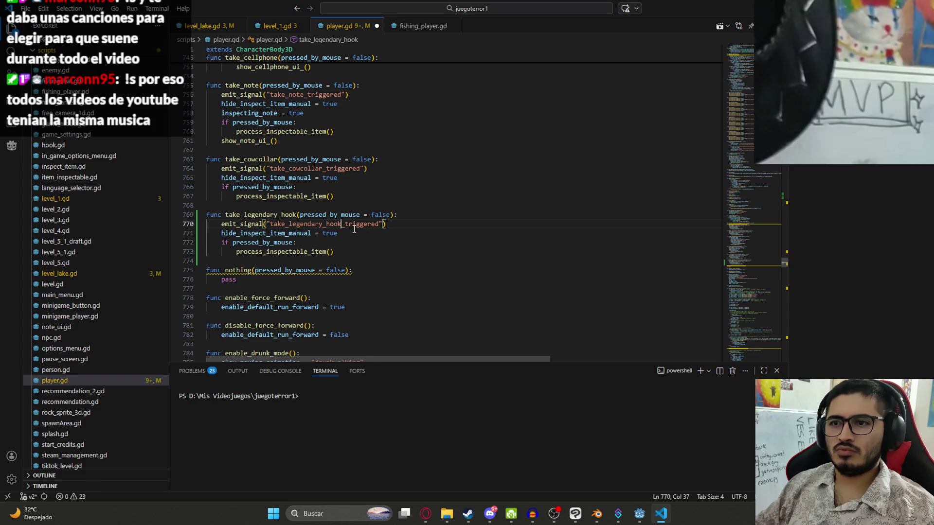
Look up the take_cowcollar_triggered signal declaration to add the new signal beside it
click(309, 233)
double_click(313, 226)
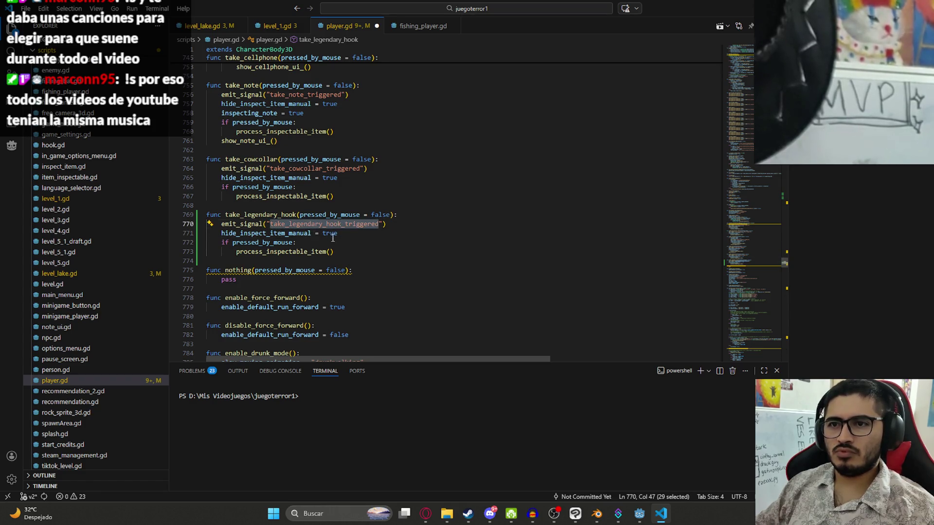
double_click(311, 170)
key(ctrl+f)
key(Return)
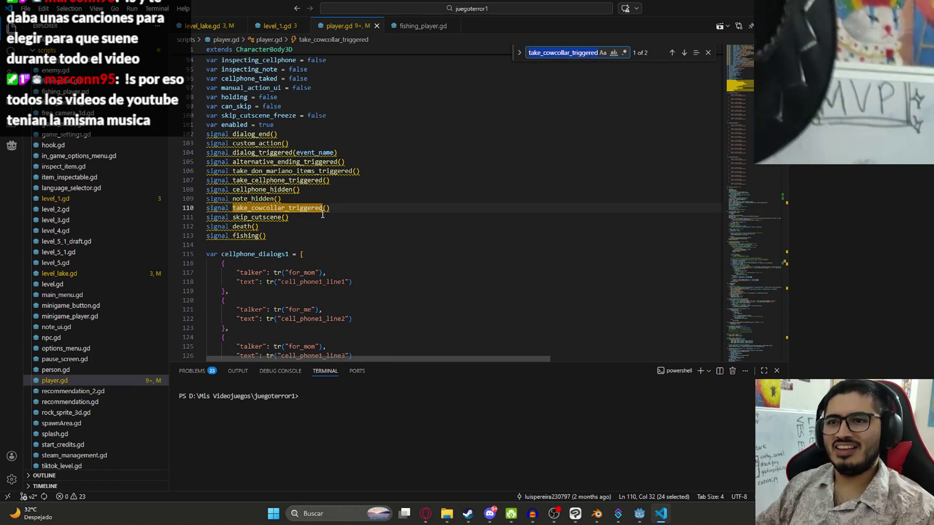
Declare signal take_legendary_hook_triggered() below take_cowcollar_triggered and confirm where it is emitted
click(348, 207)
key(Return)
text(signal)
key(ctrl+v)
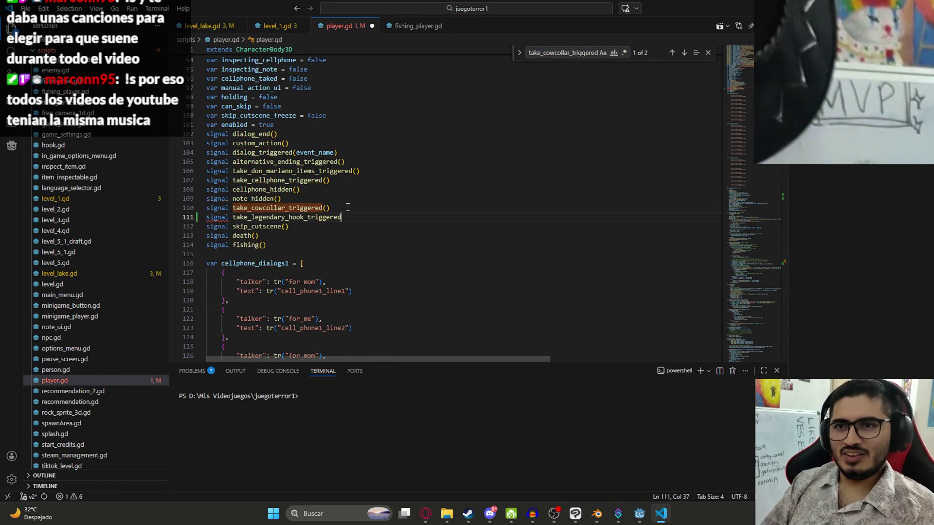
text(()
double_click(324, 219)
key(ctrl+f)
key(Return)
click(413, 192)
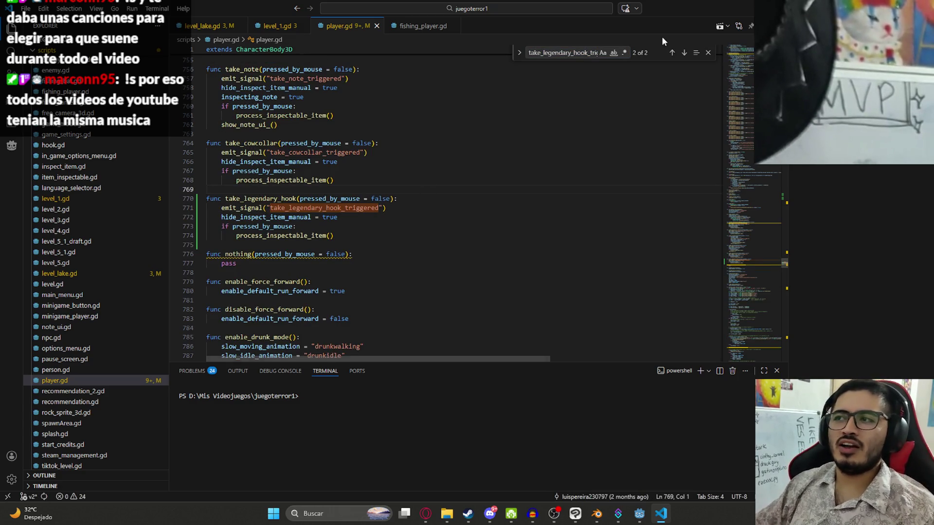
click(705, 53)
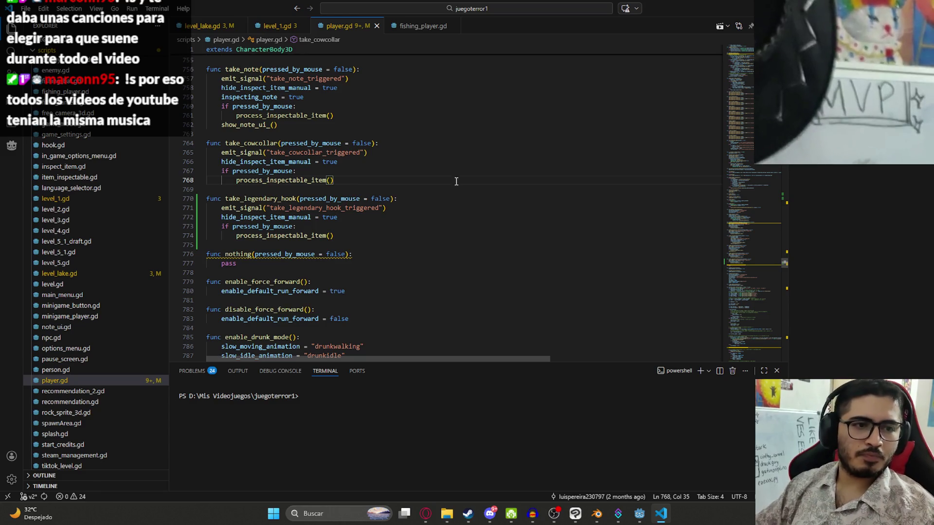
Check the emitted signal string and compare uses of take_cowcollar_triggered and take_cowcollar
double_click(287, 208)
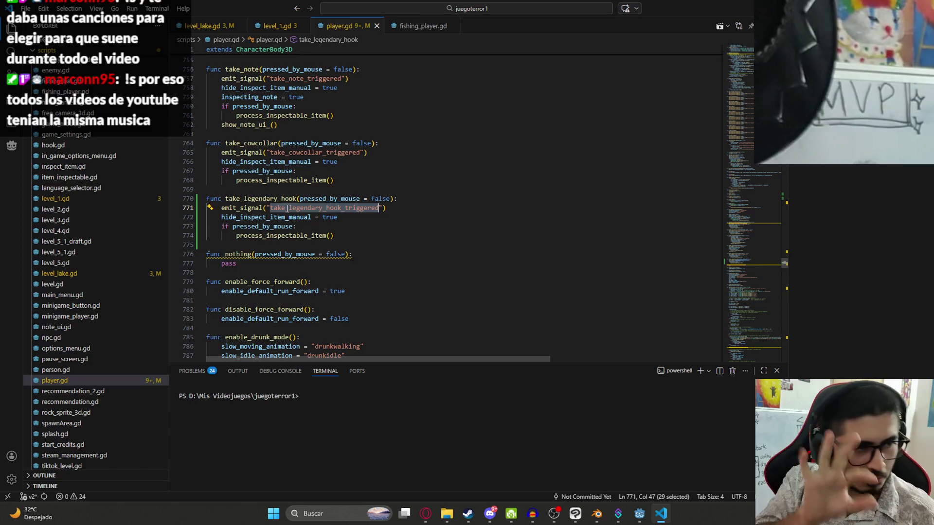
click(367, 227)
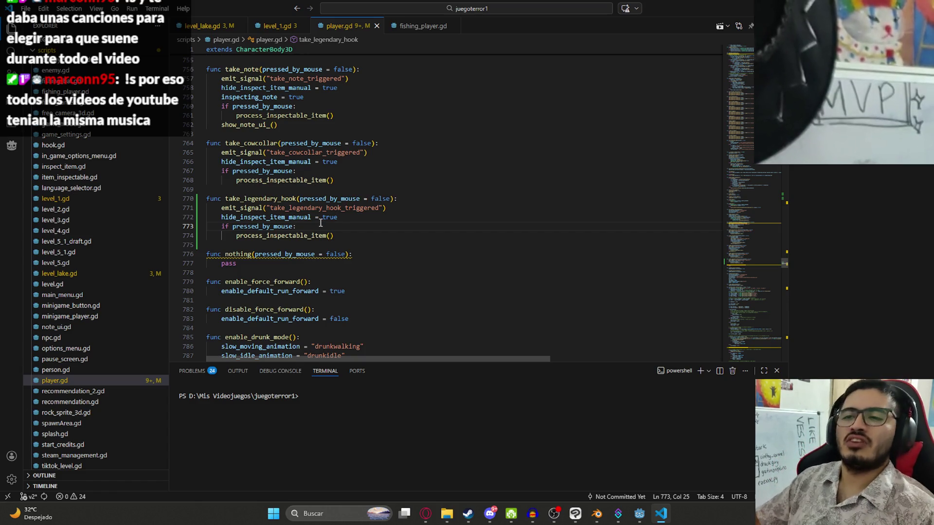
double_click(263, 227)
double_click(264, 235)
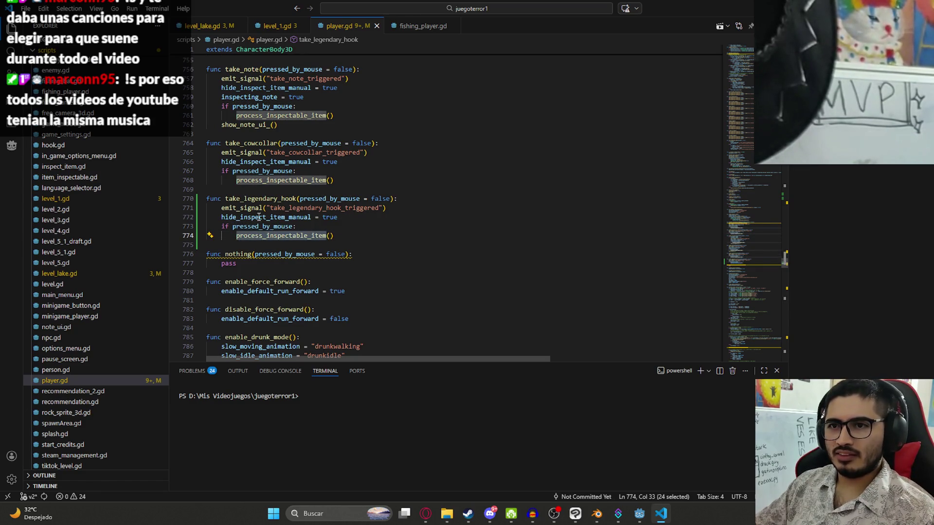
double_click(261, 200)
double_click(295, 208)
double_click(327, 153)
key(ctrl+f)
key(Return)
key(Return)
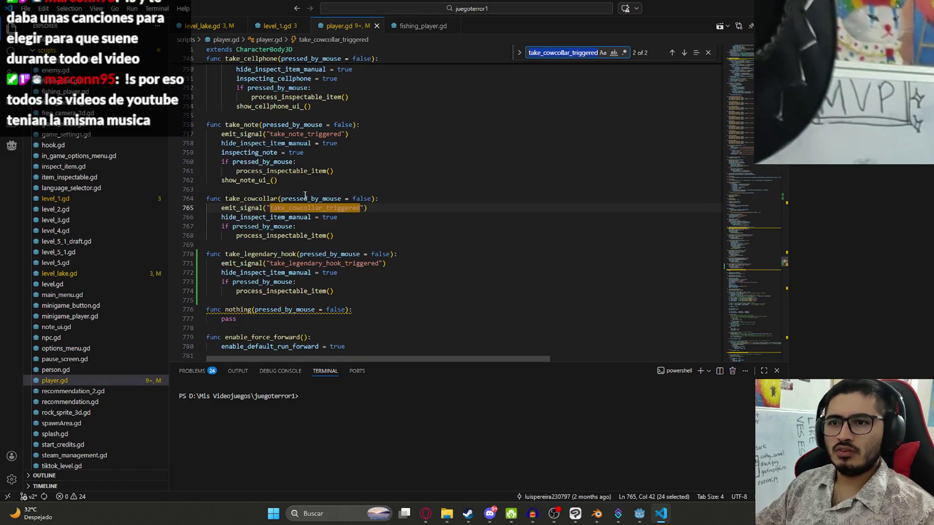
key(BackSpace)
key(BackSpace)
key(BackSpace)
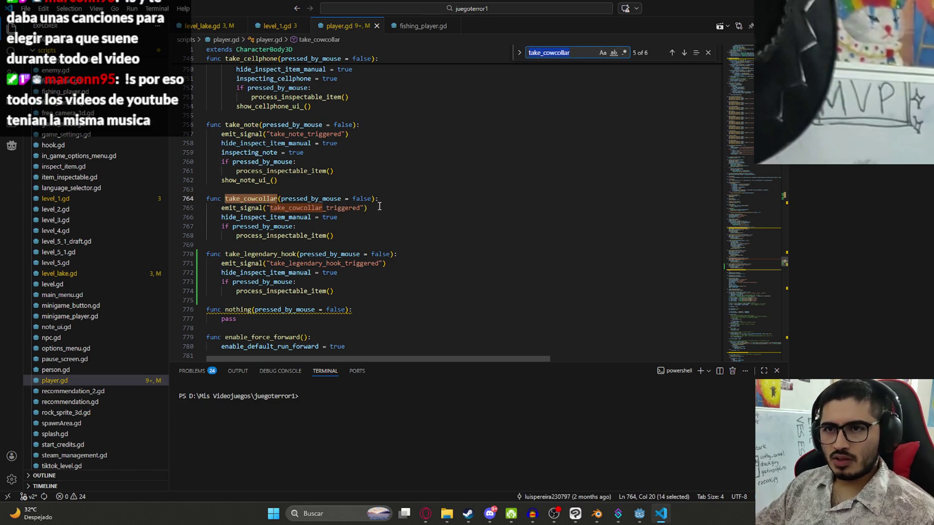
Step through take_legendary_hook occurrences in the inspect handler, then switch to Godot
double_click(282, 254)
key(ctrl+f)
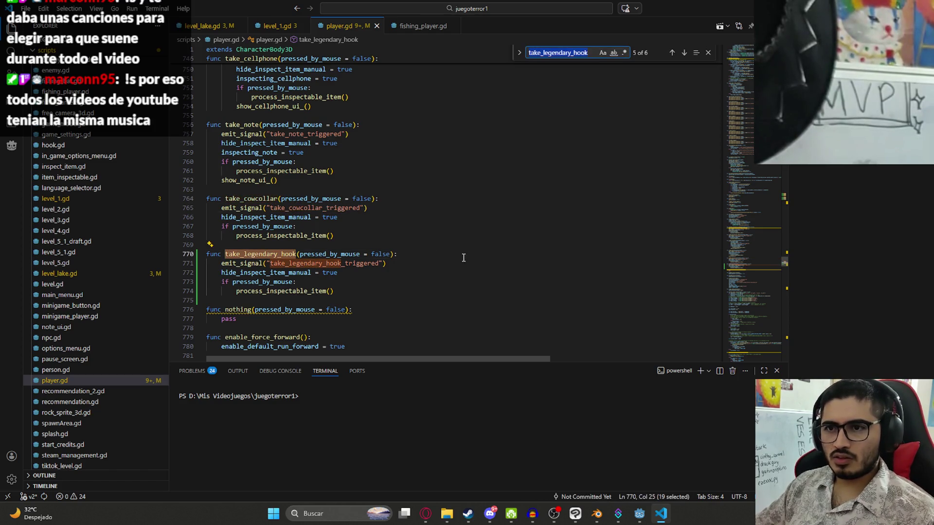
key(Return)
key(Return)
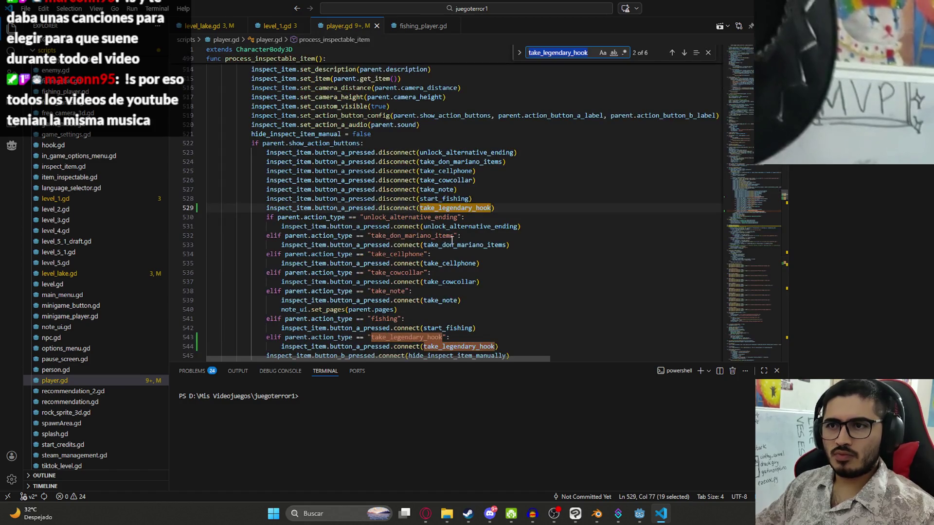
key(Return)
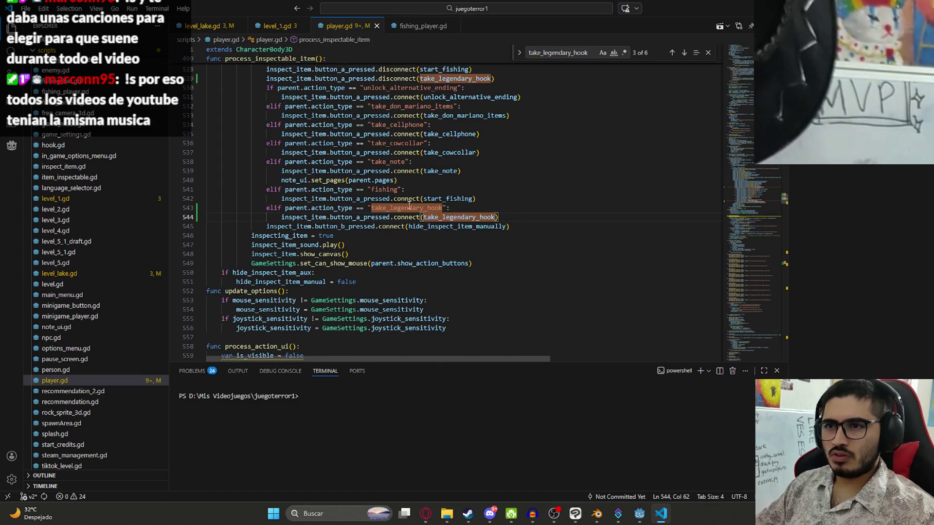
key(alt+Tab)
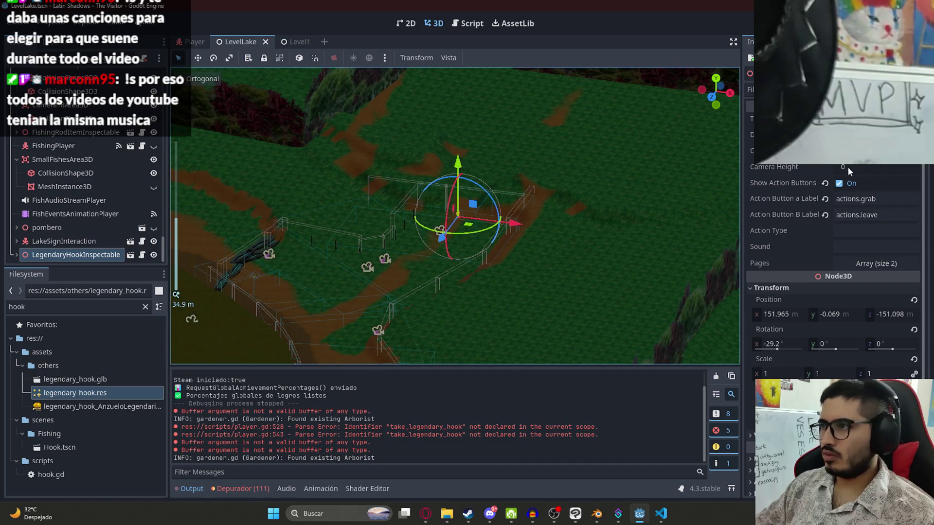
Set LegendaryHookInspectable's Action Type to take_legendary_hook, save LevelLake and switch to Level1
click(858, 232)
key(ctrl+v)
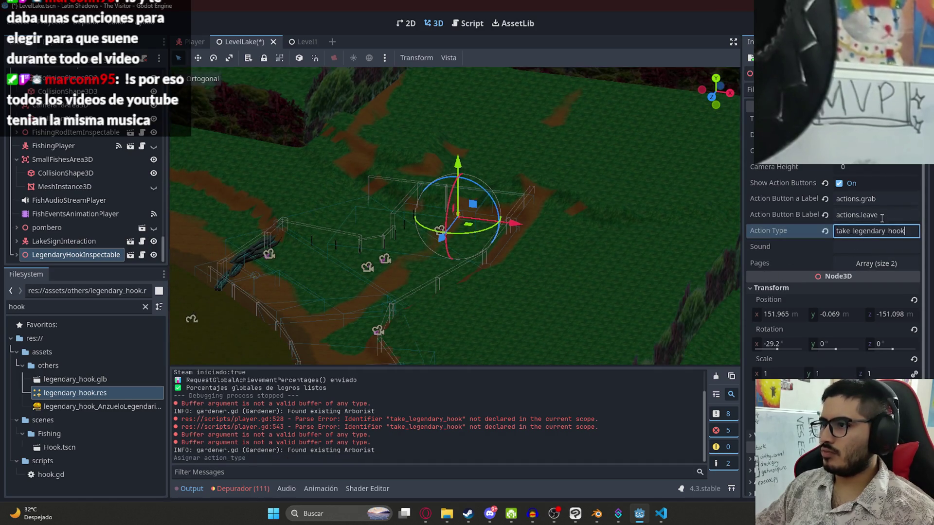
key(ctrl+s)
scroll(393, 273, up, 3)
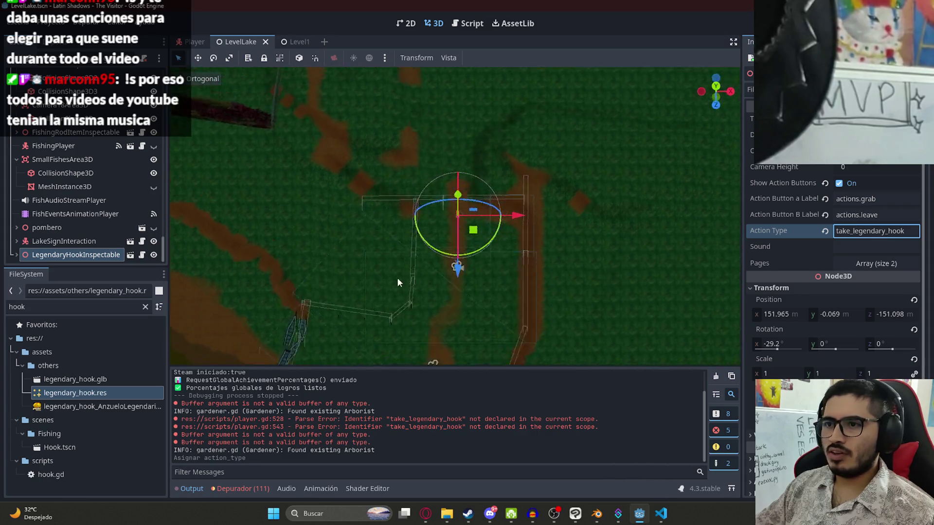
scroll(459, 231, up, 3)
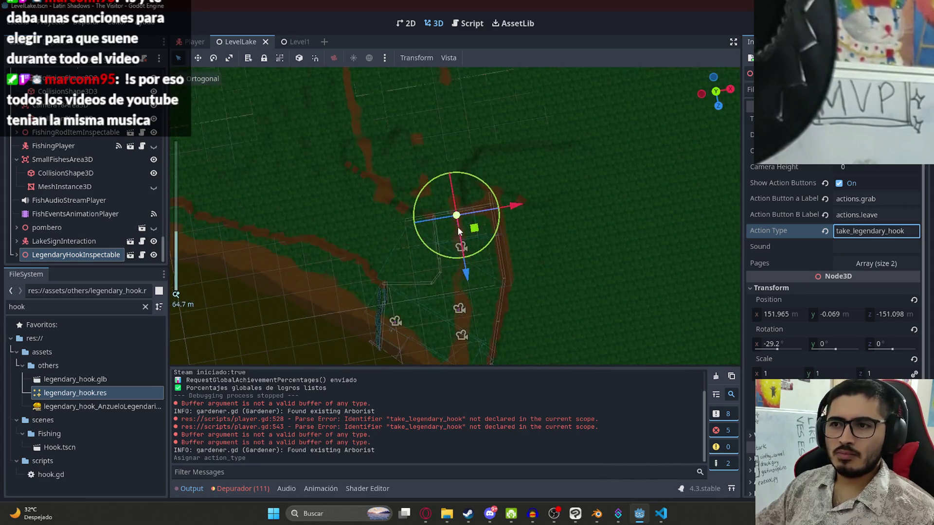
scroll(458, 226, up, 3)
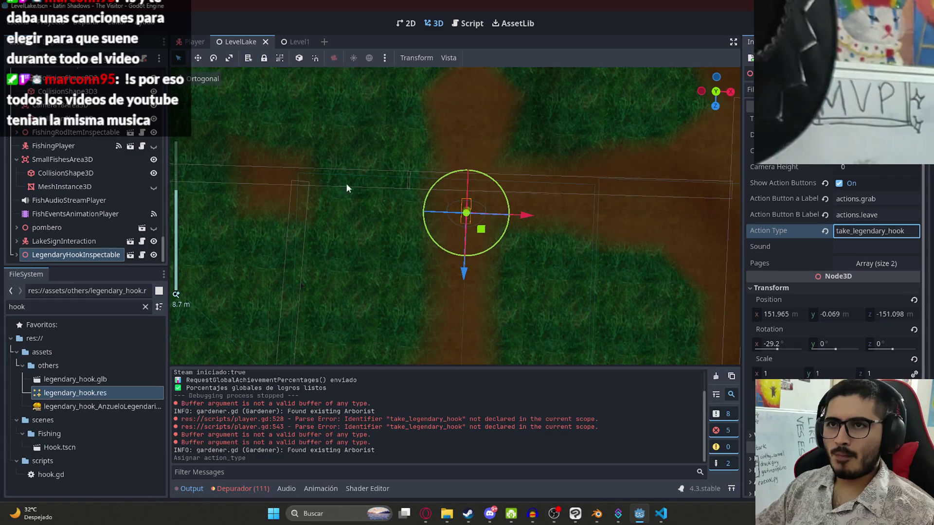
click(299, 42)
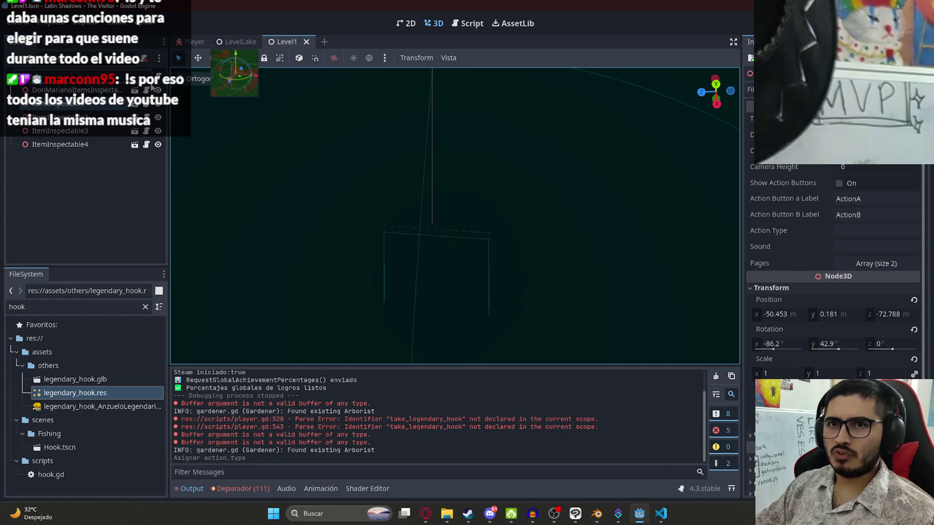
Find the take_cowcollar handler in level_1.gd via the script search
key(ctrl+F3)
key(ctrl+f)
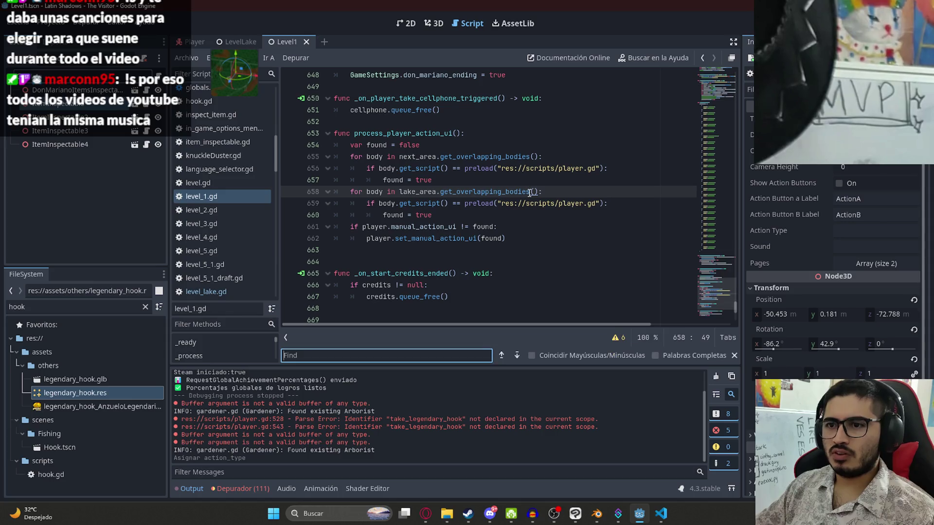
text(take_colla)
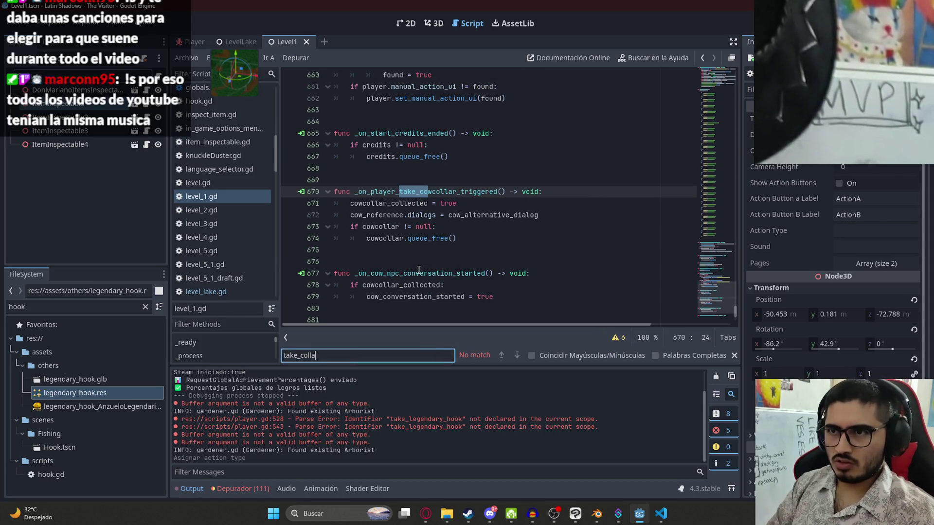
key(BackSpace)
key(BackSpace)
text(collar)
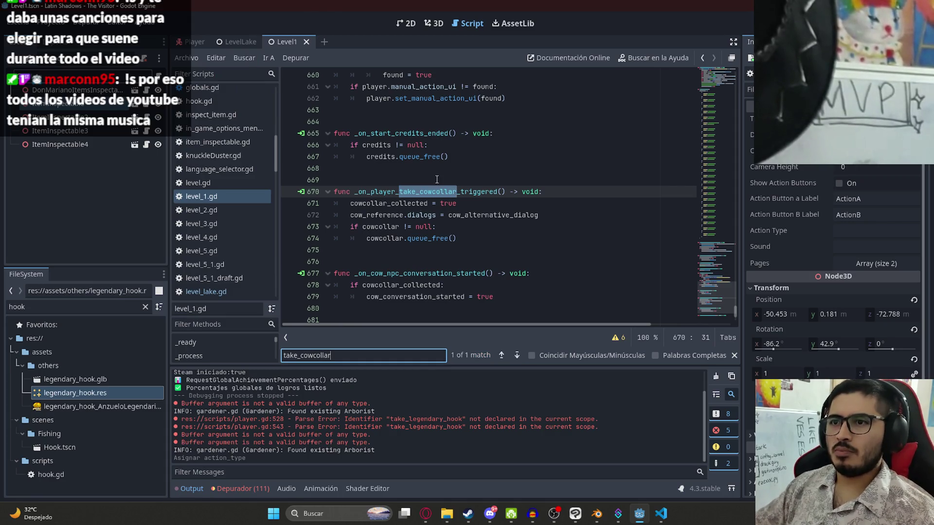
click(354, 204)
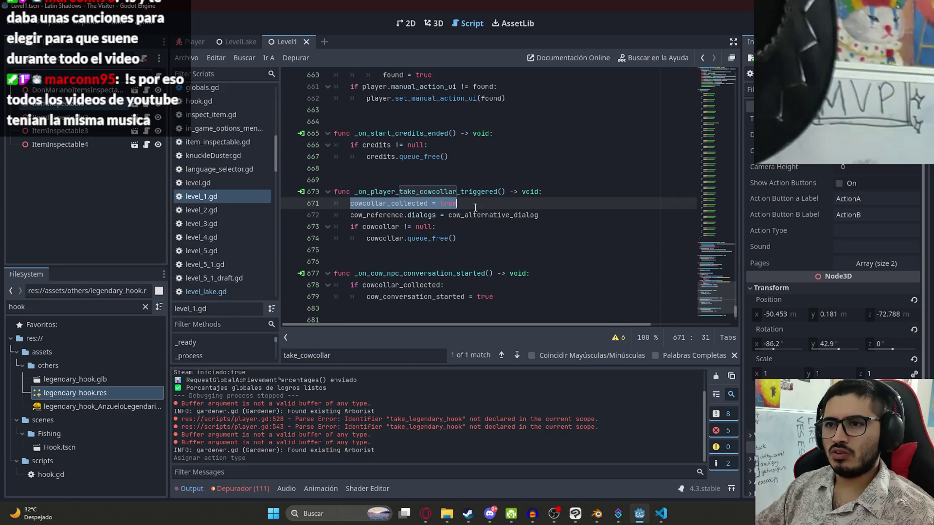
Select and copy the four body lines of _on_player_take_cowcollar_triggered for reuse
triple_click(342, 216)
mouse_move(351, 226)
mouse_down()
mouse_move(512, 234)
mouse_move(294, 202)
mouse_up()
click(425, 203)
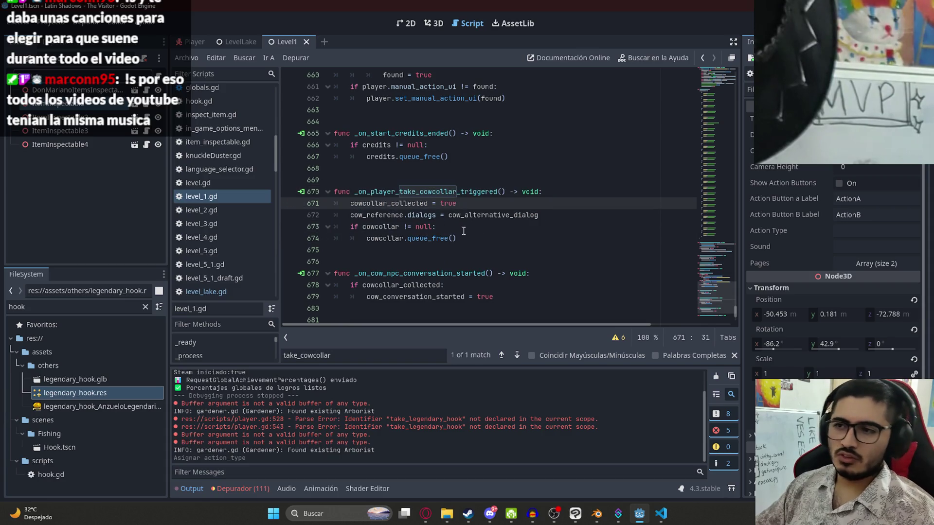
drag(467, 239, 306, 198)
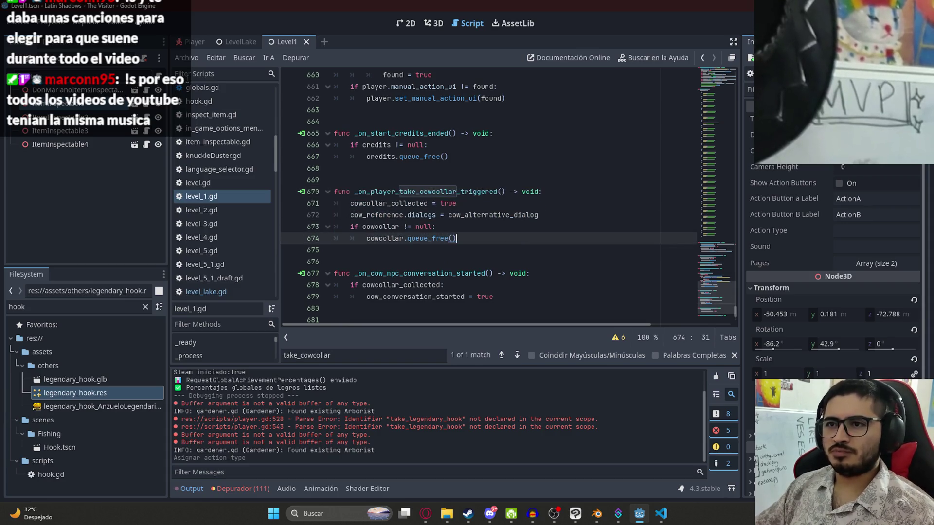
drag(511, 239, 358, 204)
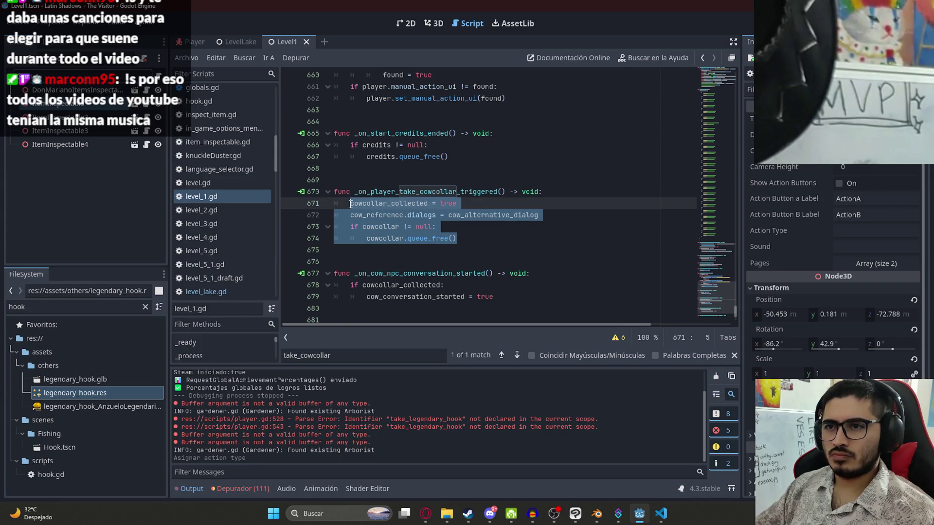
click(435, 23)
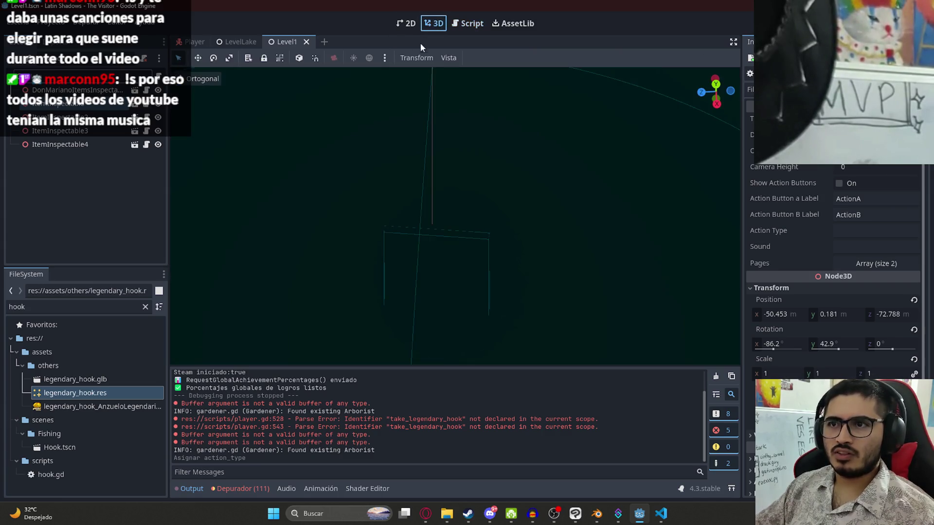
Connect Player's take_legendary_hook_triggered to a new _on_player_take_legendary_hook_triggered function in level_lake.gd
click(239, 42)
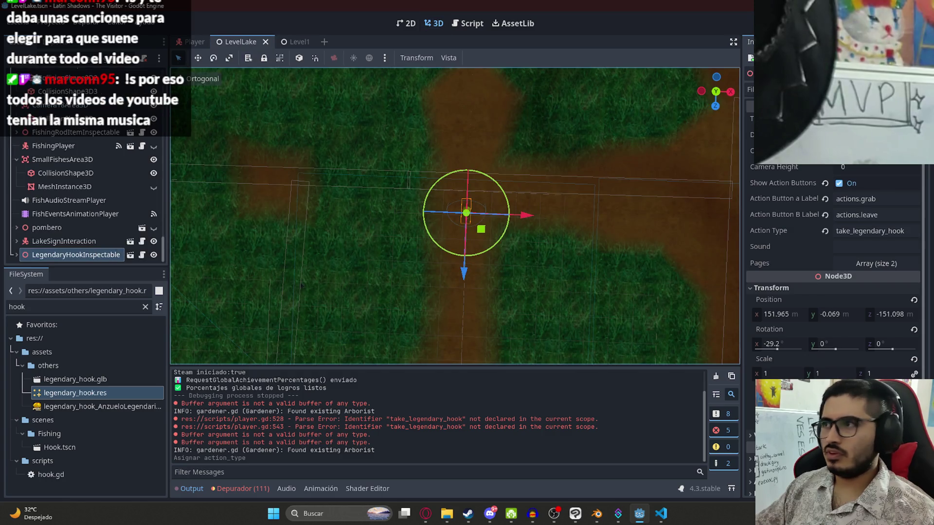
click(779, 41)
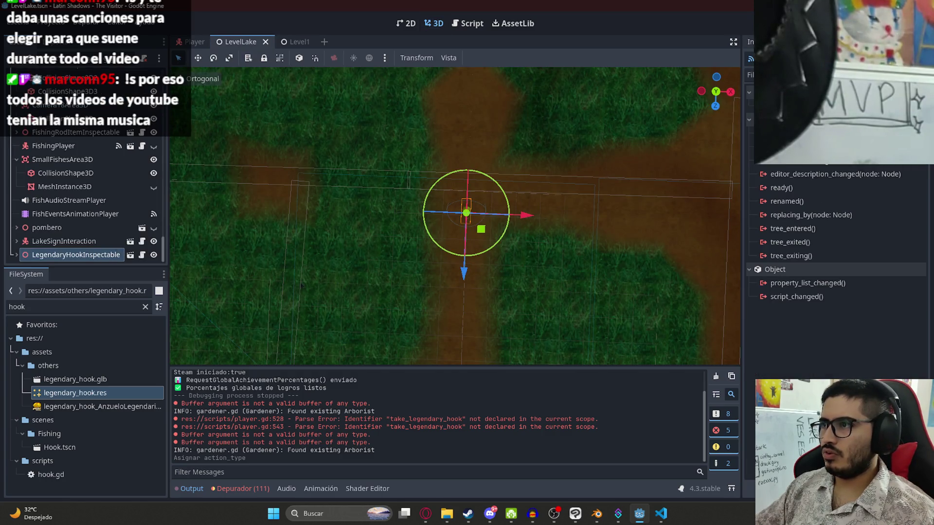
click(759, 42)
scroll(77, 172, up, 3)
scroll(78, 172, up, 2)
scroll(78, 173, up, 5)
drag(166, 180, 166, 77)
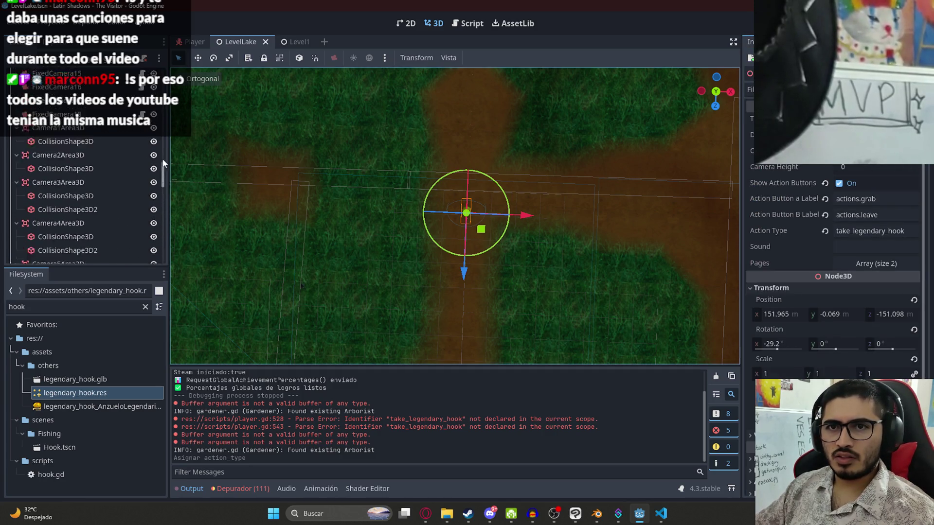
click(66, 160)
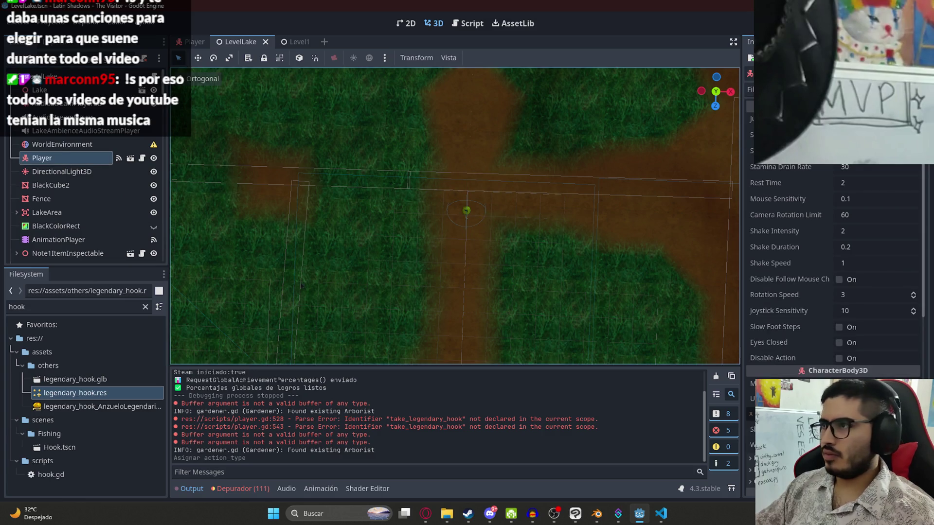
click(780, 42)
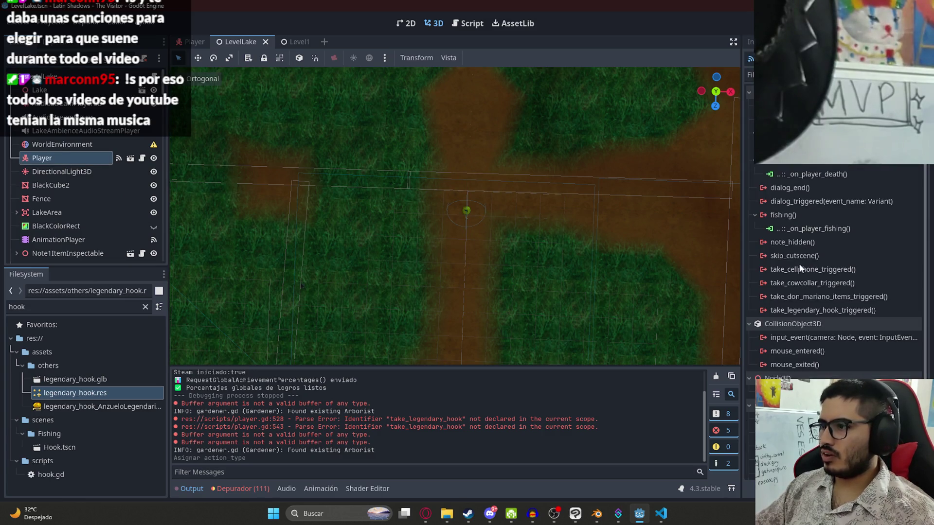
double_click(811, 311)
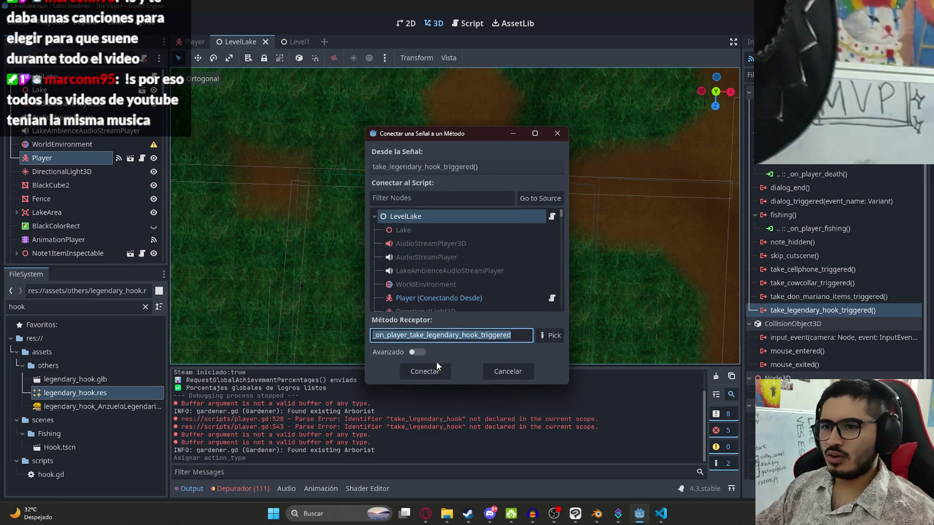
click(426, 370)
scroll(382, 227, down, 6)
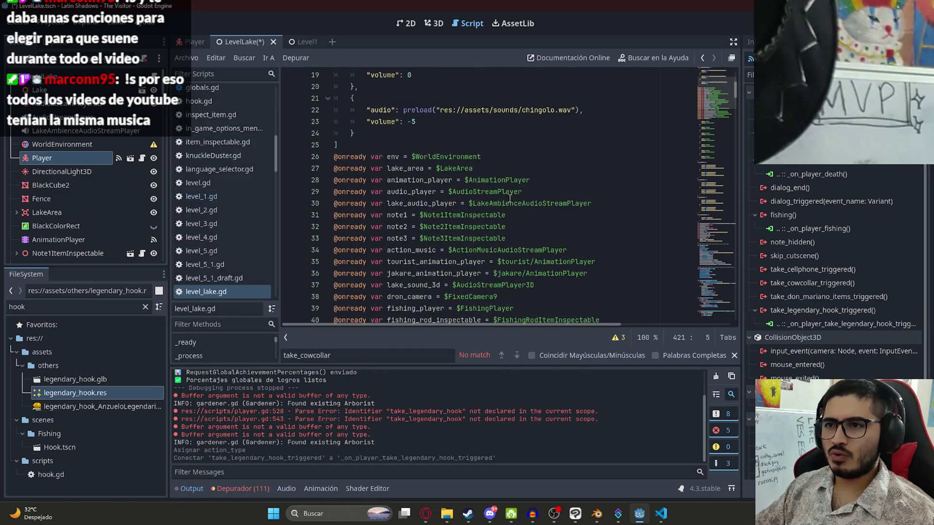
Paste the cowcollar body into the new handler and delete its two unneeded lines
drag(719, 100, 724, 316)
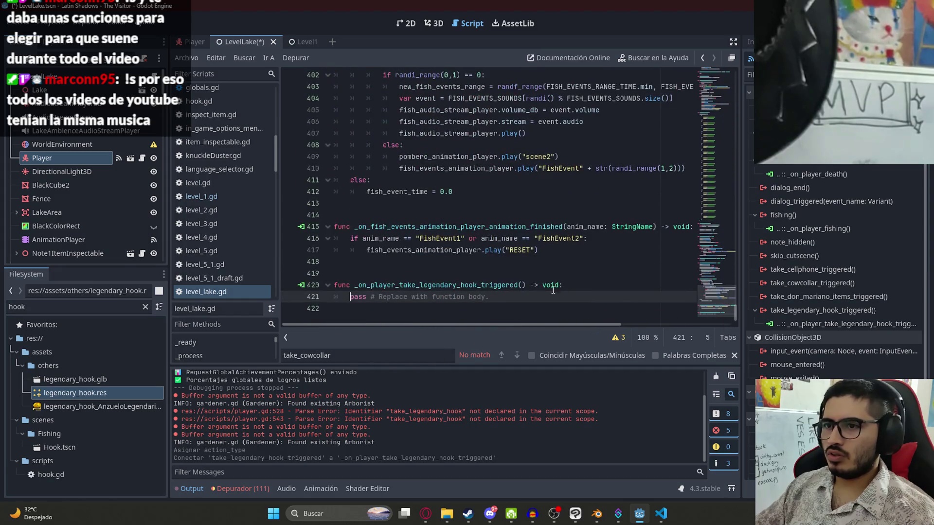
text(cowcollar_collected = true 	cow_reference.dialogs = cow_alternative_dialog 	if cowcollar != null: 		cowcollar.queue_free())
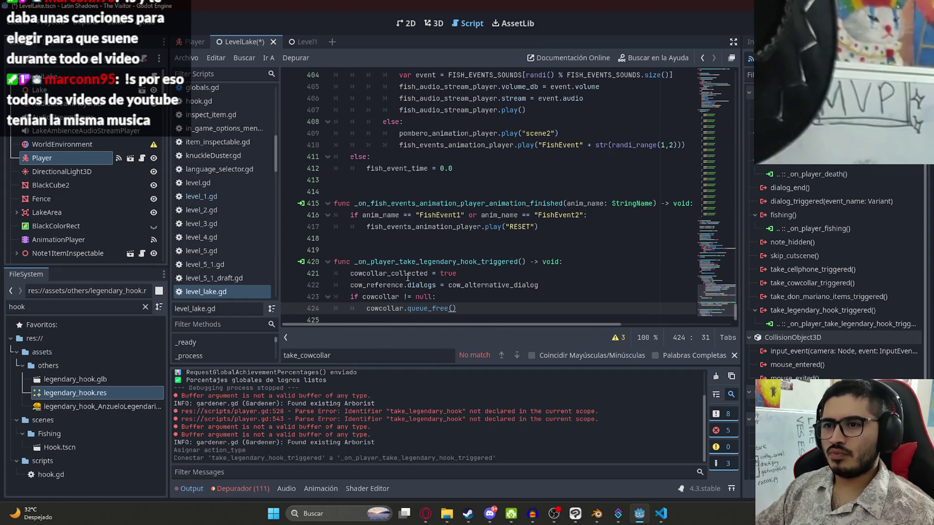
double_click(409, 276)
scroll(414, 228, down, 1)
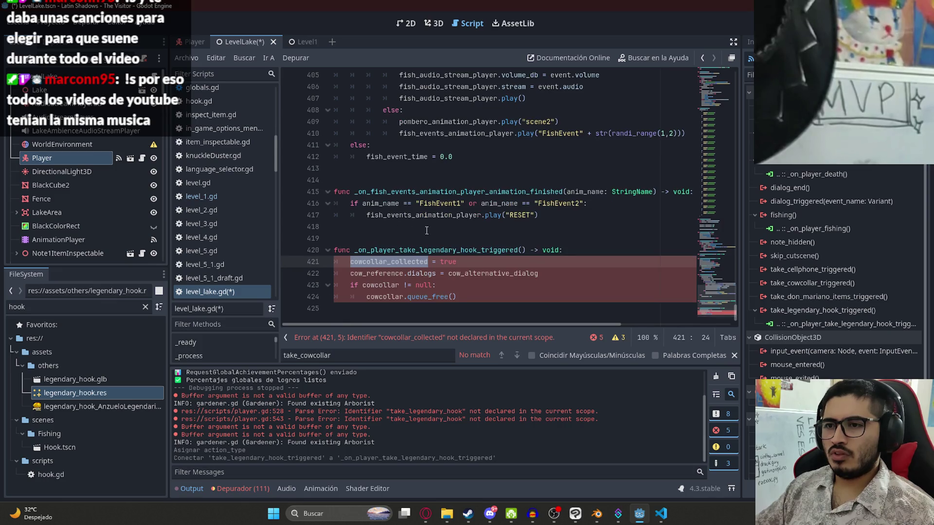
click(481, 272)
drag(569, 271, 563, 249)
key(BackSpace)
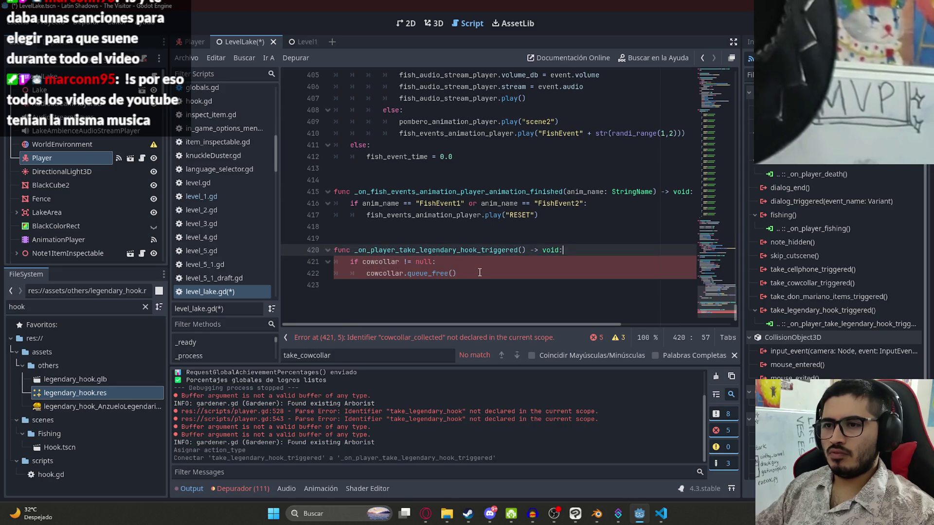
Replace cowcollar with legendary_hook_reference so the handler frees the hook, and save the script
click(368, 274)
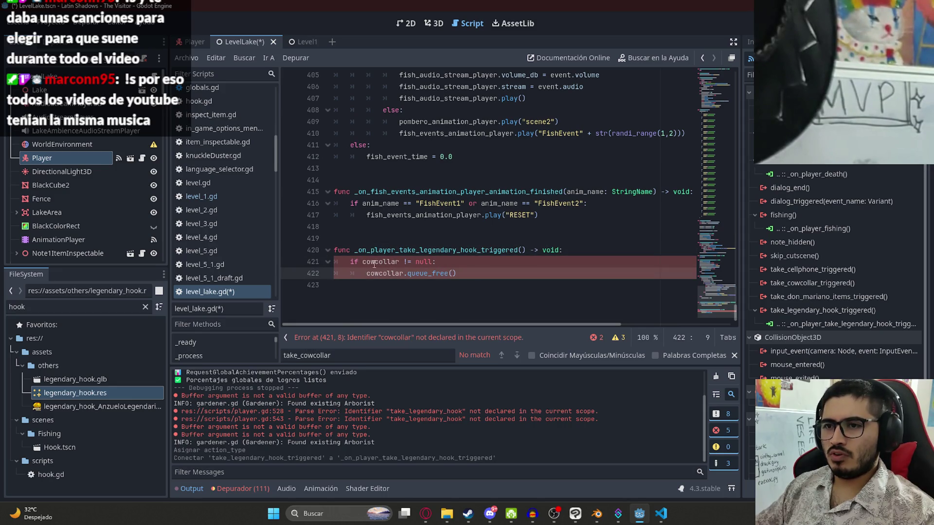
double_click(373, 262)
click(706, 68)
drag(707, 68, 706, 97)
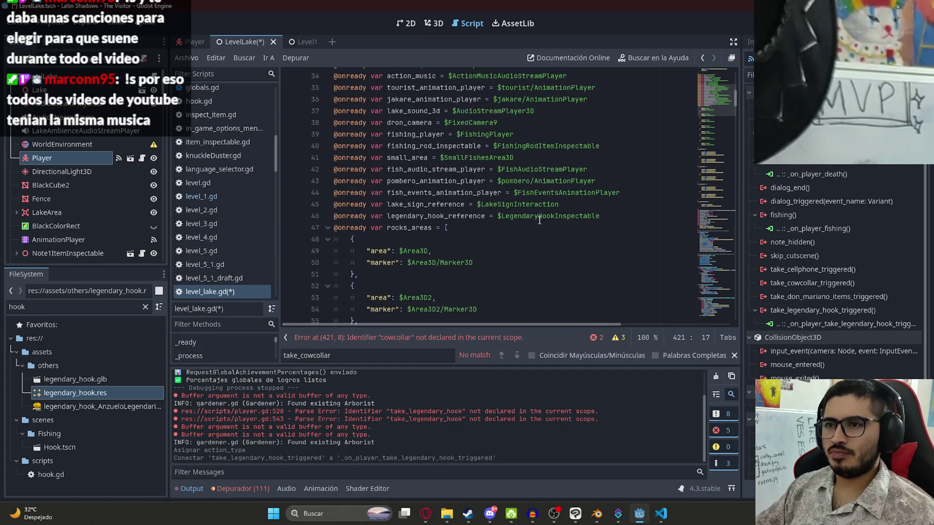
click(622, 214)
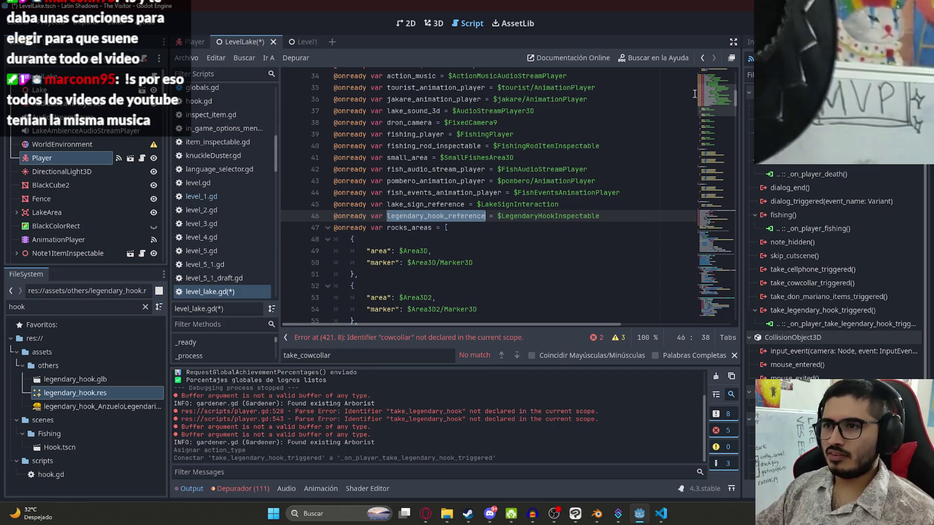
drag(706, 99, 707, 307)
click(382, 285)
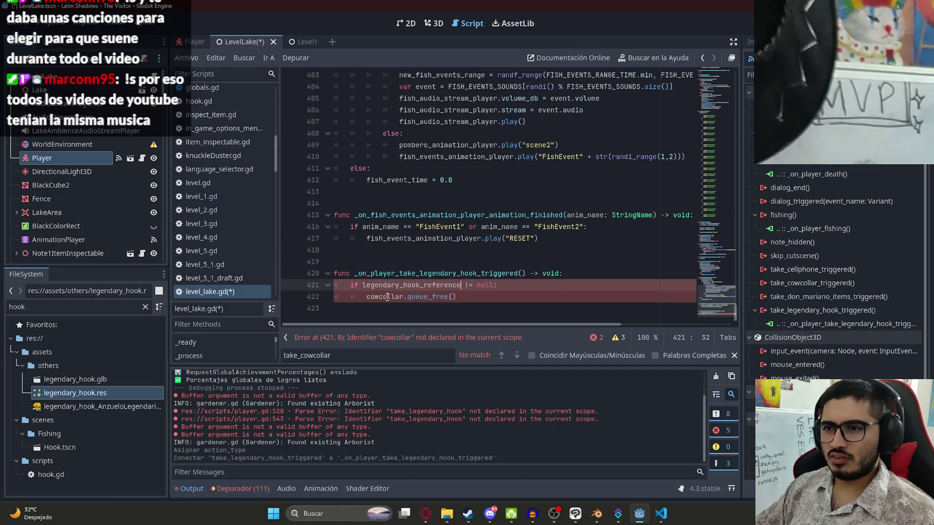
double_click(386, 299)
text(legendary_hook_reference)
key(ctrl+s)
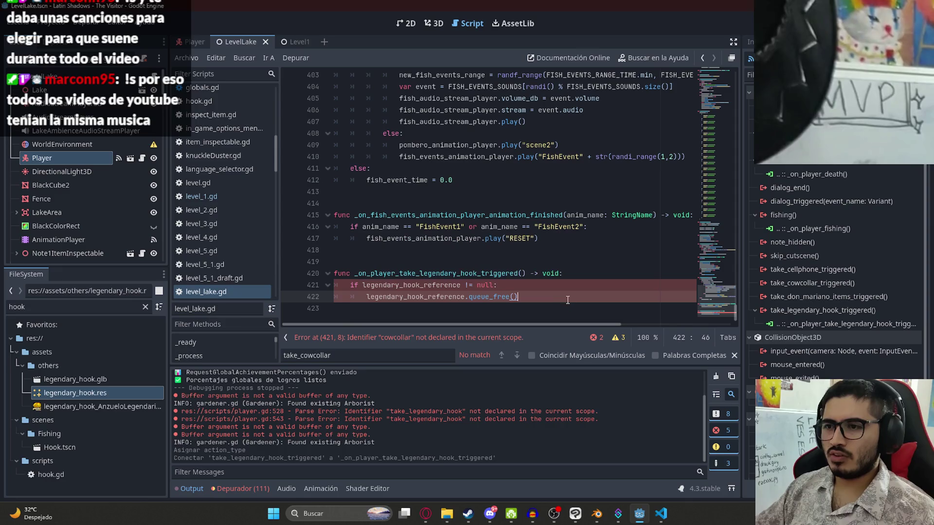
click(402, 286)
Run the LevelLake scene to test the pickable legendary hook
right_click(243, 46)
click(306, 117)
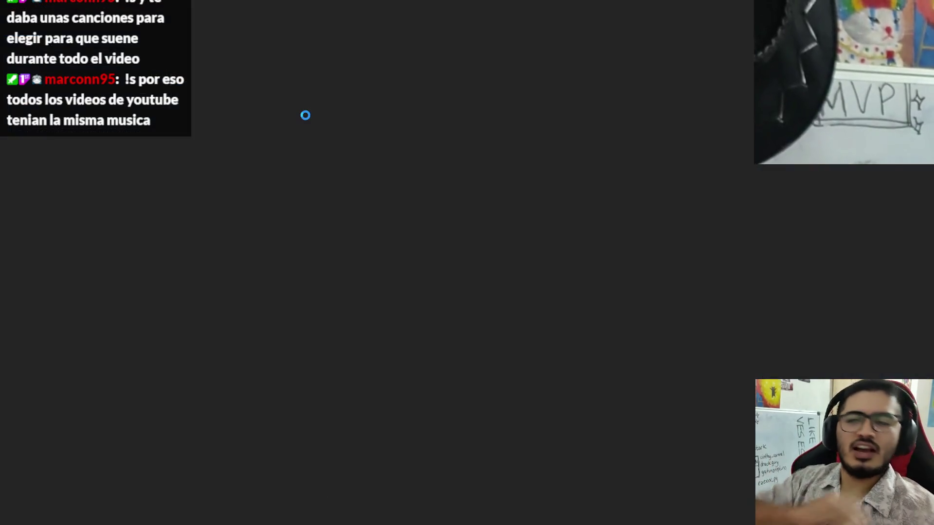
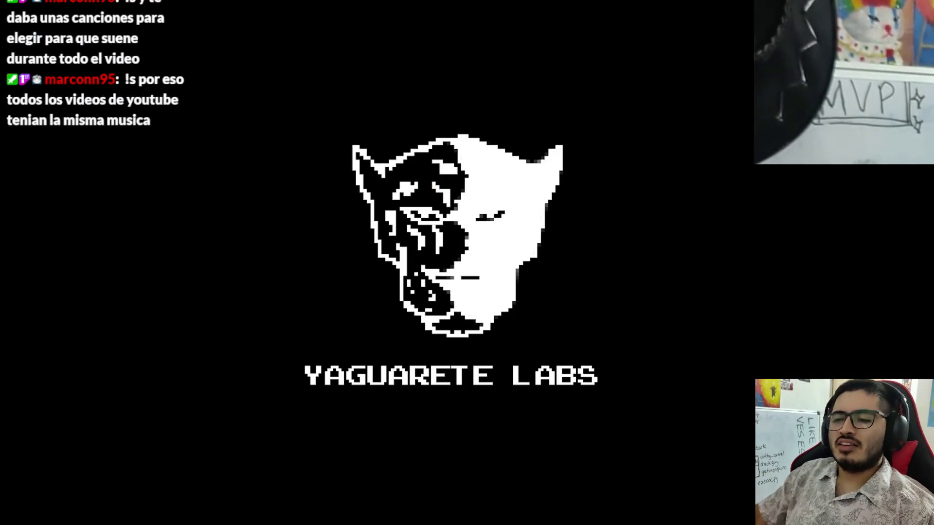
Walk the lakeside dirt path up to and past the dark logs by the water
key(w)
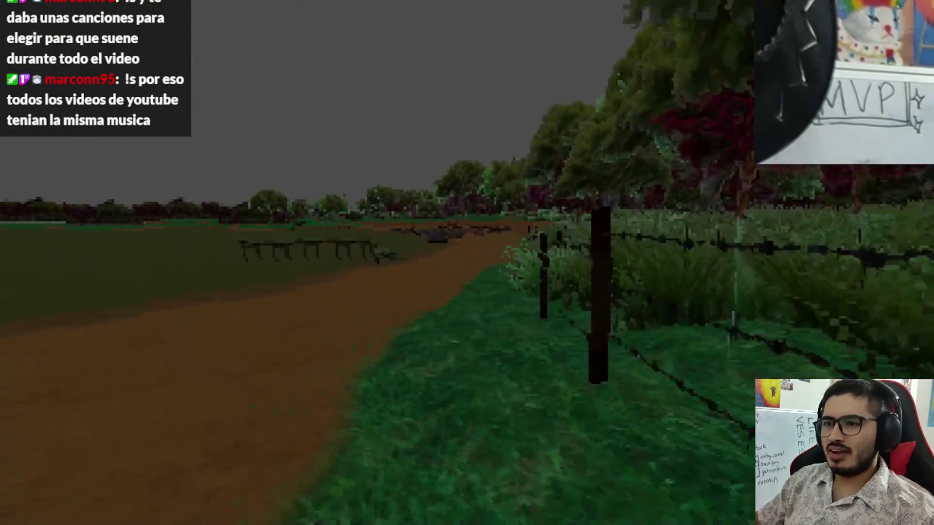
key(w)
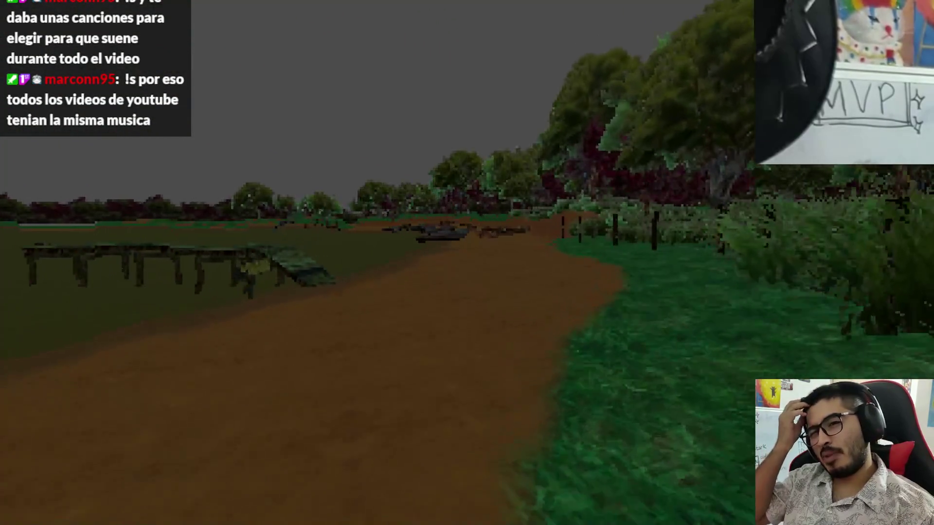
key(w)
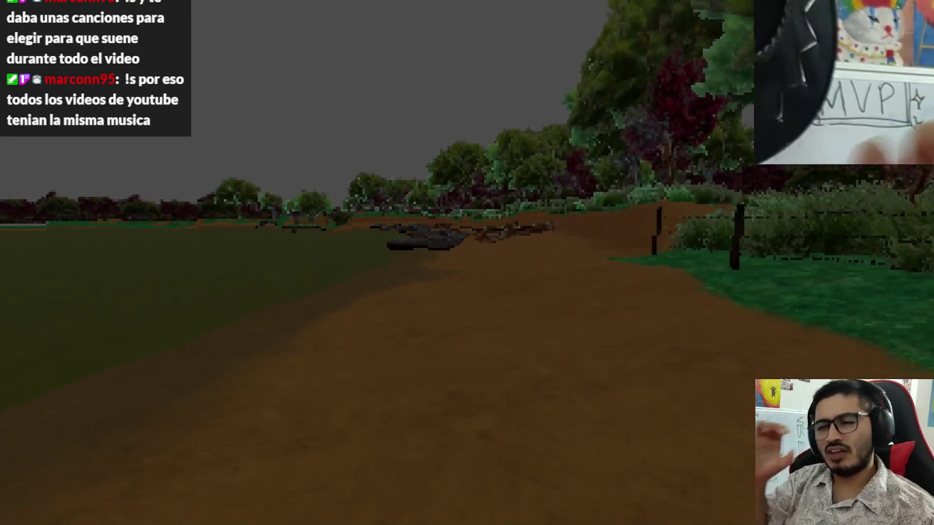
key(w)
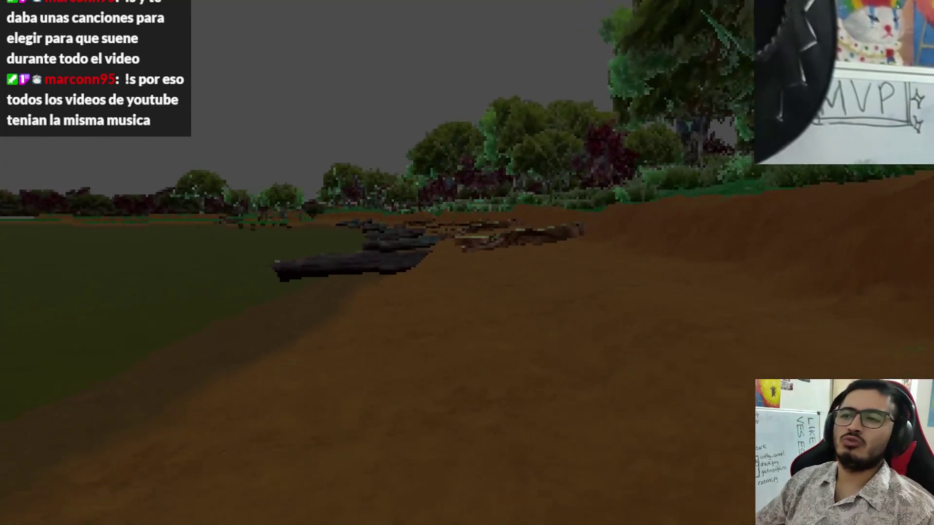
key(w)
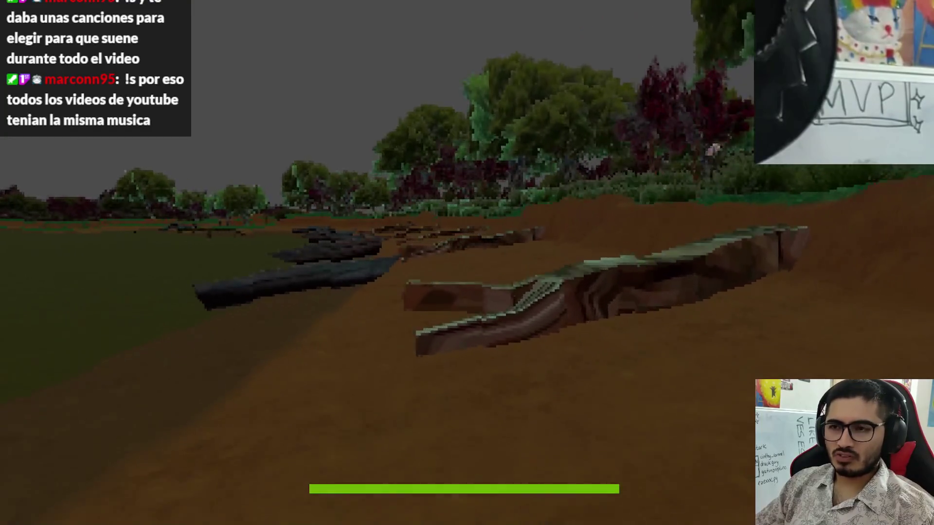
key(w)
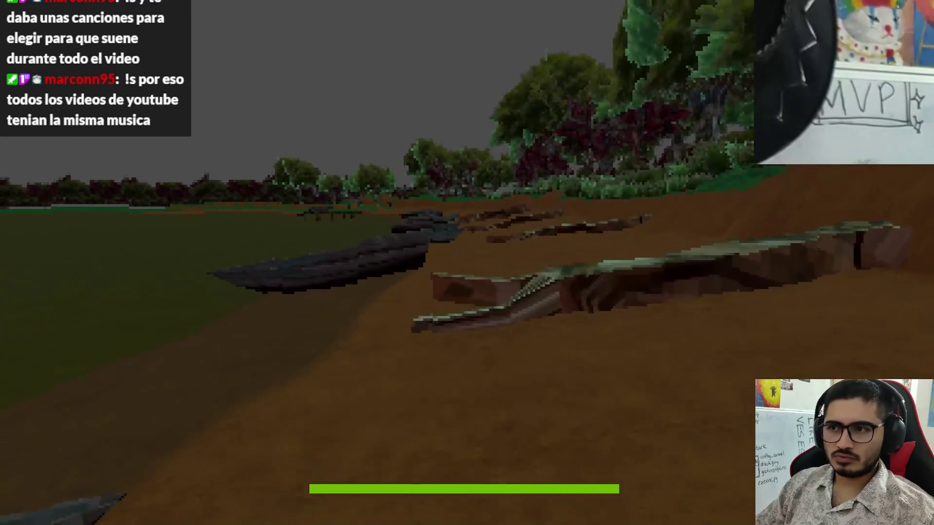
key(w)
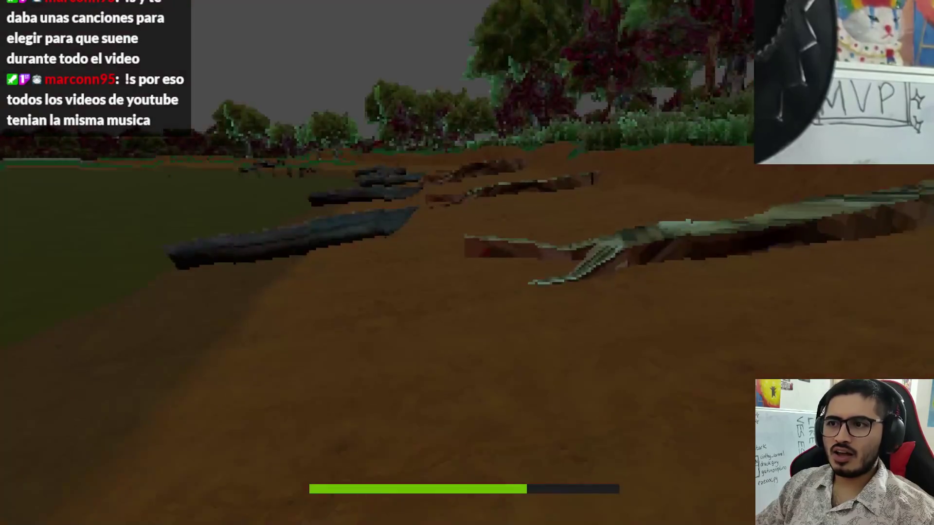
key(w)
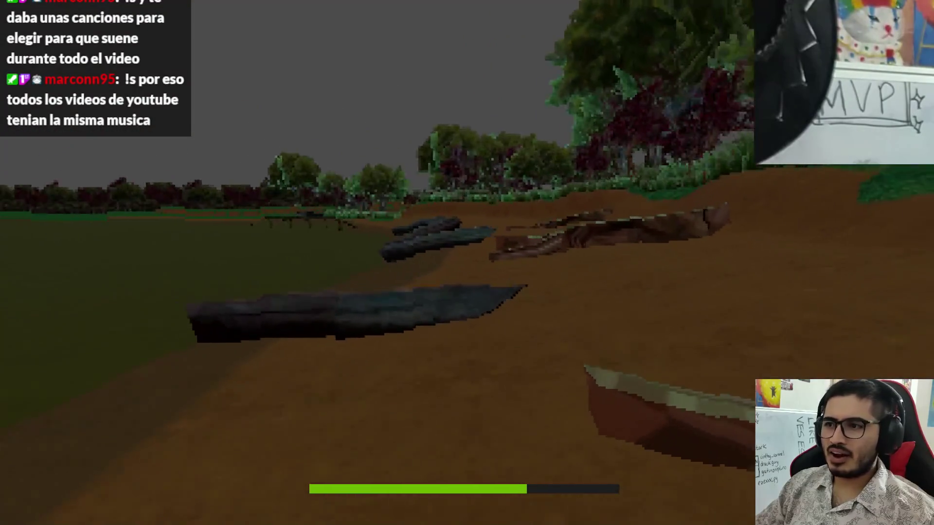
key(w)
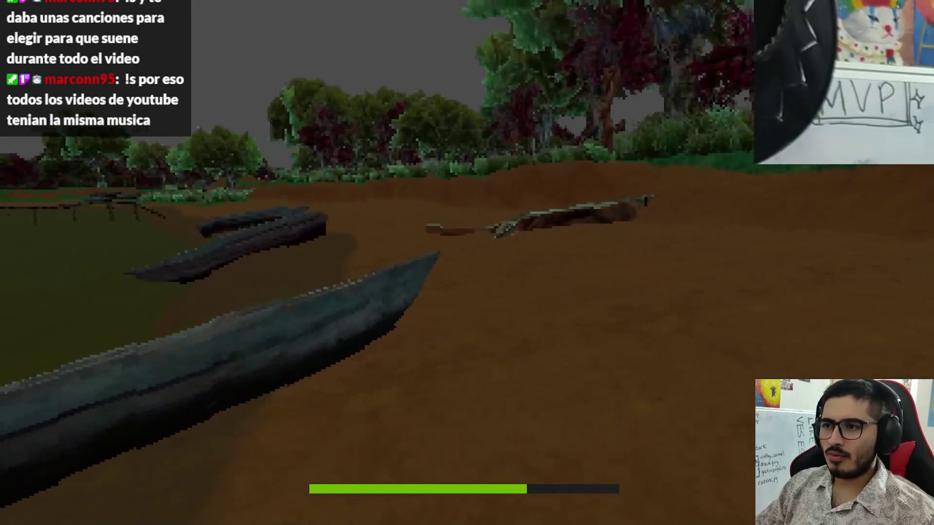
key(w)
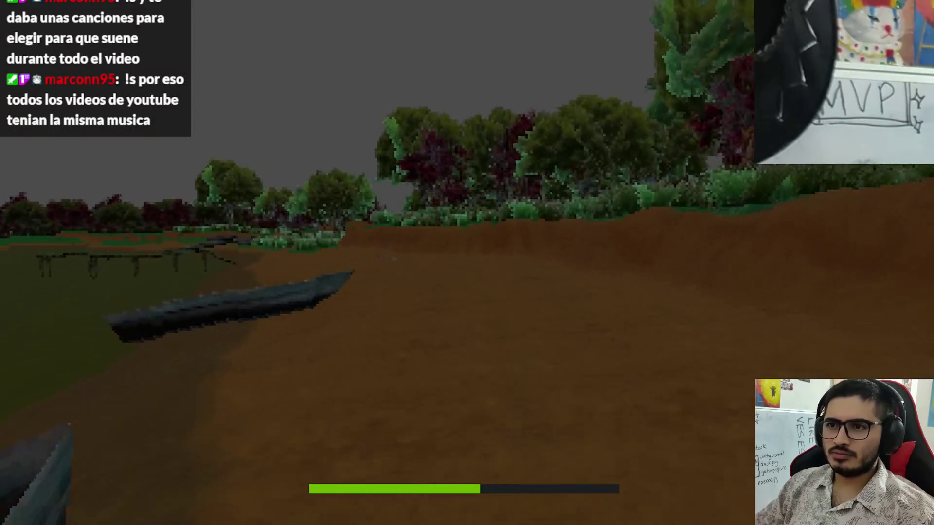
Continue through the grass and trees toward the fence posts, reaching the yellow hook
key(w)
key(w)
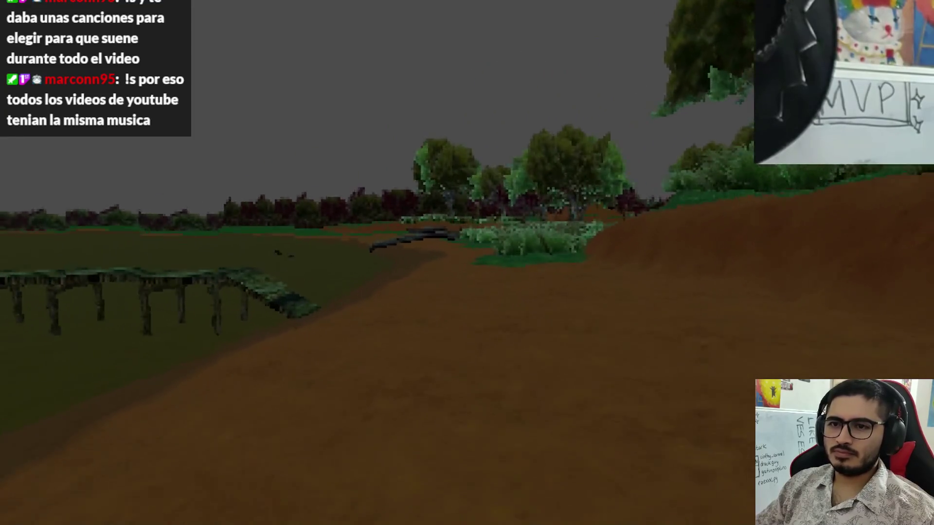
key(w)
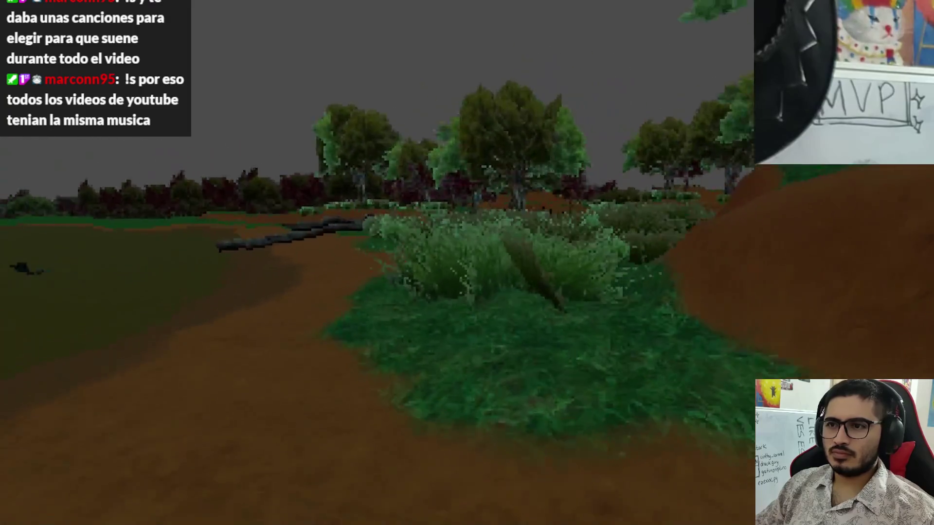
key(w)
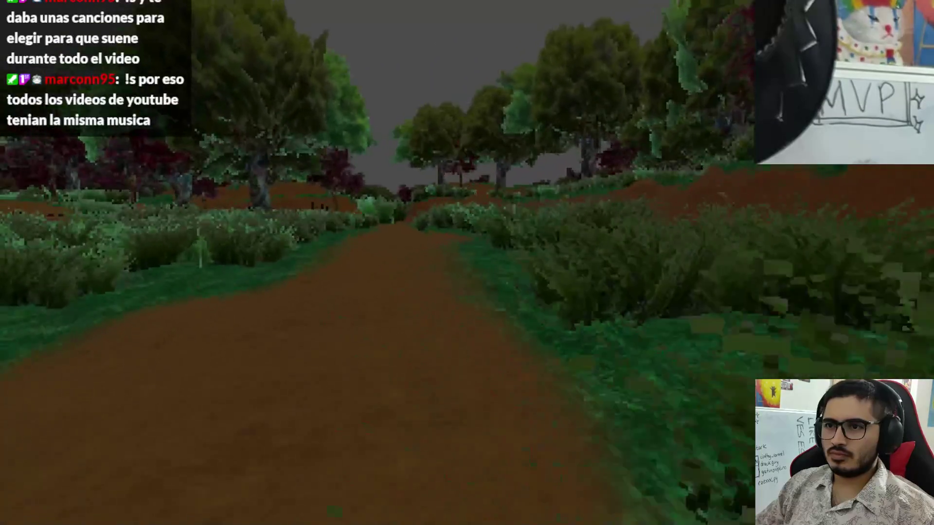
key(w)
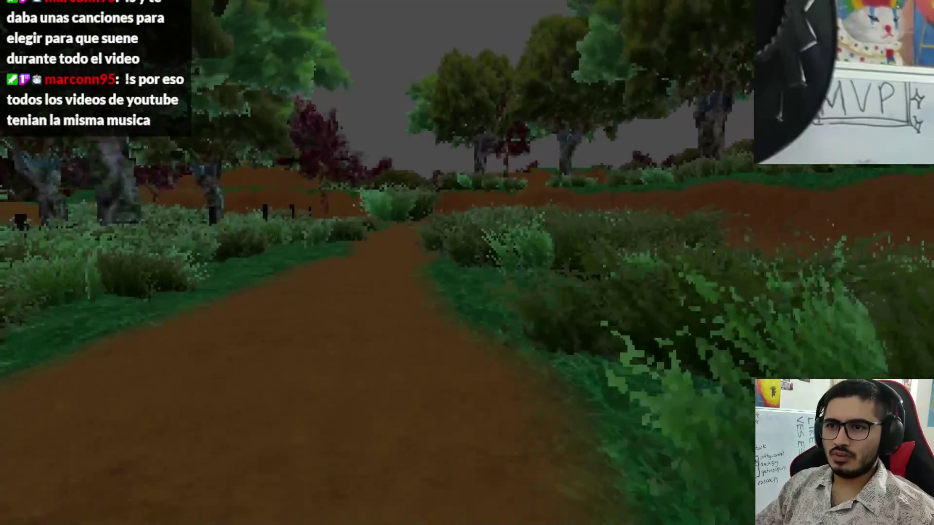
key(w)
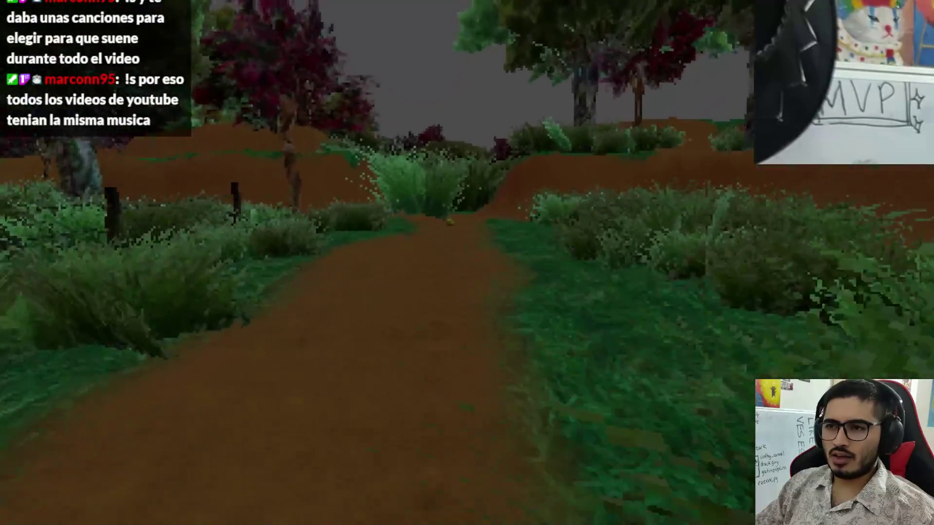
key(w)
Pick up the Anzuelo Legendario hook via its Agarrar prompt and resume walking
key(e)
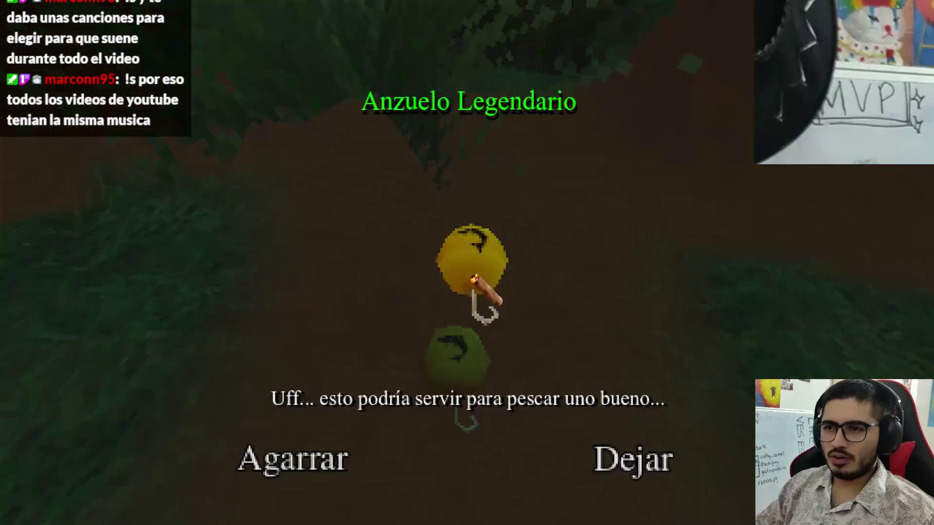
click(333, 444)
key(w)
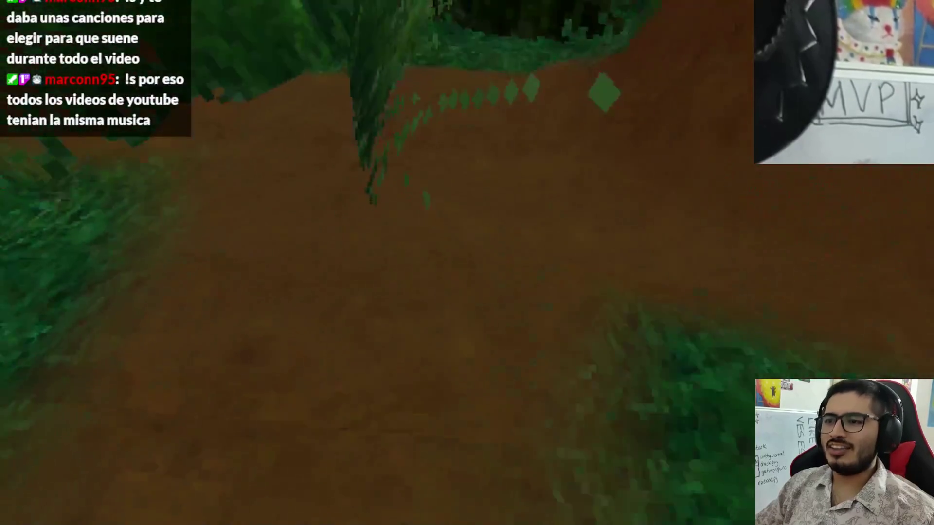
key(w)
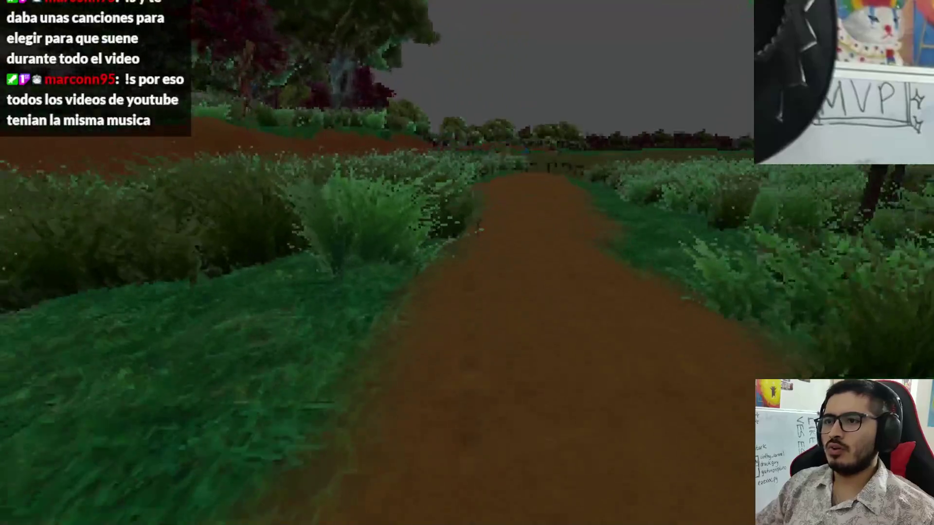
Quit the playtest from the pause menu, scroll level_lake.gd to the top, and bring up VS Code
key(Escape)
click(455, 386)
click(550, 296)
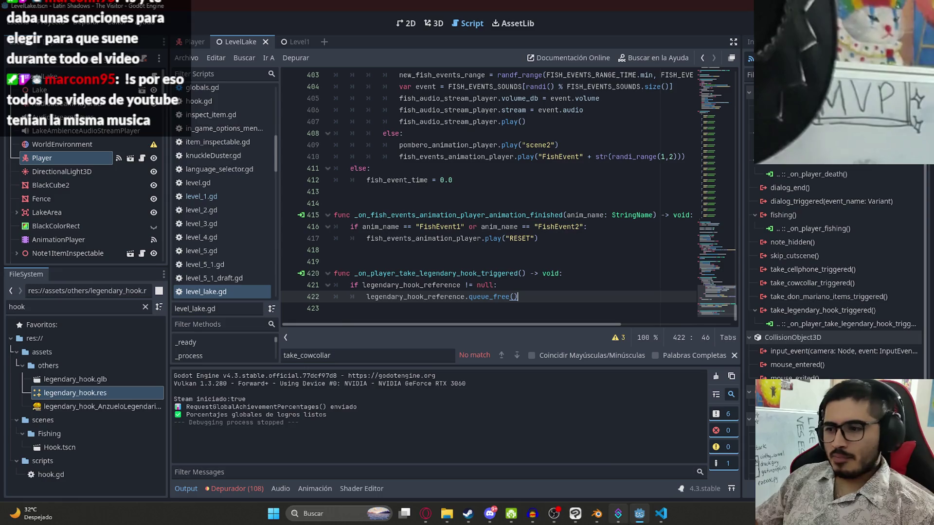
drag(722, 302, 643, 30)
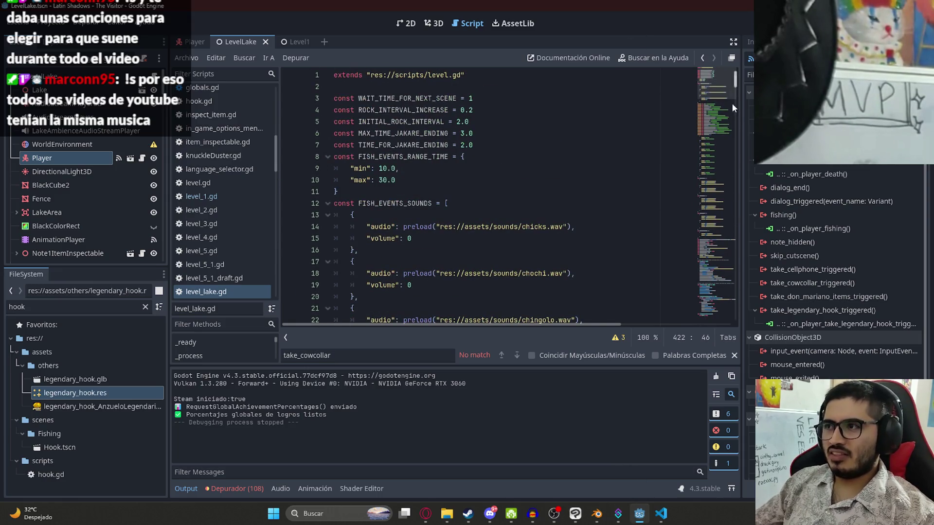
click(664, 510)
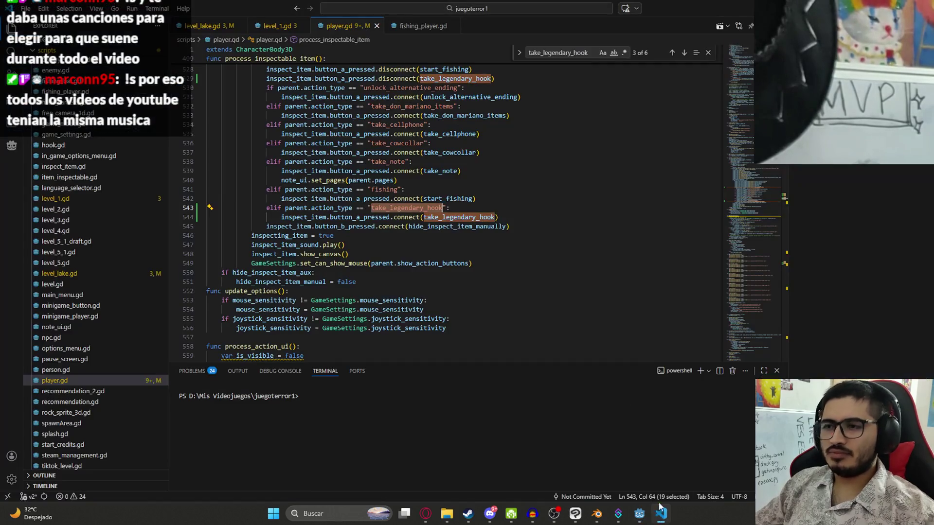
Add func enable_legendary_fish() at the end of fishing_player.gd setting legendary_label.visible = true
click(708, 53)
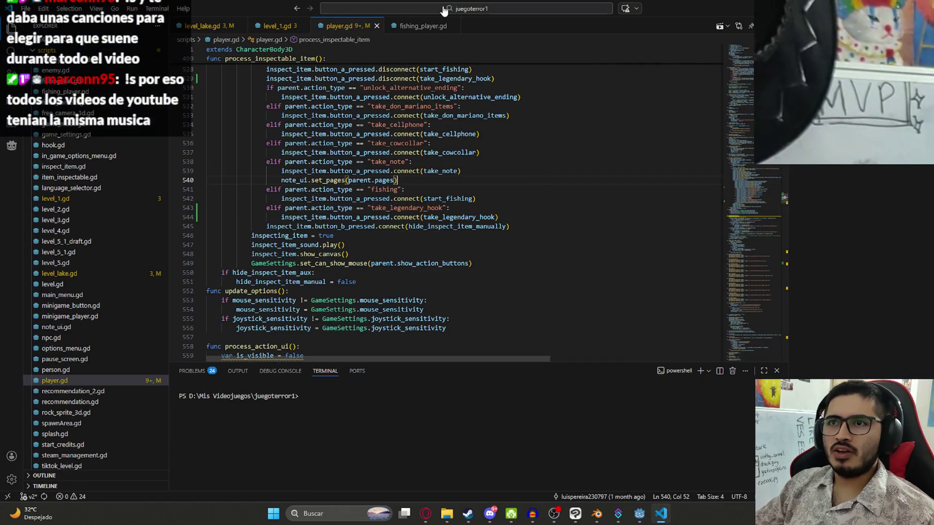
click(416, 25)
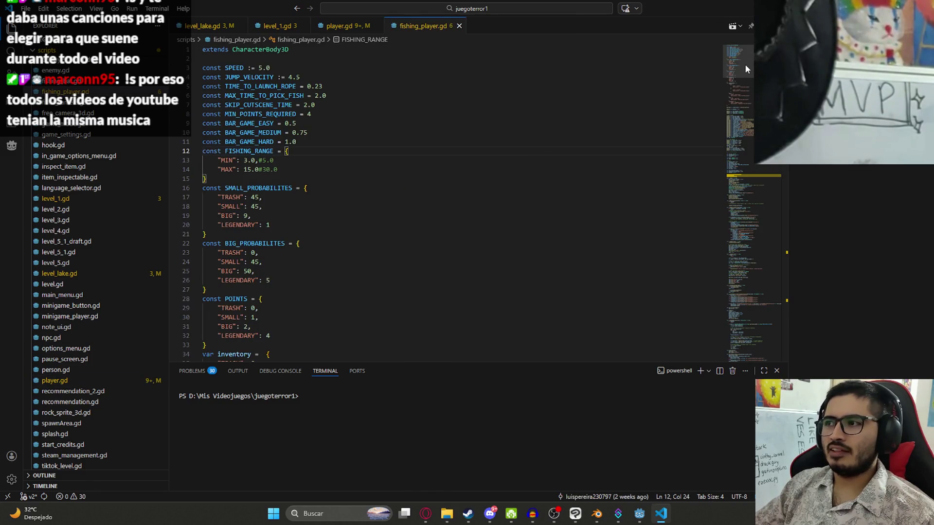
drag(745, 63, 758, 357)
click(500, 298)
text(func enable_legendary_)
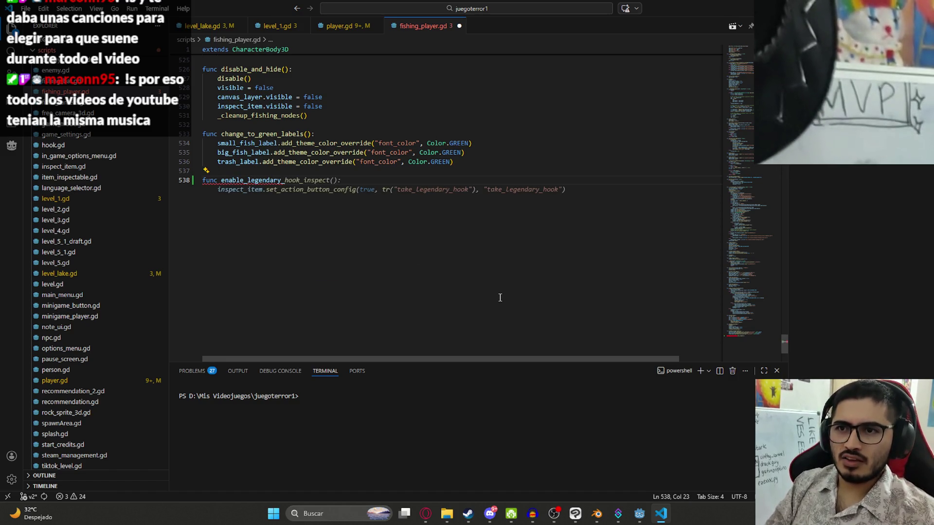
text(fish():)
key(Return)
text(legendary_label.visible = true)
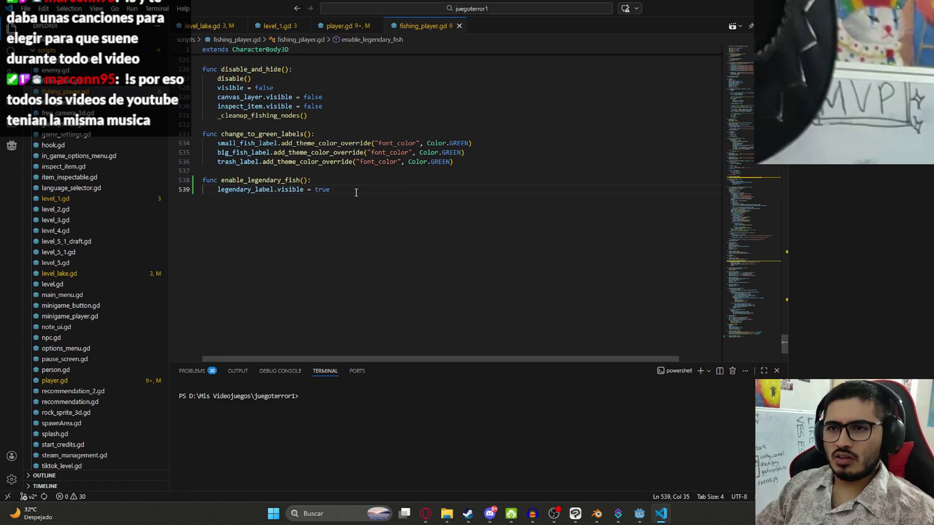
double_click(258, 182)
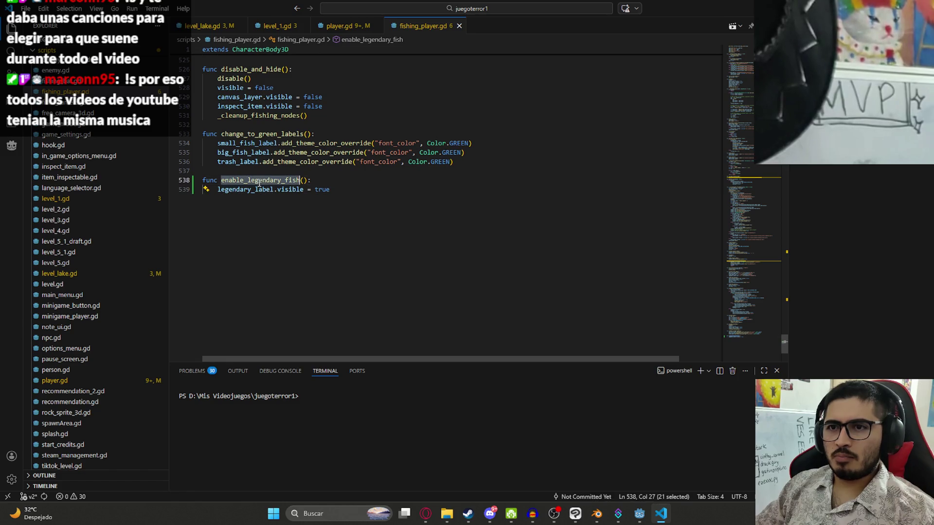
mouse_move(342, 26)
click(211, 27)
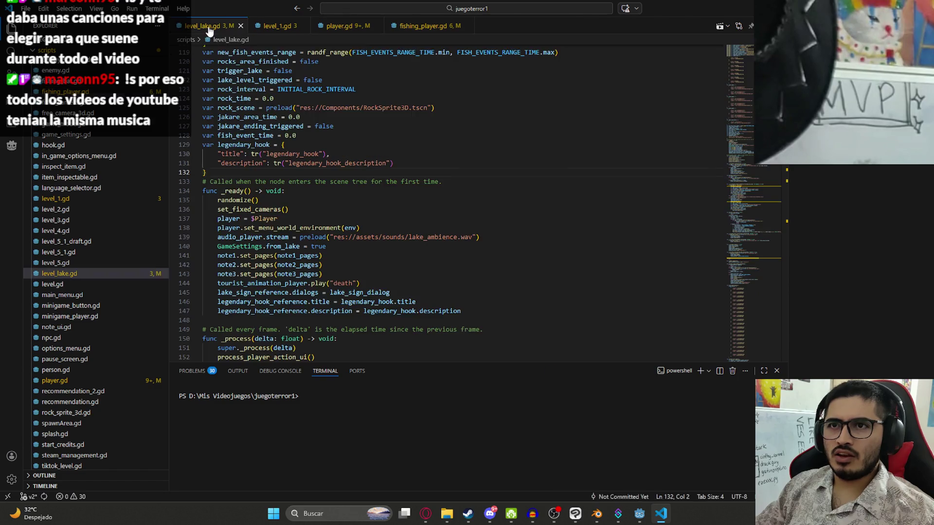
Call fishing_player.enable_legendary_fish() after queue_free() in the hook pickup handler, then jump to its definition
drag(737, 126, 747, 312)
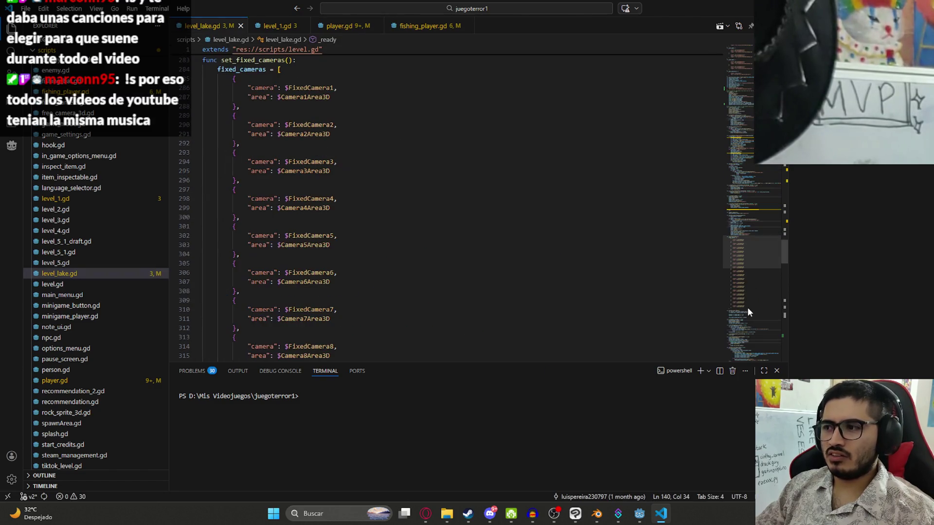
scroll(435, 179, down, 20)
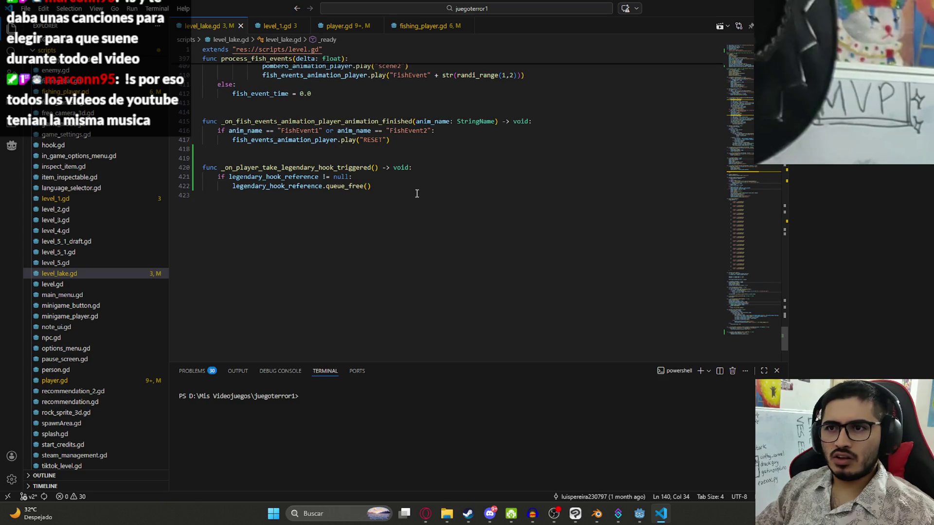
key(Return)
text(fishi)
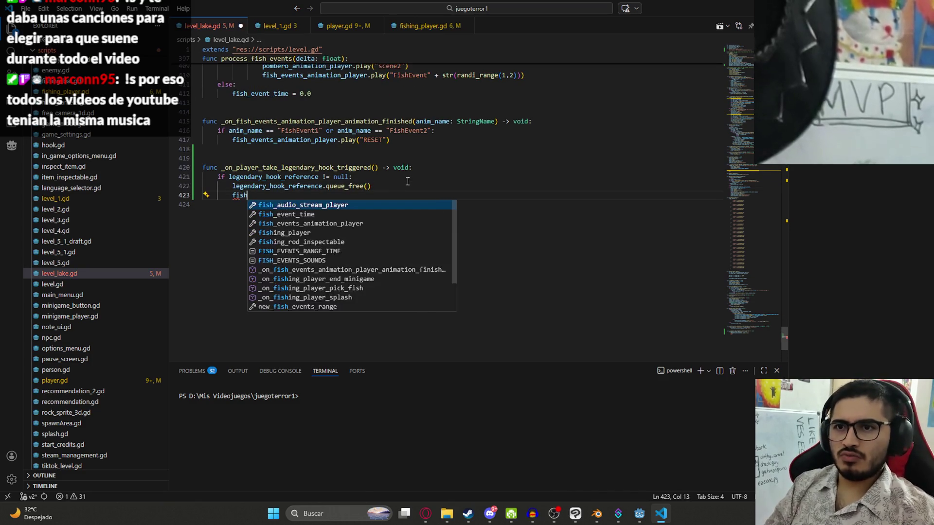
key(Return)
text(.enable)
key(Down)
key(Return)
click(407, 183)
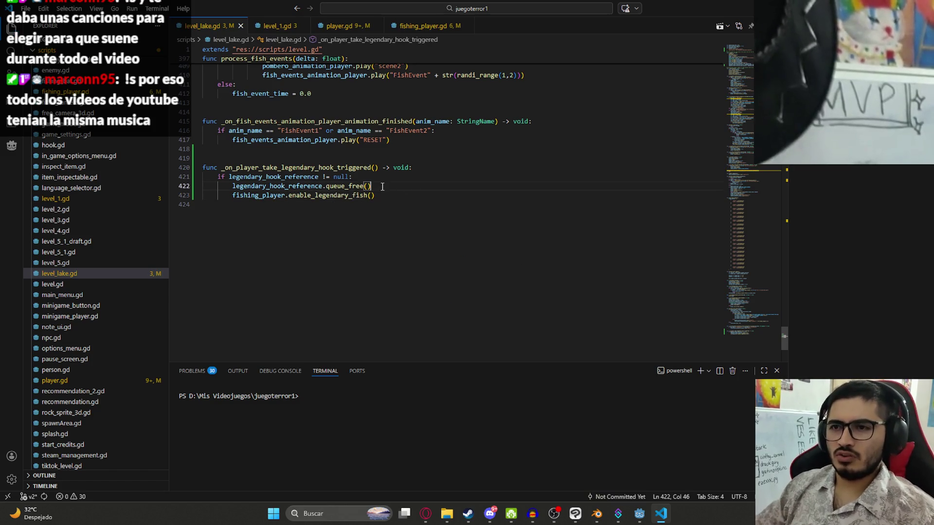
ctrl+click(315, 195)
double_click(248, 189)
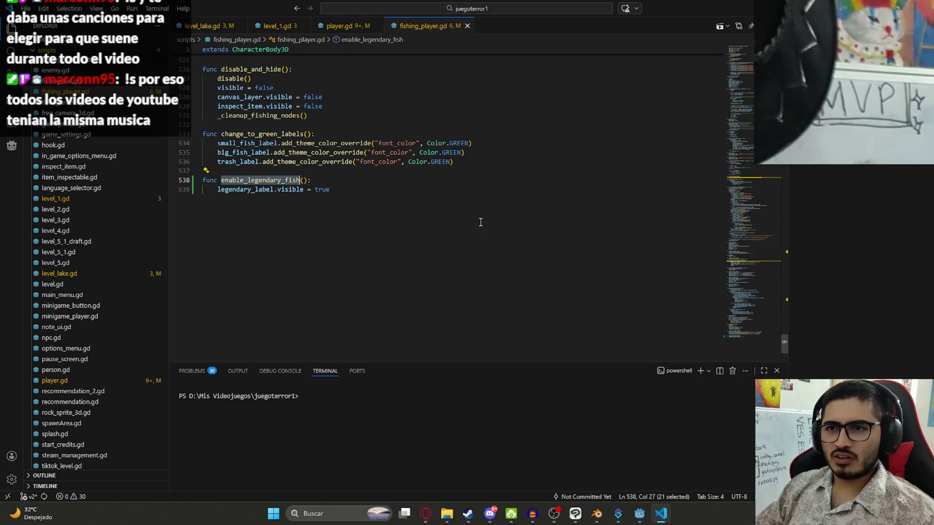
scroll(479, 222, up, 4)
scroll(767, 300, up, 10)
scroll(766, 299, up, 10)
scroll(766, 299, up, 10)
scroll(766, 299, up, 5)
scroll(784, 342, down, 9)
scroll(783, 341, up, 15)
scroll(784, 342, up, 7)
scroll(783, 341, up, 6)
scroll(784, 342, up, 6)
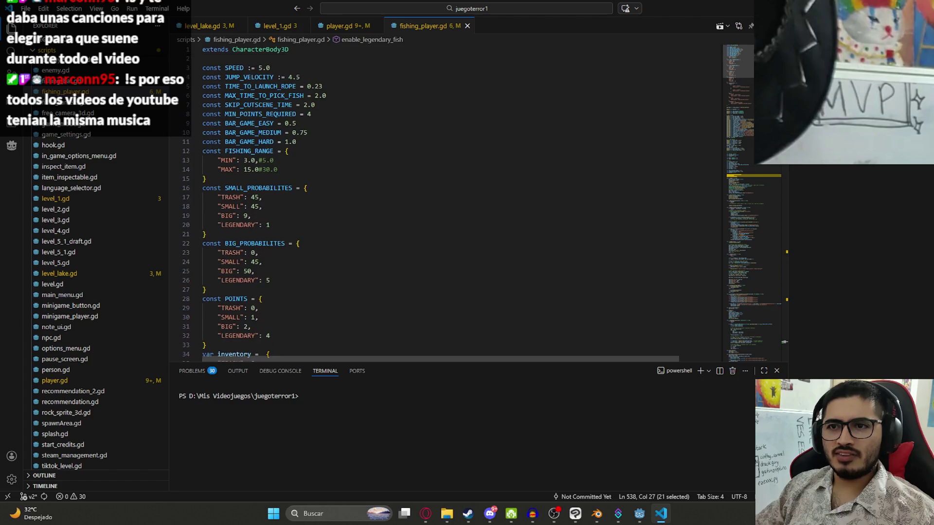
scroll(366, 146, down, 2)
scroll(263, 159, down, 1)
scroll(263, 159, down, 1)
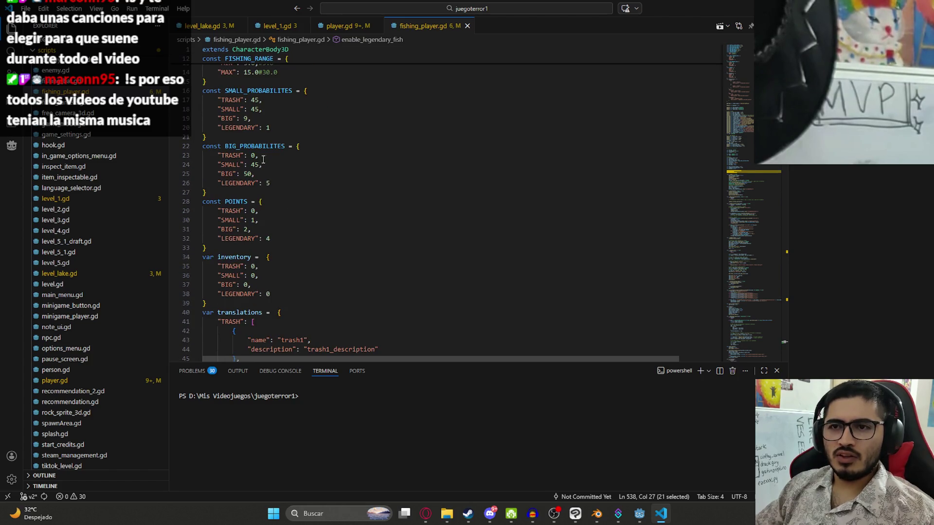
scroll(223, 186, up, 1)
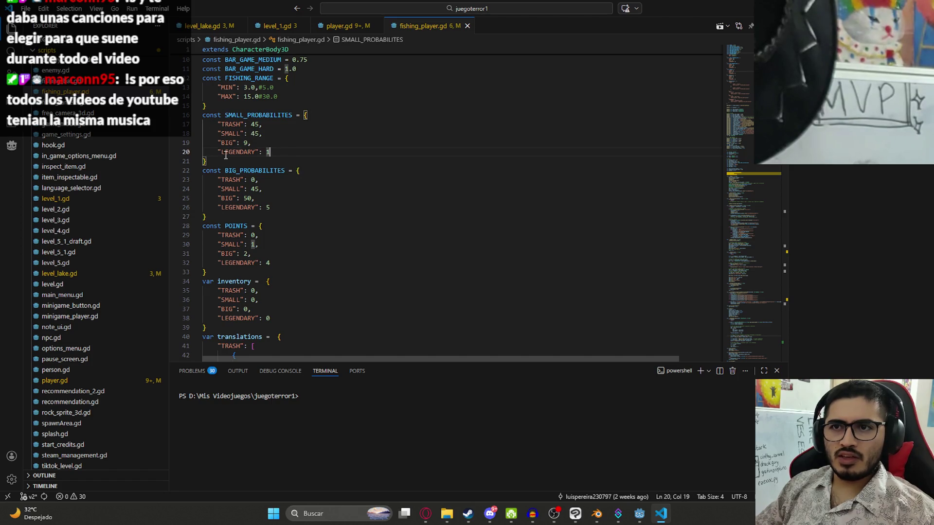
Duplicate both probability tables below as SMALL_ and BIG_PROBABILITES_WITH_LEGENDARY
drag(215, 213, 191, 124)
key(ctrl+c)
click(250, 217)
key(Return)
key(ctrl+v)
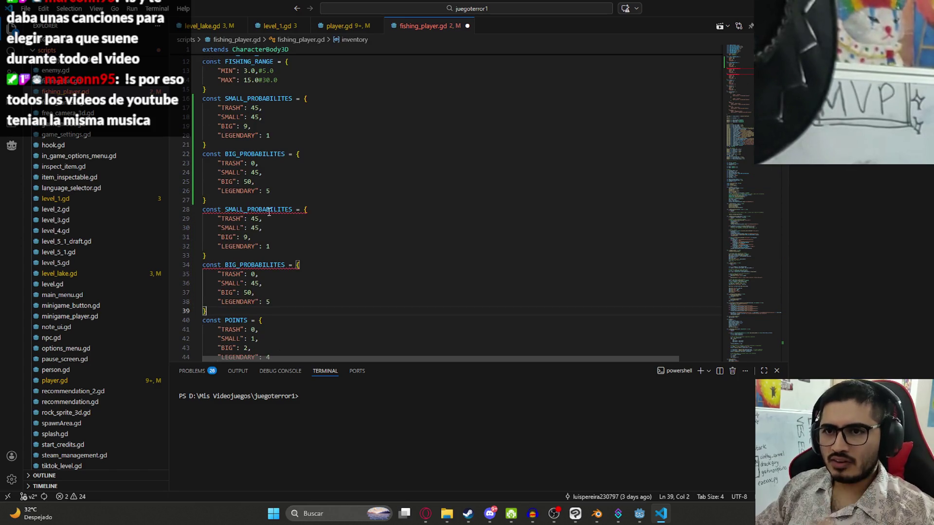
click(293, 209)
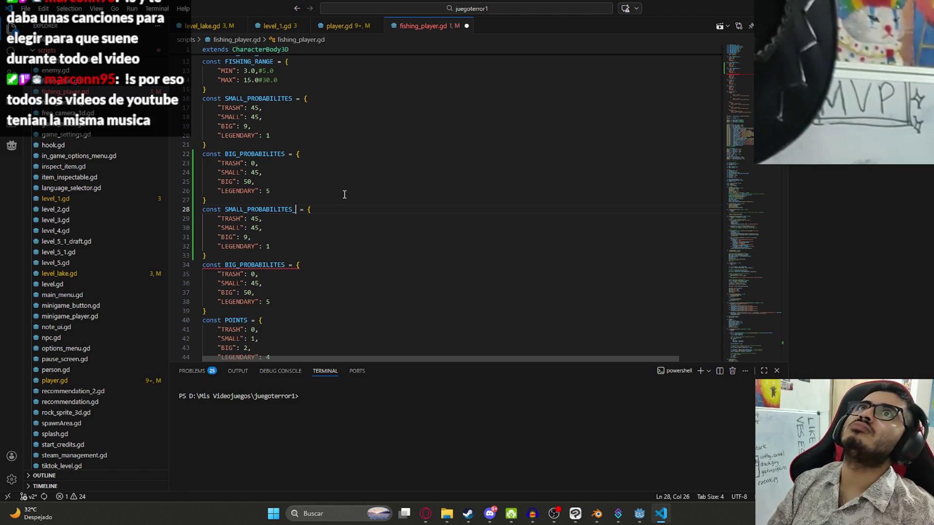
text(WITH_LEGENDARY)
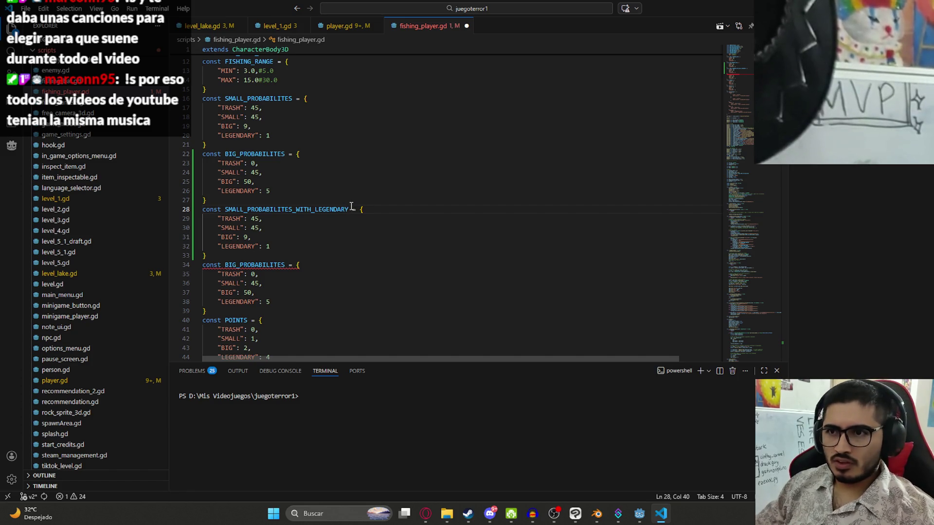
drag(328, 207, 296, 209)
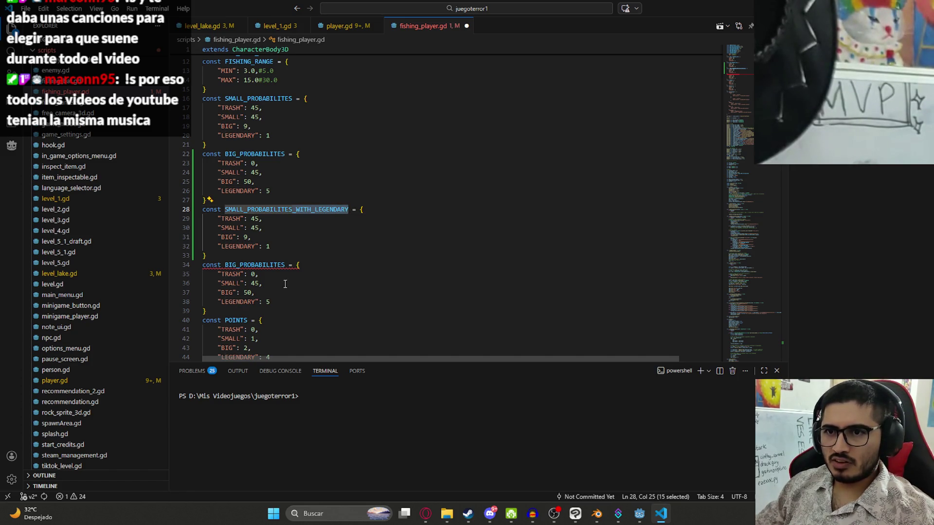
click(286, 265)
key(ctrl+v)
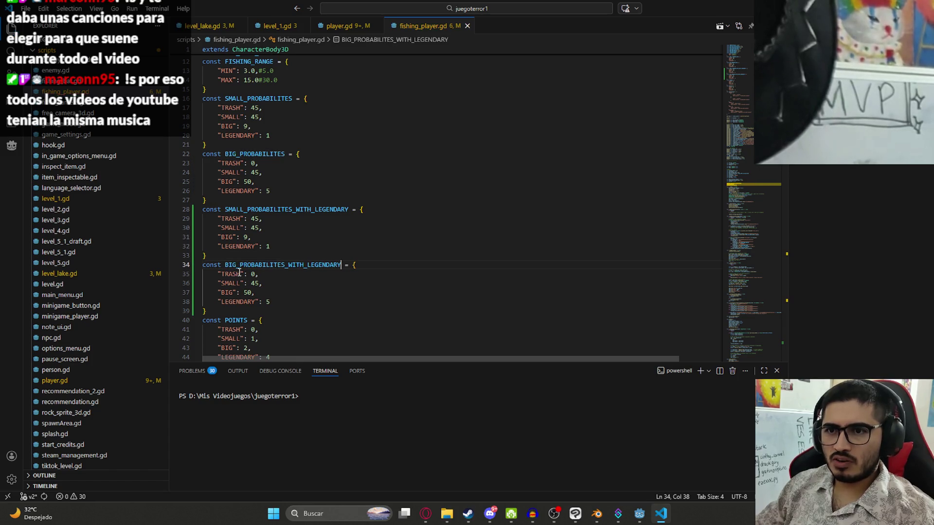
Set the LEGENDARY chance to 0 in the original SMALL and BIG tables and save
click(237, 155)
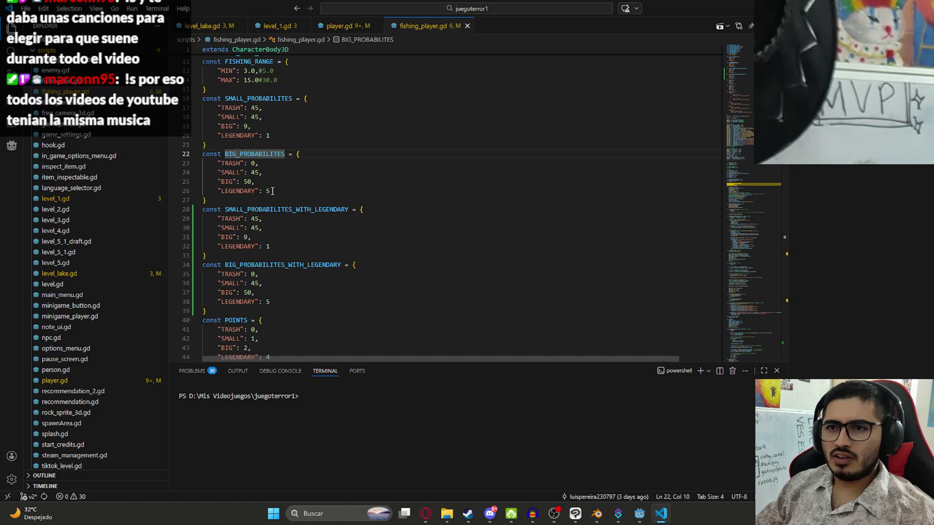
drag(272, 190, 265, 190)
text(0)
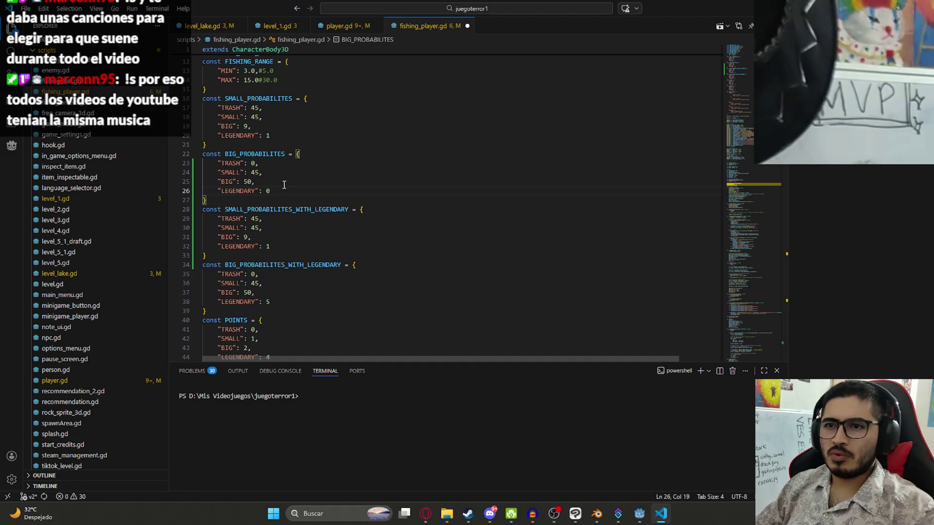
double_click(255, 173)
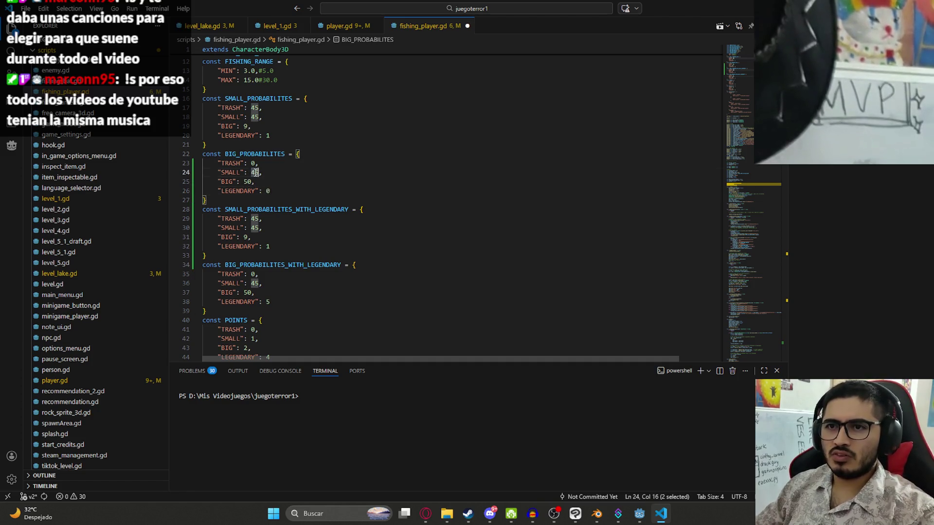
text(50)
double_click(231, 173)
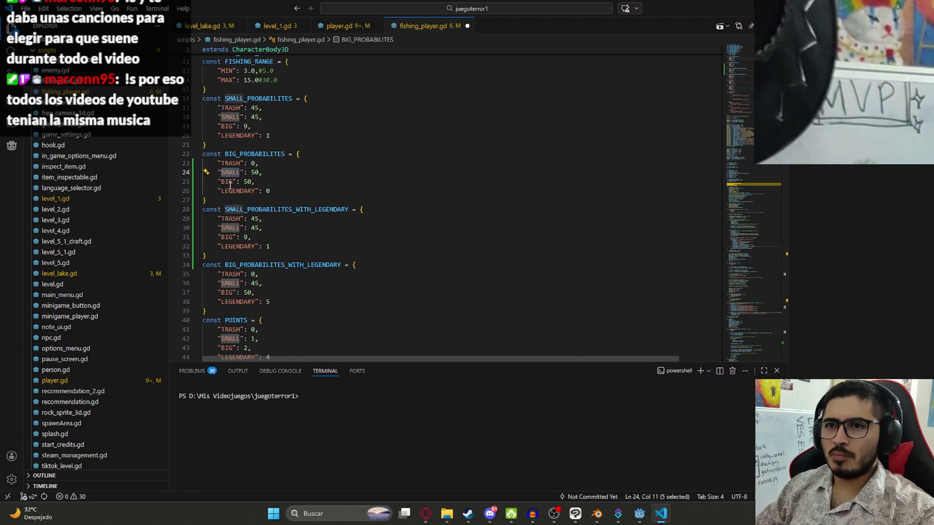
double_click(226, 182)
scroll(283, 172, up, 2)
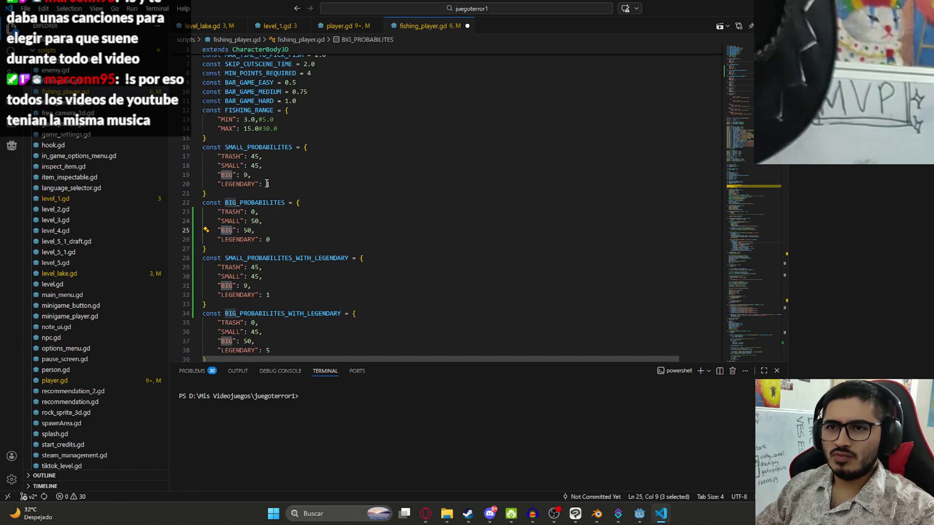
click(269, 184)
text(10)
click(266, 166)
key(ctrl+s)
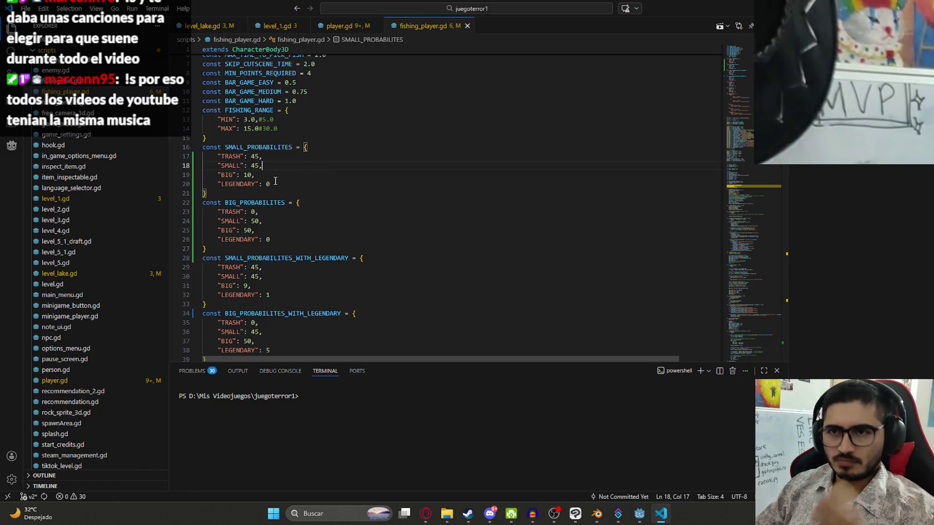
Find where SMALL_PROBABILITES is used in process_fish_spawn and start a line above the probs assignment
double_click(269, 147)
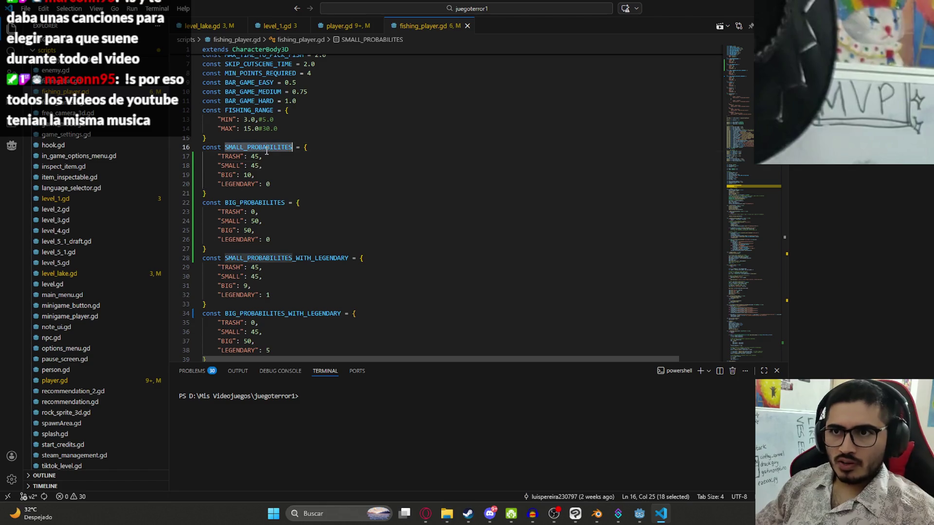
key(ctrl+f)
key(Return)
key(Return)
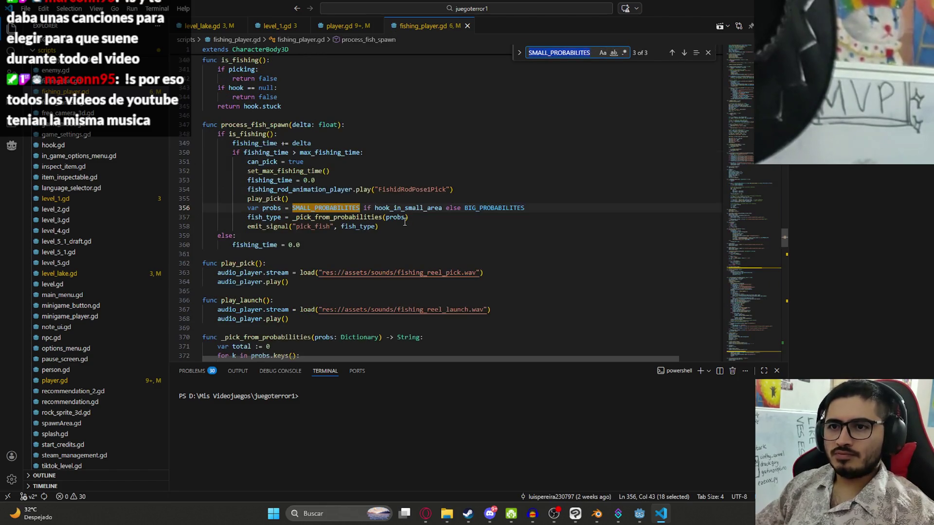
click(494, 211)
click(378, 195)
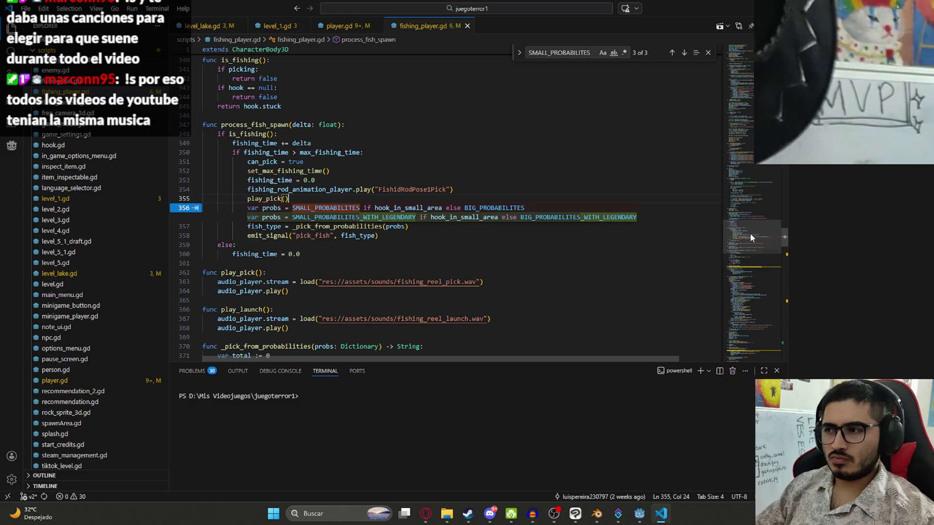
scroll(746, 242, down, 20)
key(Return)
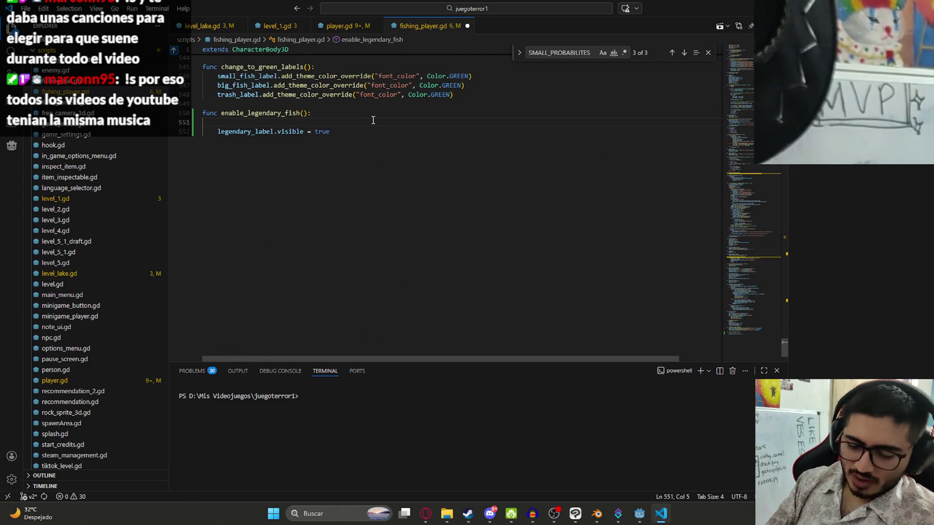
text(le)
Reference legendary_enabled in the spawn code, then declare var legendary_enabled = false below holding
key(BackSpace)
key(BackSpace)
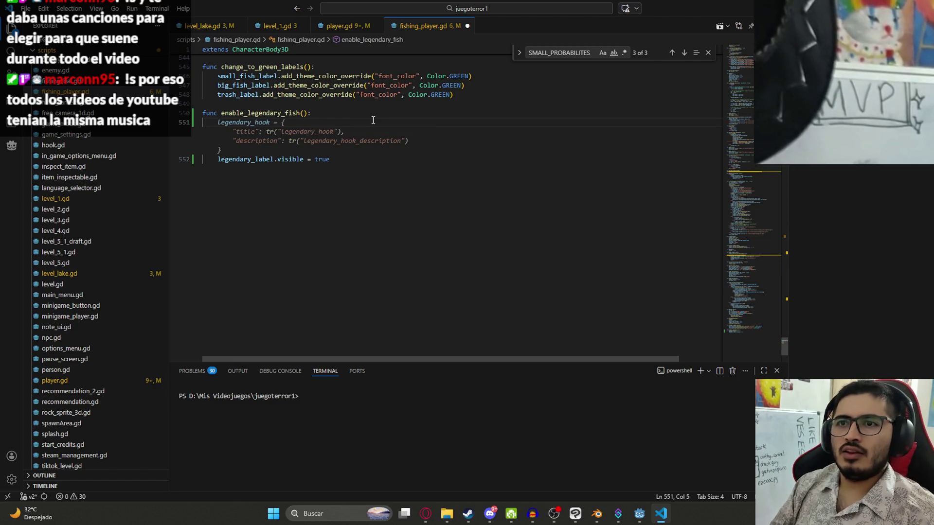
text(legendary_)
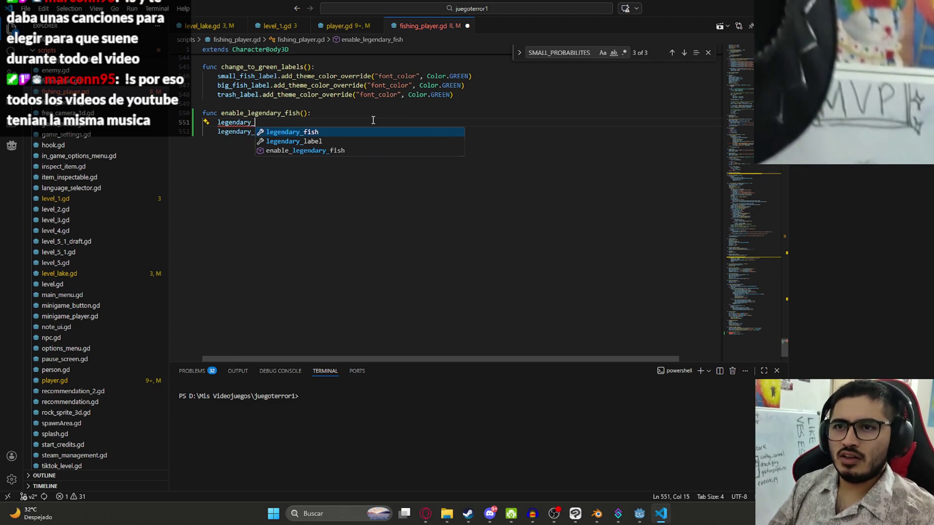
text(r)
key(BackSpace)
text(enabled = )
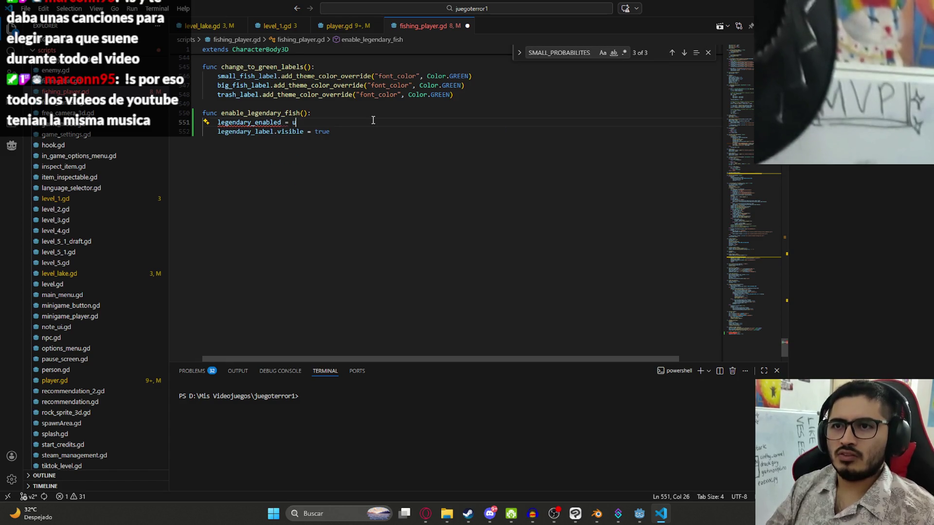
text(true)
double_click(226, 121)
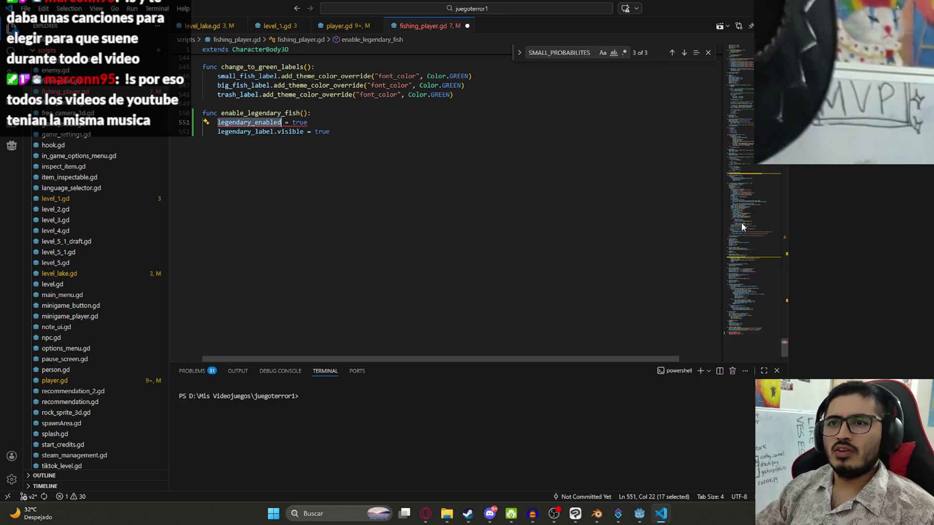
mouse_move(740, 348)
mouse_down()
mouse_move(734, 67)
mouse_move(737, 122)
mouse_up()
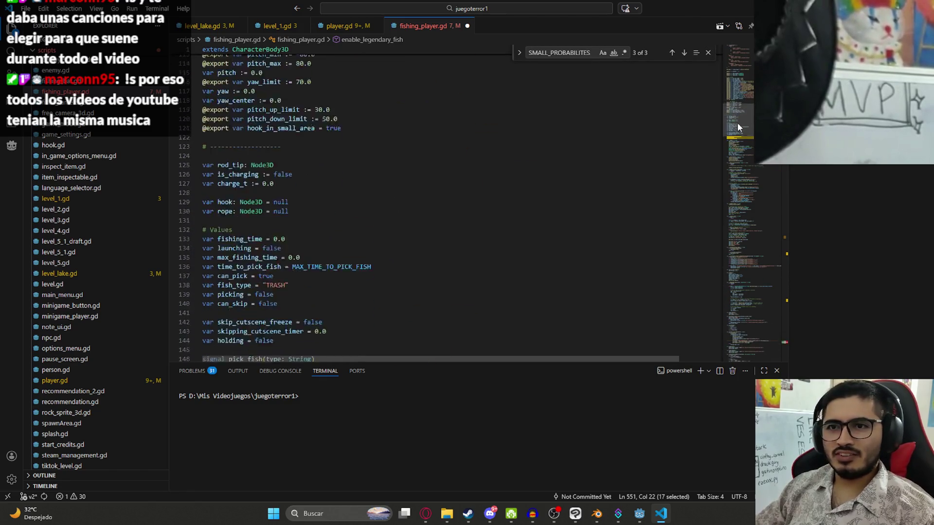
scroll(355, 166, up, 3)
click(297, 200)
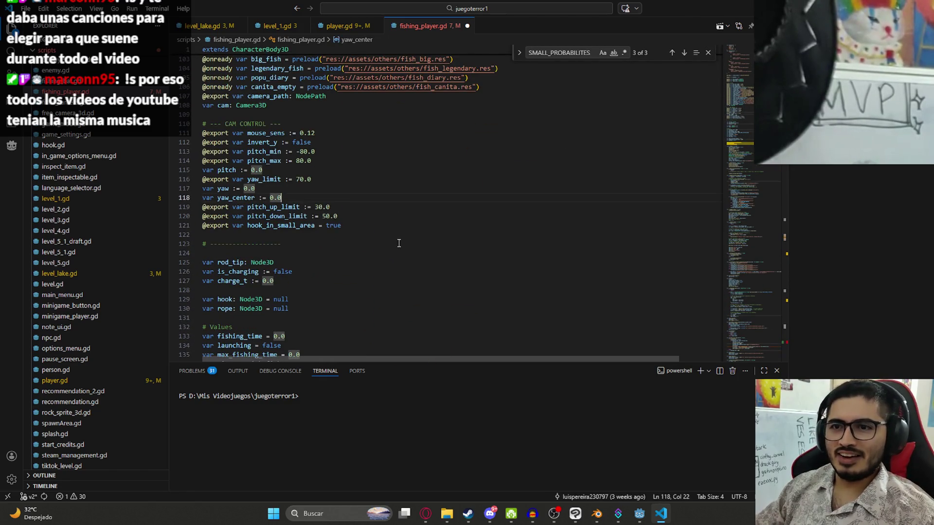
scroll(301, 204, down, 3)
scroll(308, 216, down, 5)
click(330, 221)
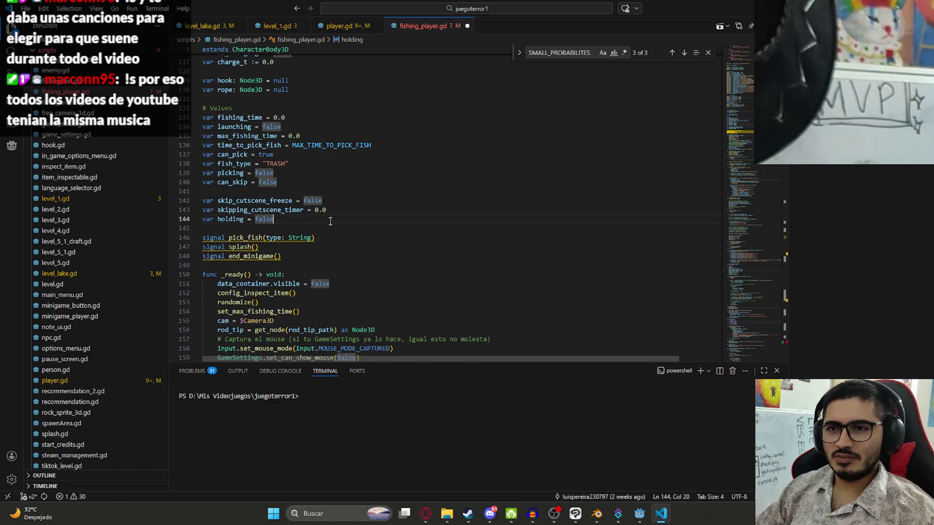
key(Return)
text(var legendary_enabled)
key(Tab)
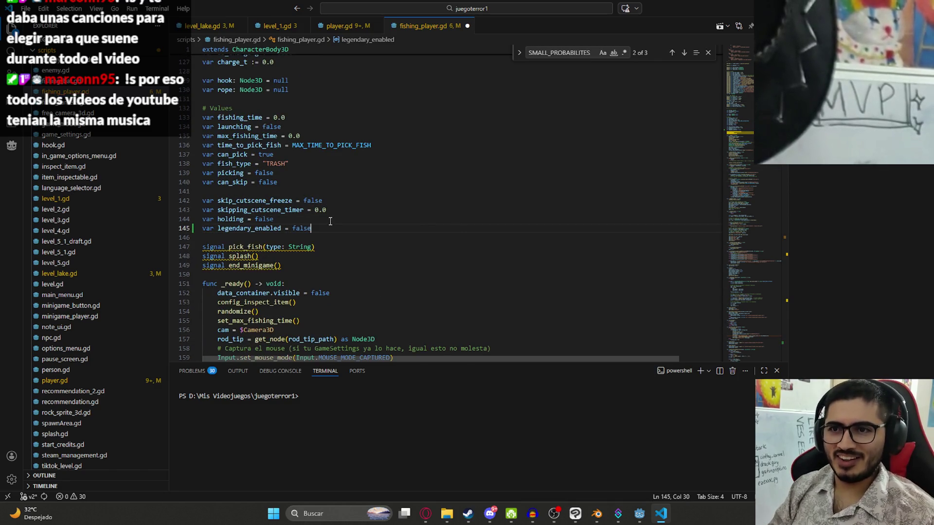
Step through the legendary_enabled matches to check both its declaration and use
double_click(256, 227)
key(ctrl+f)
key(Return)
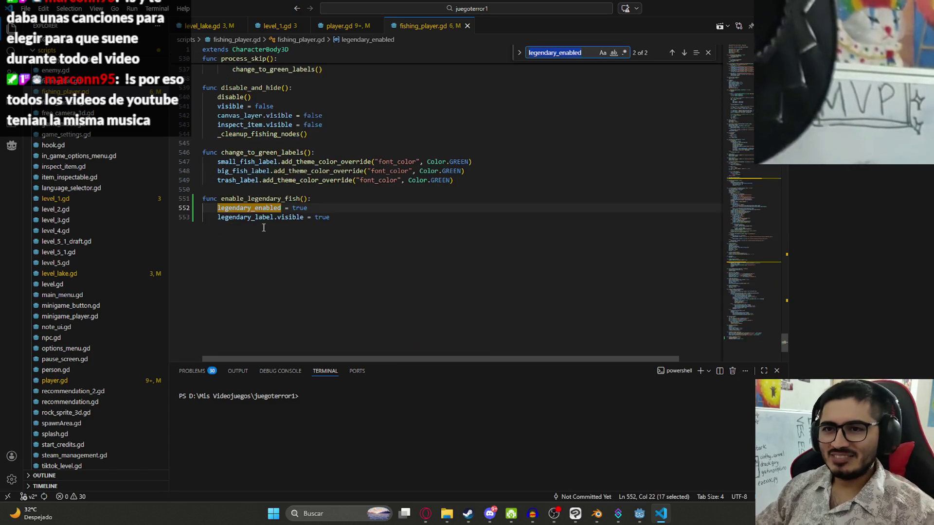
key(Return)
key(Return)
key(Return)
key(Return)
key(Return)
click(340, 189)
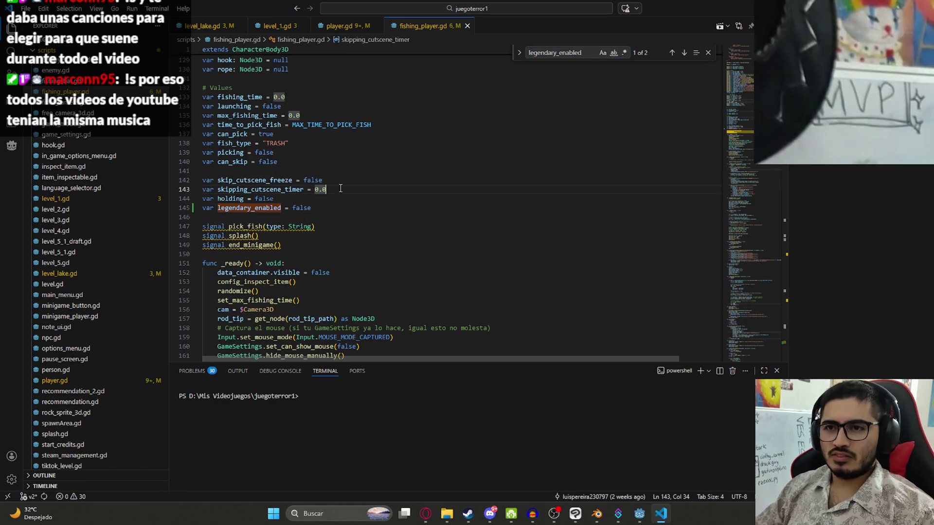
double_click(256, 208)
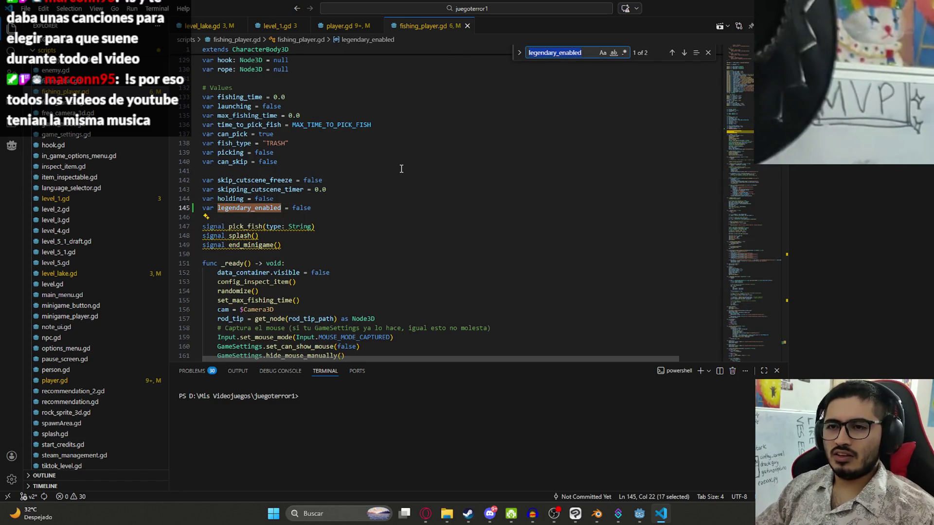
key(F3)
key(F3)
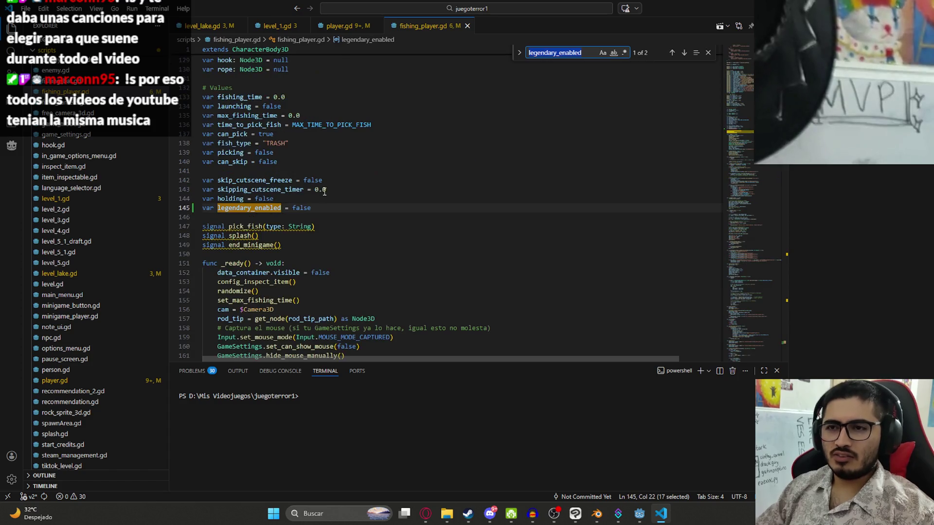
scroll(332, 191, down, 5)
scroll(331, 191, down, 4)
scroll(328, 175, up, 12)
scroll(323, 149, up, 8)
scroll(323, 150, up, 8)
scroll(318, 149, up, 10)
scroll(310, 148, up, 11)
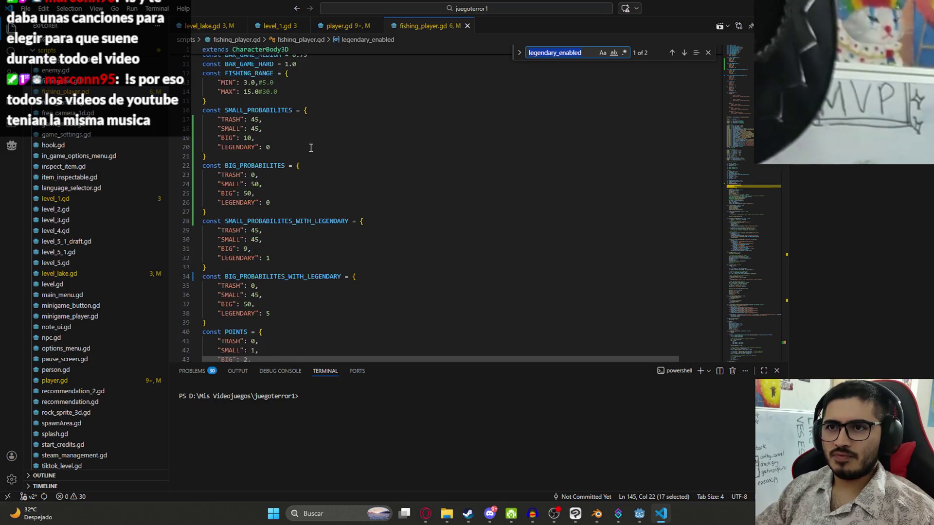
Jump via SMALL_PROBABILITES and BIG_PROBABILITES occurrences to the probs line 357 in process_fish_spawn
double_click(259, 110)
key(ctrl+F3)
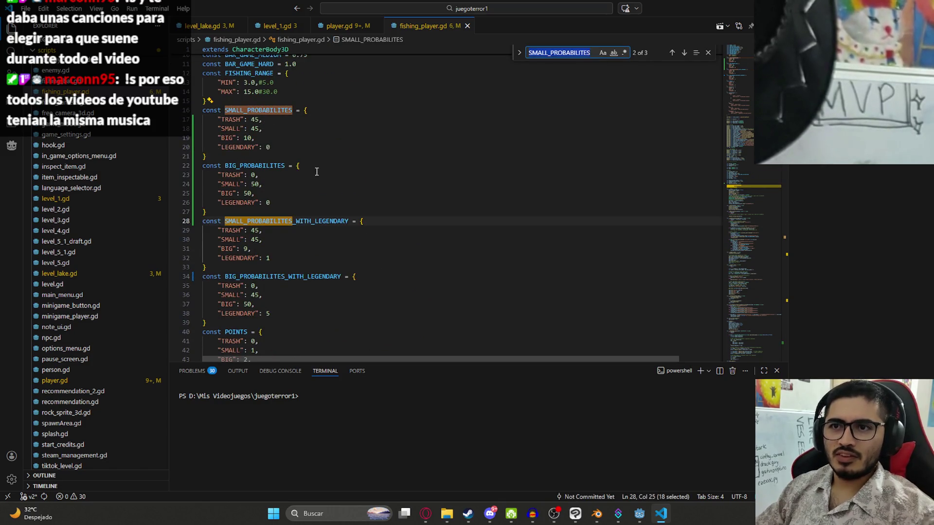
key(ctrl+F3)
double_click(532, 209)
key(ctrl+F3)
key(ctrl+F3)
key(ctrl+F3)
key(ctrl+F3)
key(ctrl+F3)
key(ctrl+F3)
Add 'if legendary_enabled:' after play_pick() assigning probs from the _WITH_LEGENDARY tables, with a suggested else branch
click(446, 191)
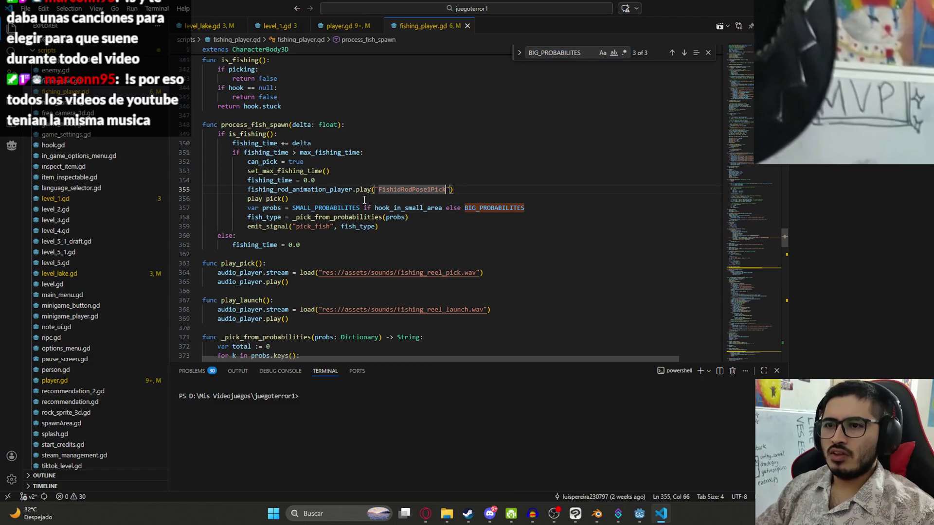
click(364, 200)
key(Return)
text(f legendary_enabled:)
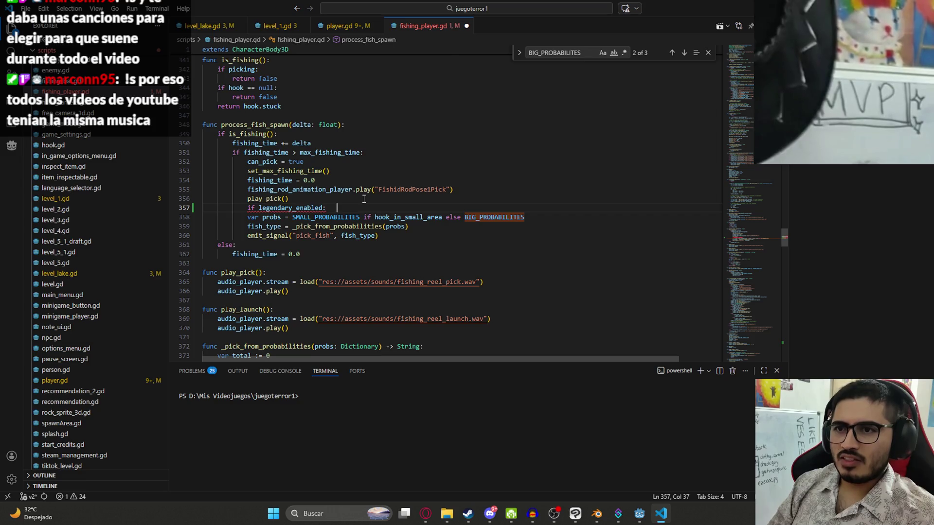
key(Return)
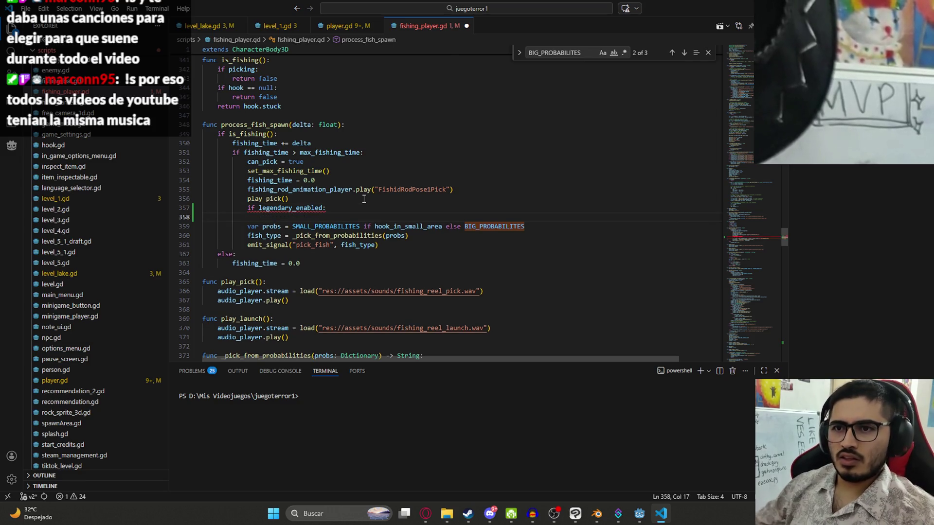
key(Tab)
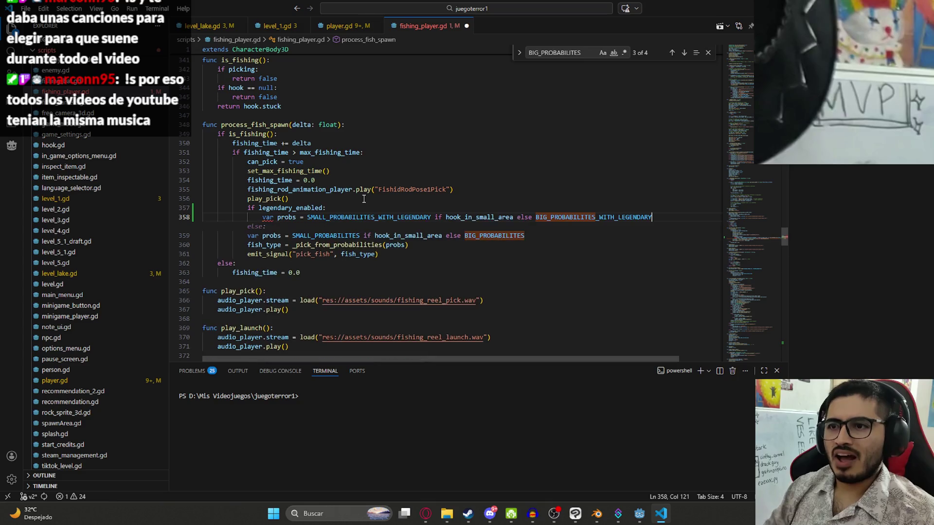
key(Tab)
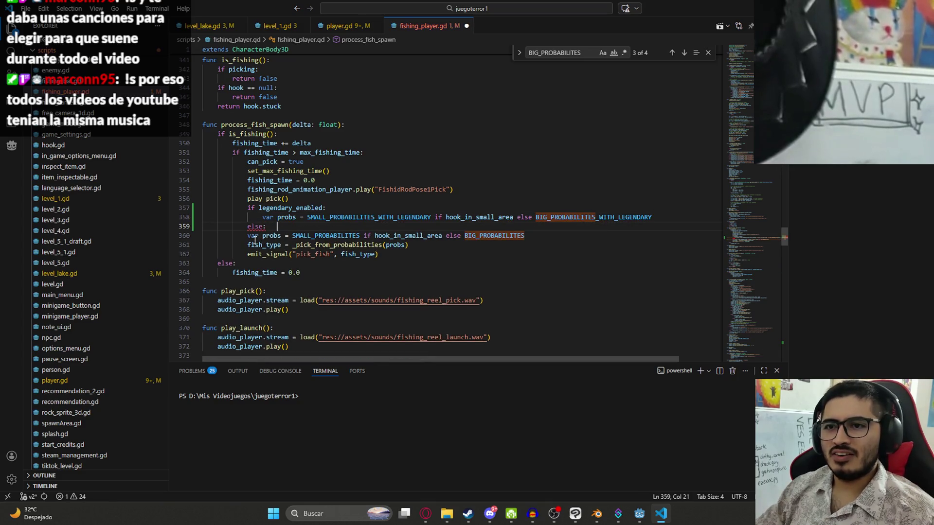
key(Tab)
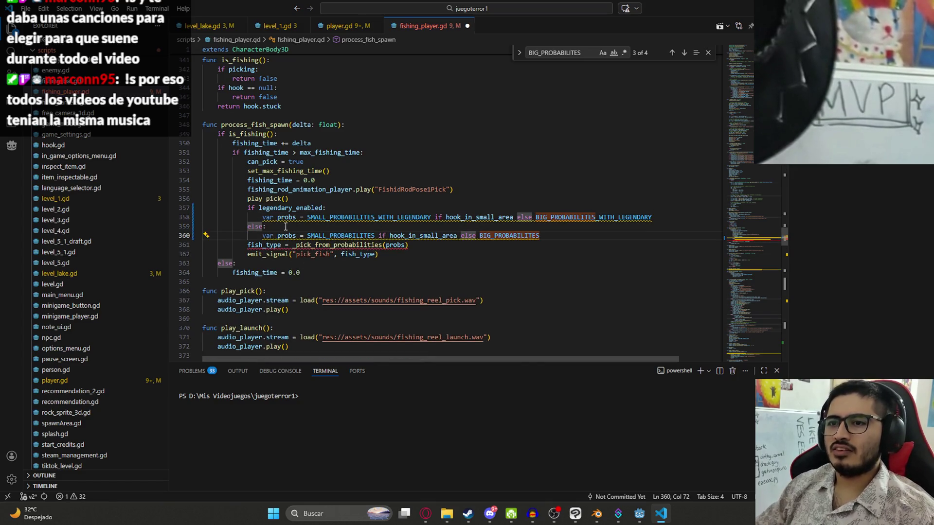
Remove the duplicated else branch, keep the default probs line above the check, and drop var on the reassignment
key(shift+Home)
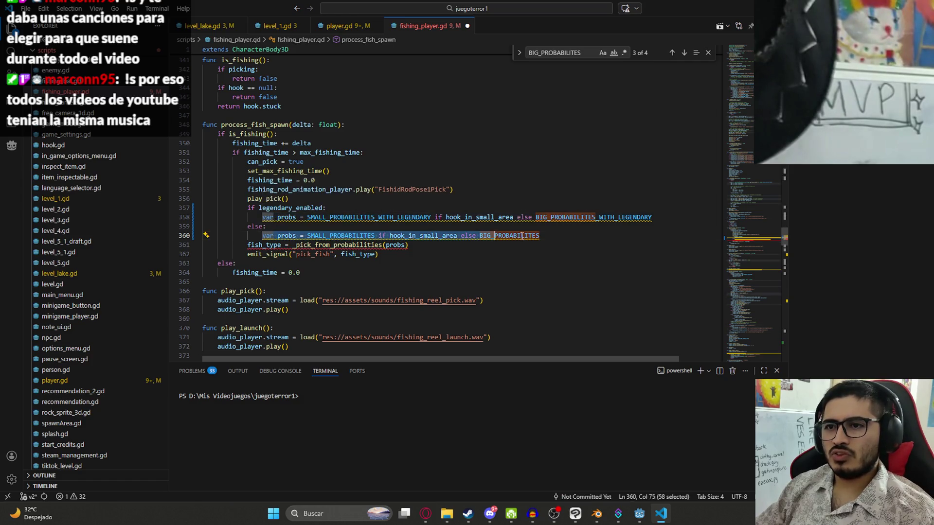
key(BackSpace)
key(ctrl+z)
key(ctrl+z)
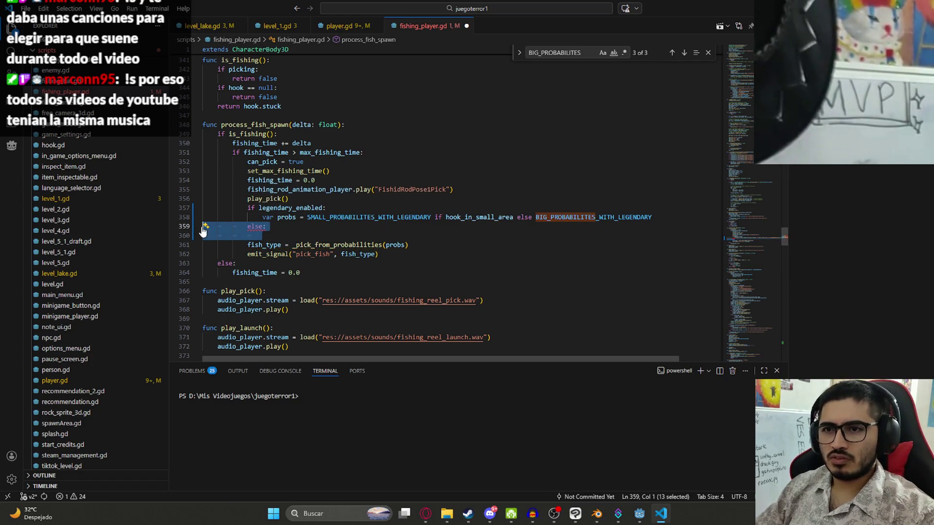
key(ctrl+z)
key(ctrl+z)
key(ctrl+z)
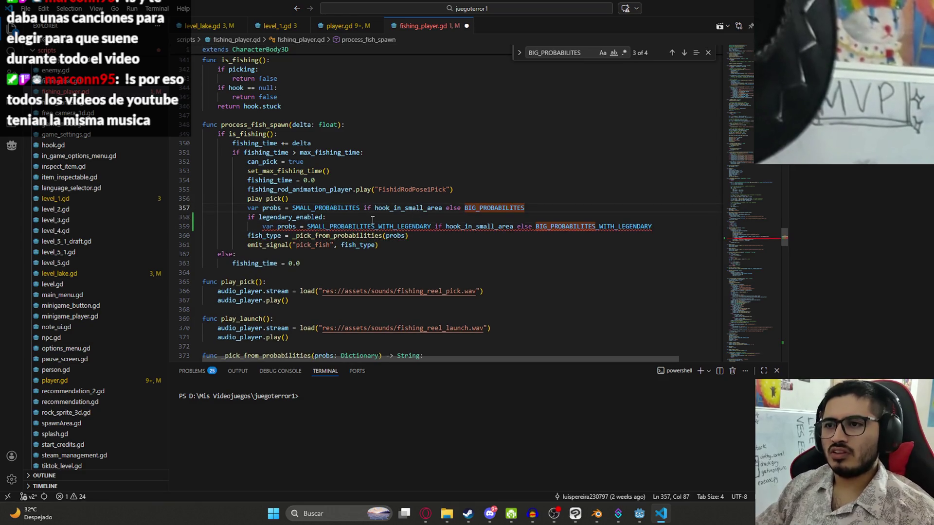
double_click(268, 227)
key(Delete)
key(Delete)
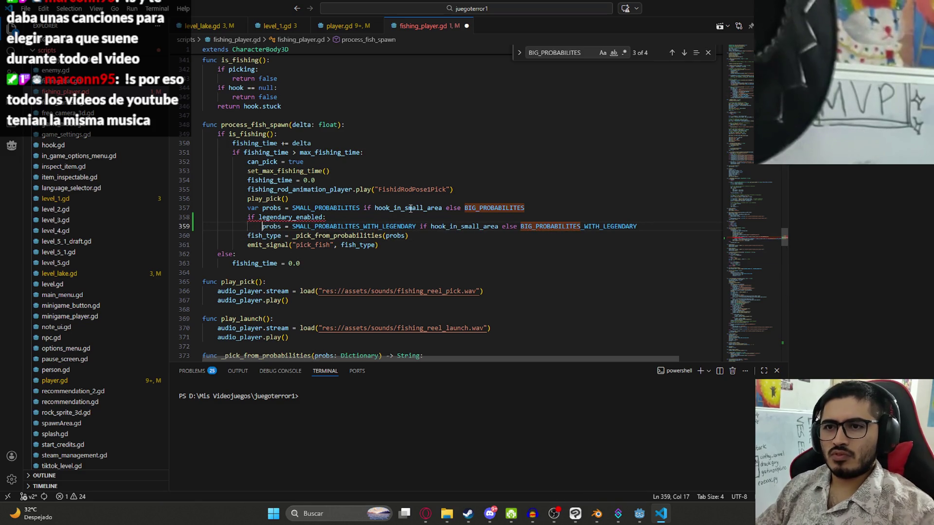
Save fishing_player.gd, close the find bar, and bring up the browser playing music
click(355, 227)
click(553, 227)
key(ctrl+s)
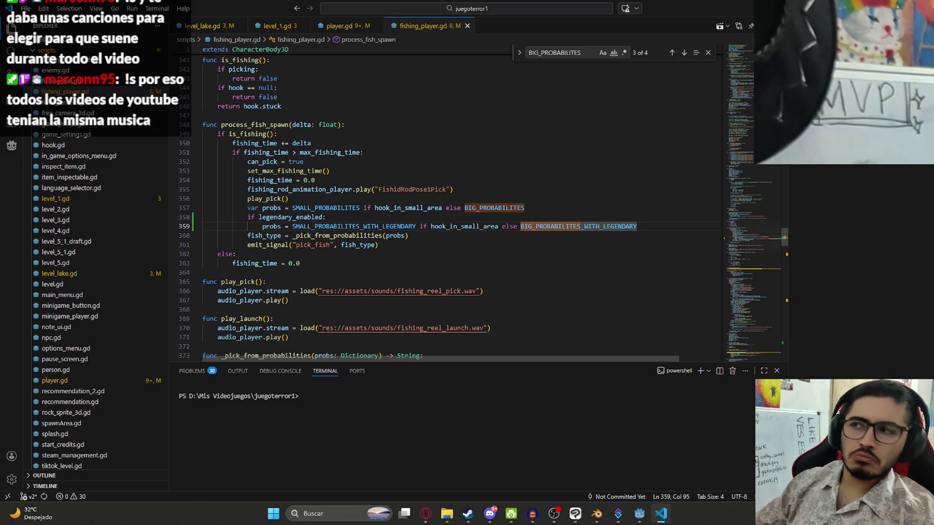
click(714, 52)
click(453, 194)
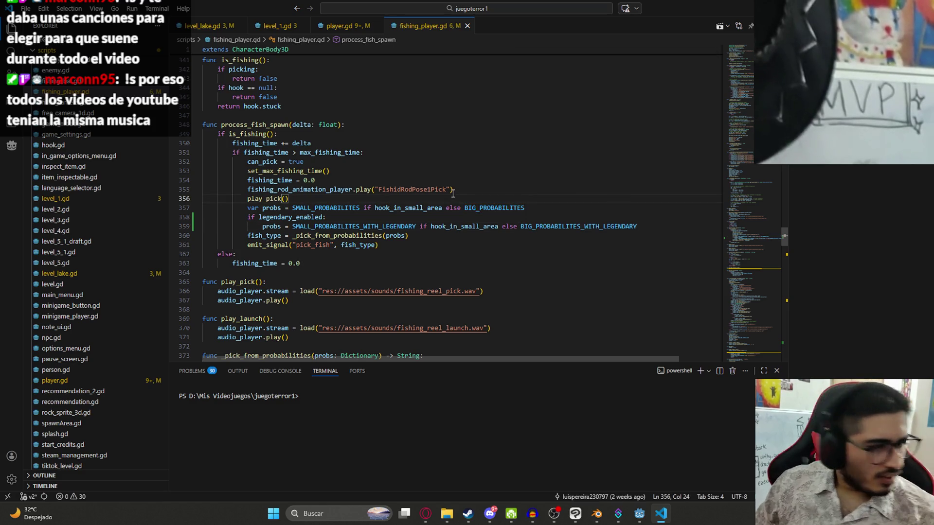
click(425, 513)
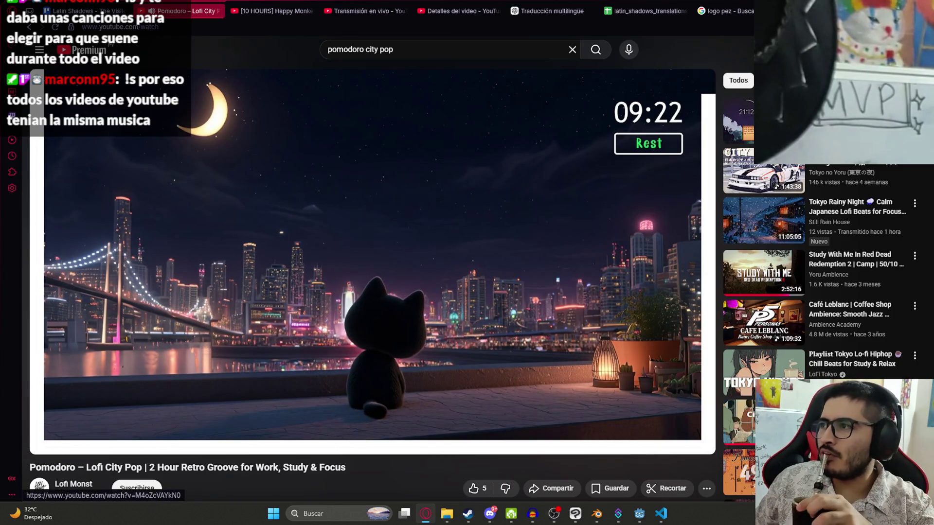
Switch YouTube to the Stardew Valley Focus Timer video, then Alt+Tab back through VS Code to Godot
click(380, 406)
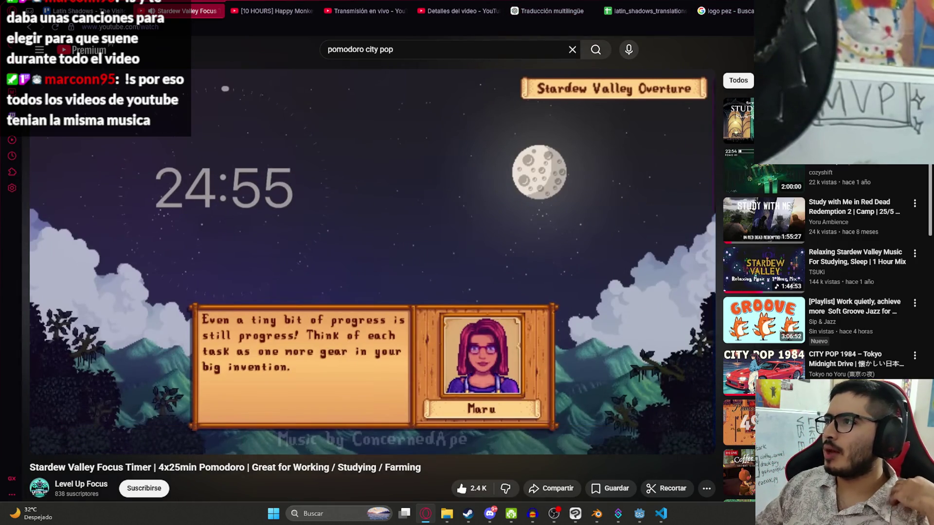
key(alt+Tab)
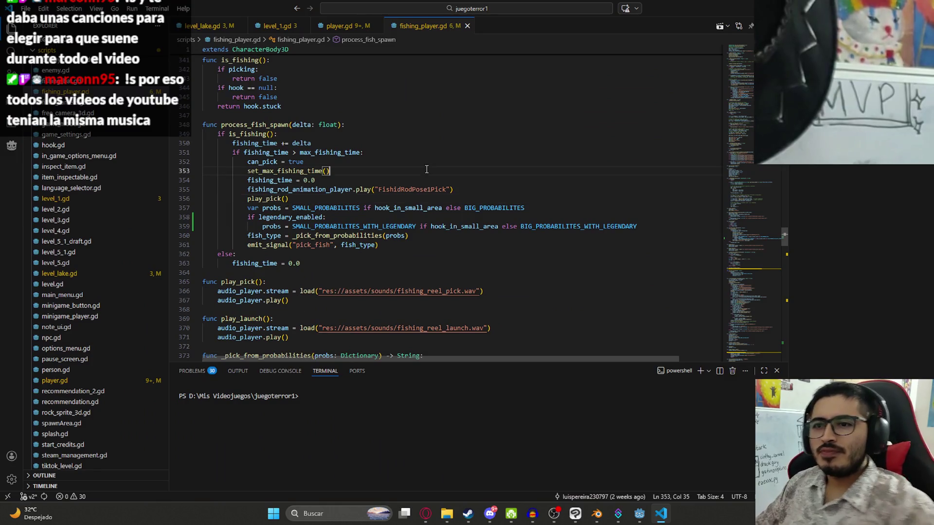
scroll(426, 170, up, 3)
scroll(381, 155, up, 3)
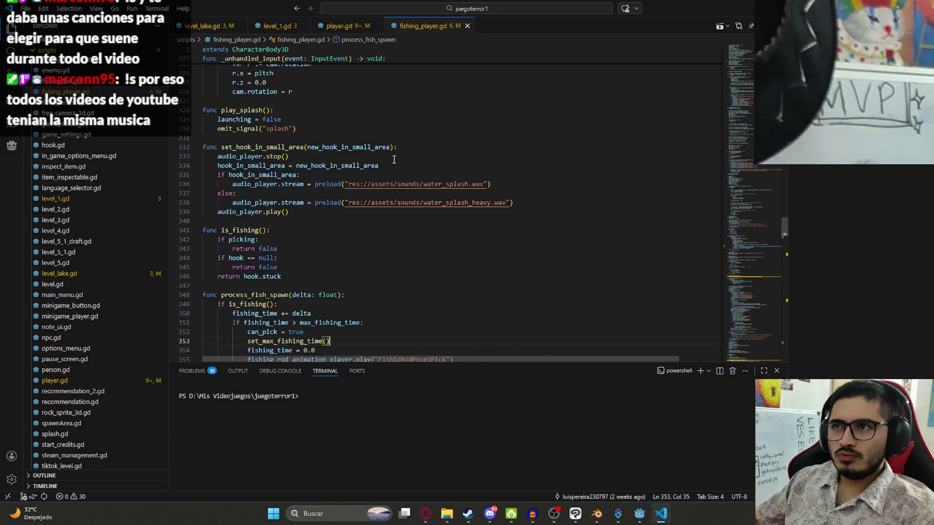
scroll(381, 156, down, 5)
key(alt+Tab)
scroll(453, 209, down, 2)
scroll(453, 208, down, 5)
scroll(424, 83, up, 7)
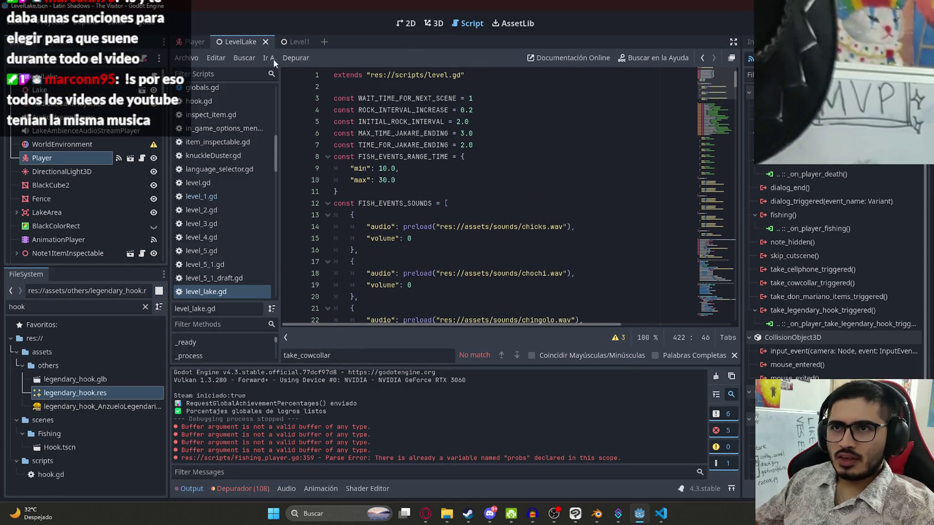
Open FishingPlayer.tscn via the FileSystem filter in the 3D view, orbit around the rod and select its camera
double_click(73, 307)
text(fish)
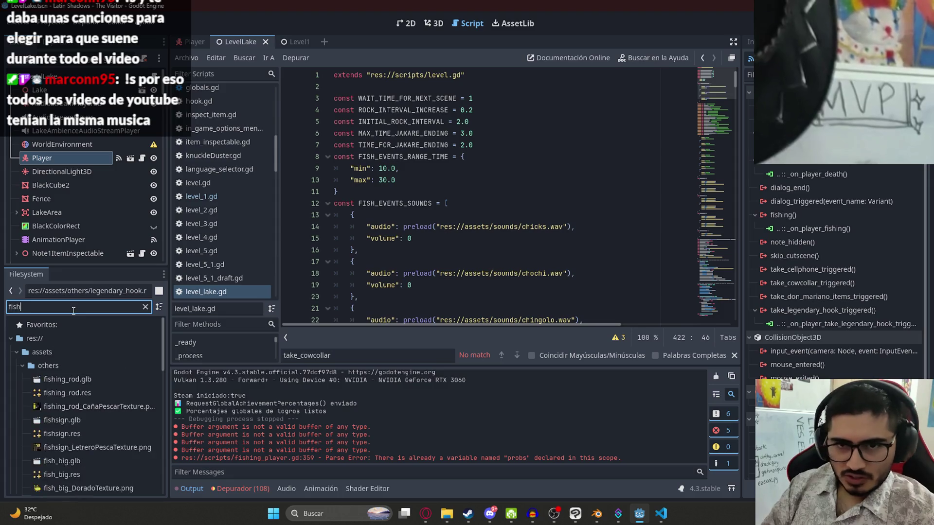
text(ingpla)
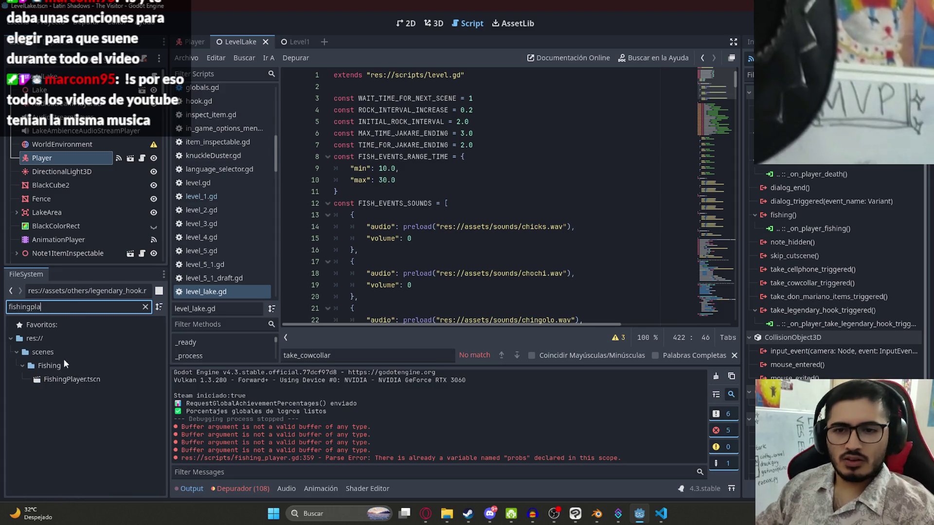
double_click(72, 380)
click(436, 24)
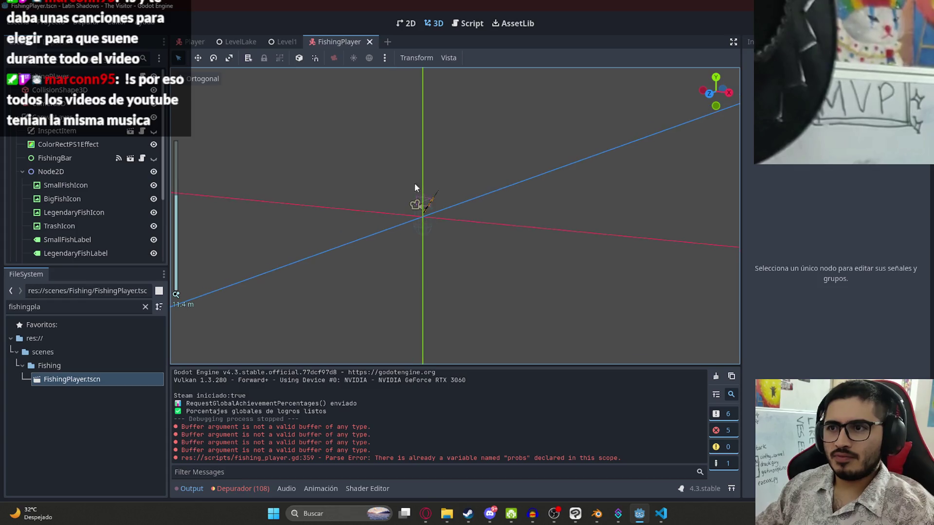
scroll(379, 191, down, 3)
scroll(333, 185, up, 5)
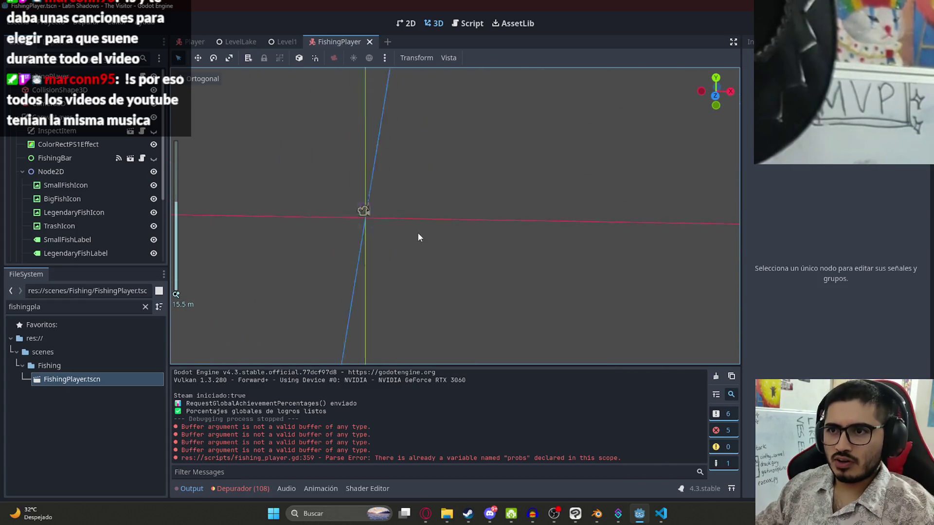
scroll(407, 219, up, 5)
scroll(502, 238, up, 2)
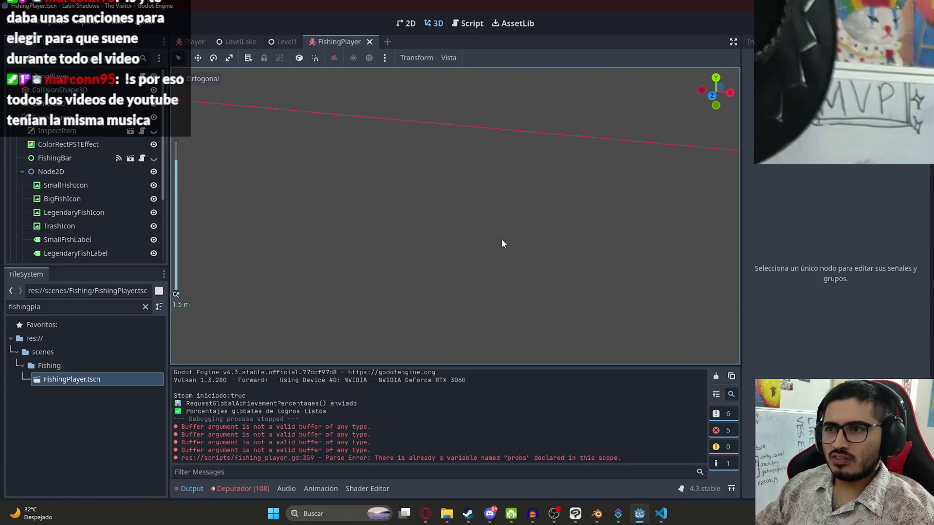
scroll(531, 236, down, 5)
scroll(603, 221, down, 5)
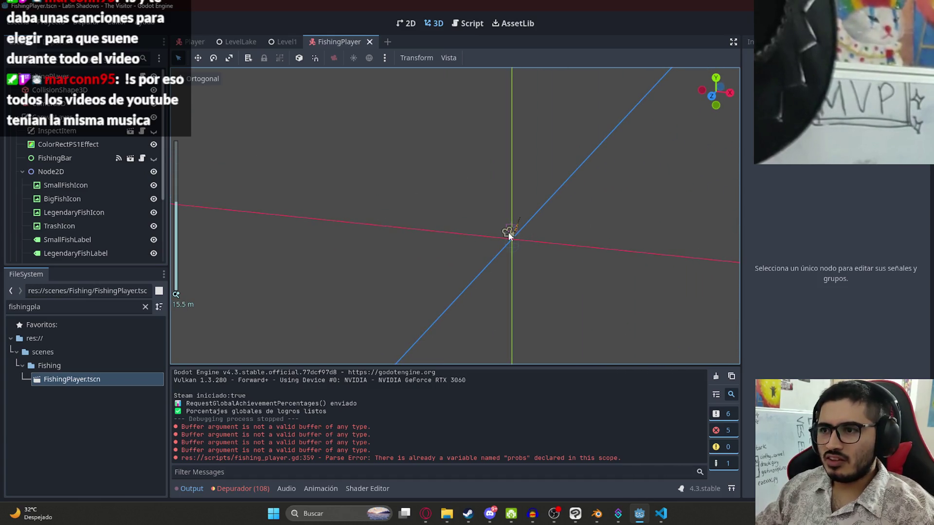
click(508, 234)
mouse_move(510, 245)
mouse_down()
mouse_move(340, 230)
mouse_move(446, 204)
mouse_move(289, 227)
mouse_move(559, 223)
mouse_move(520, 234)
mouse_move(714, 277)
mouse_move(679, 202)
mouse_move(623, 224)
mouse_move(704, 210)
mouse_move(311, 229)
mouse_move(449, 121)
mouse_move(458, 290)
mouse_move(437, 208)
mouse_move(457, 170)
mouse_up()
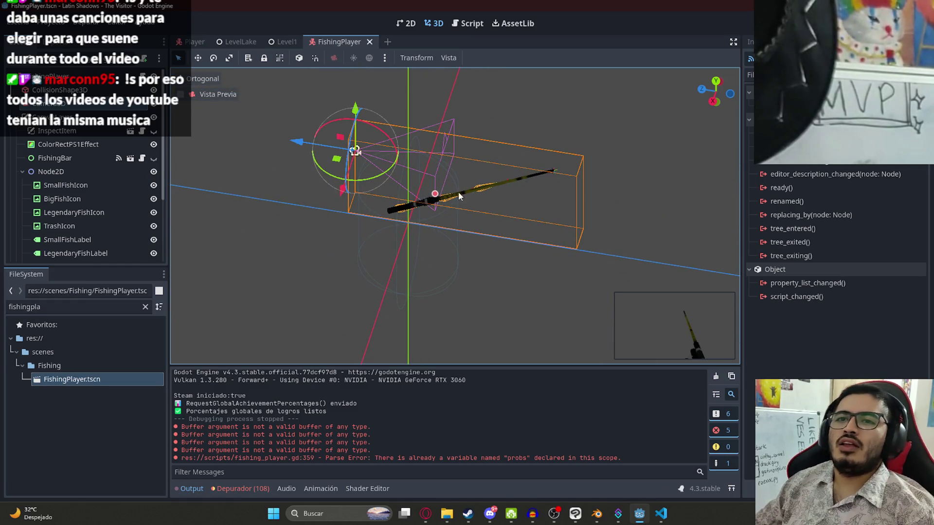
click(354, 150)
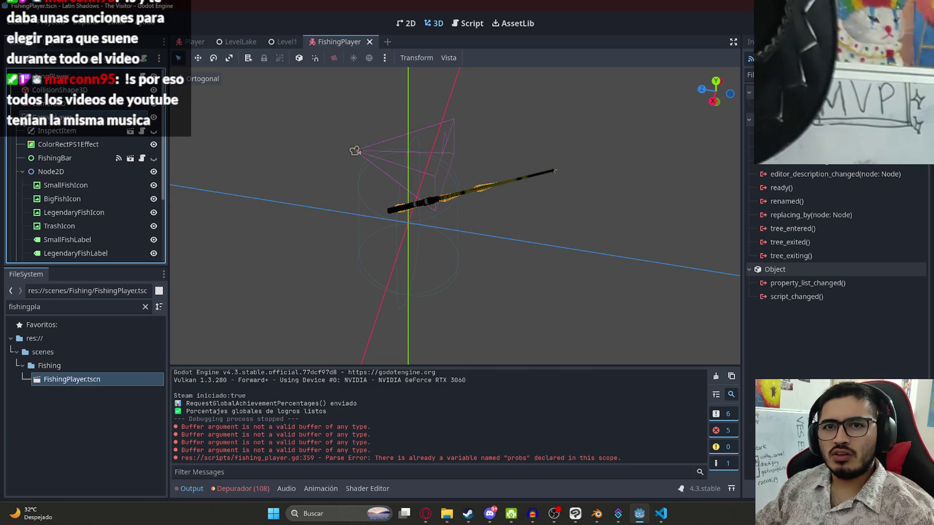
click(355, 150)
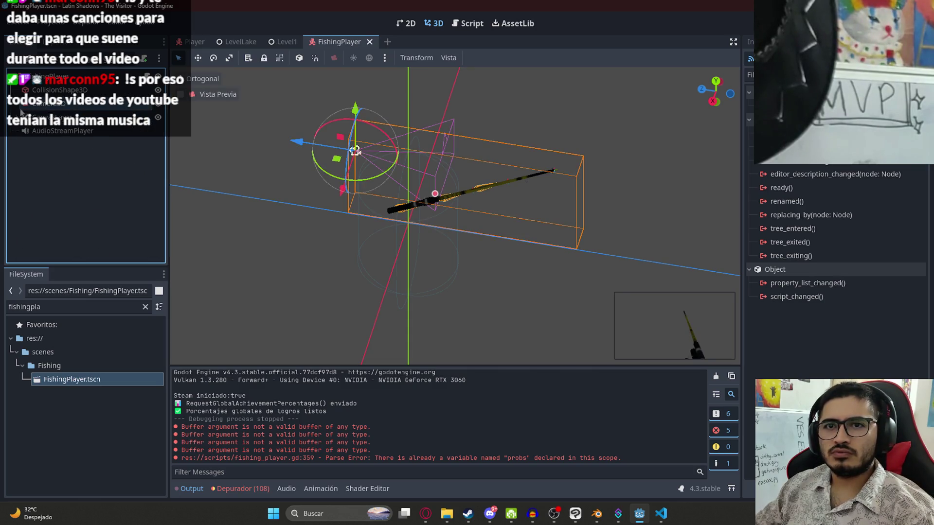
click(355, 151)
Open Hook.tscn from the FileSystem filter and select the Hook root node
click(355, 150)
click(355, 150)
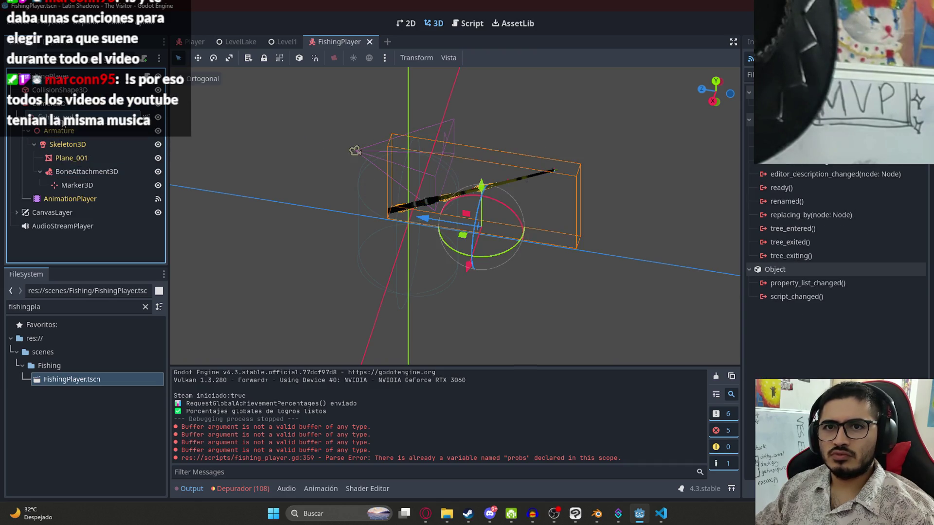
double_click(43, 306)
text(hook)
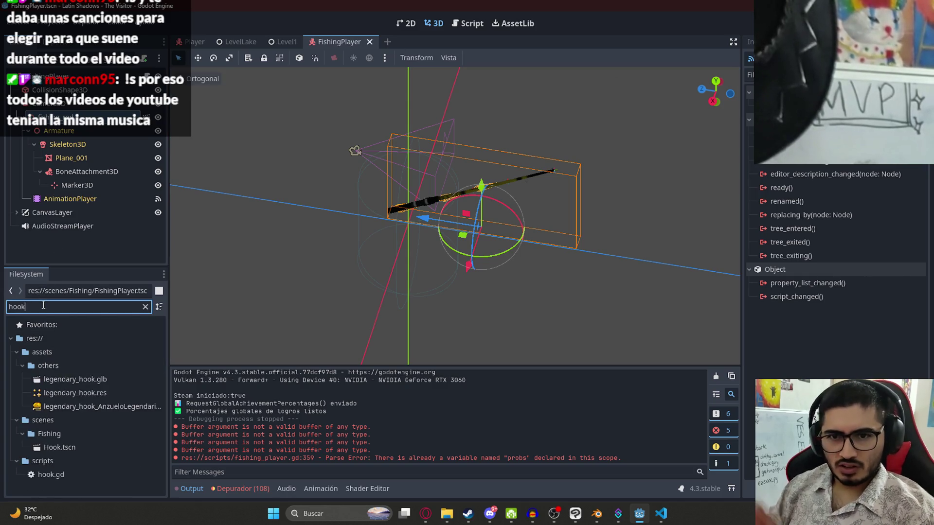
double_click(59, 447)
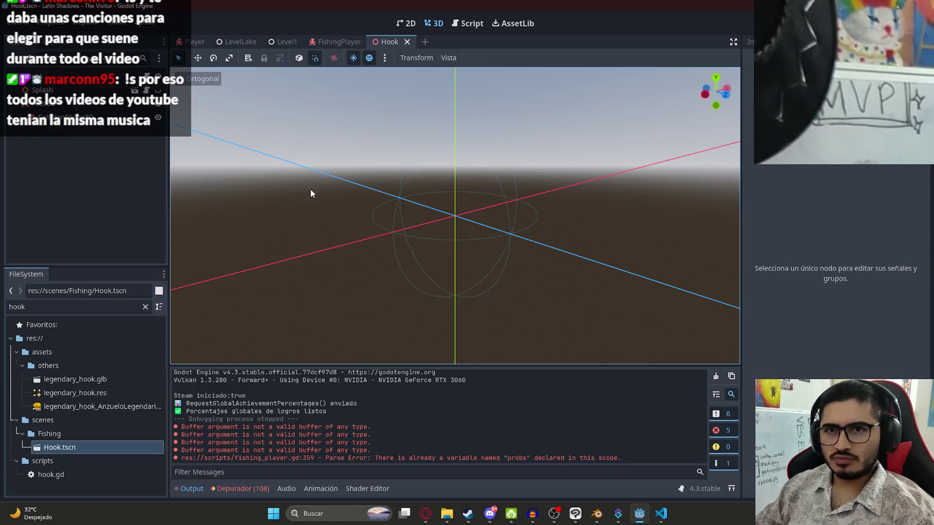
click(158, 89)
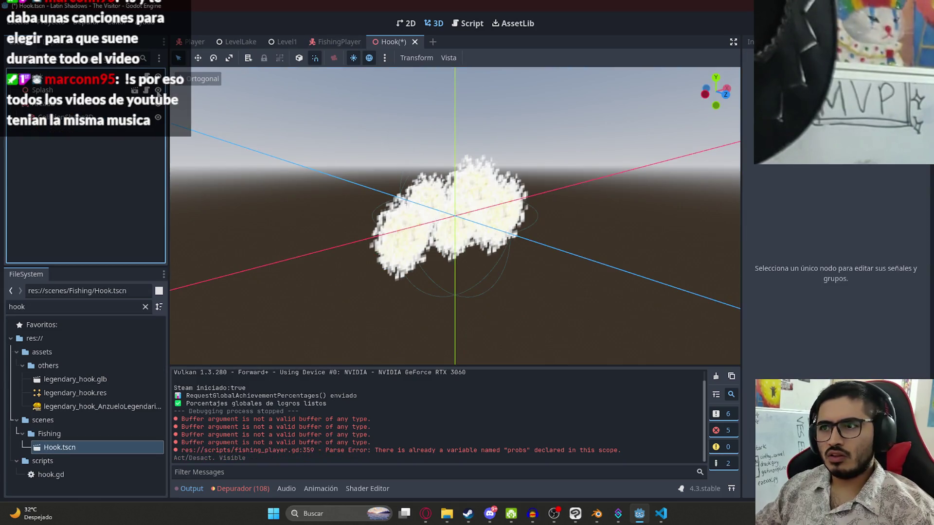
click(48, 77)
Drag legendary_hook.res into the Hook scene, inspect its properties, scale it down and save
click(55, 305)
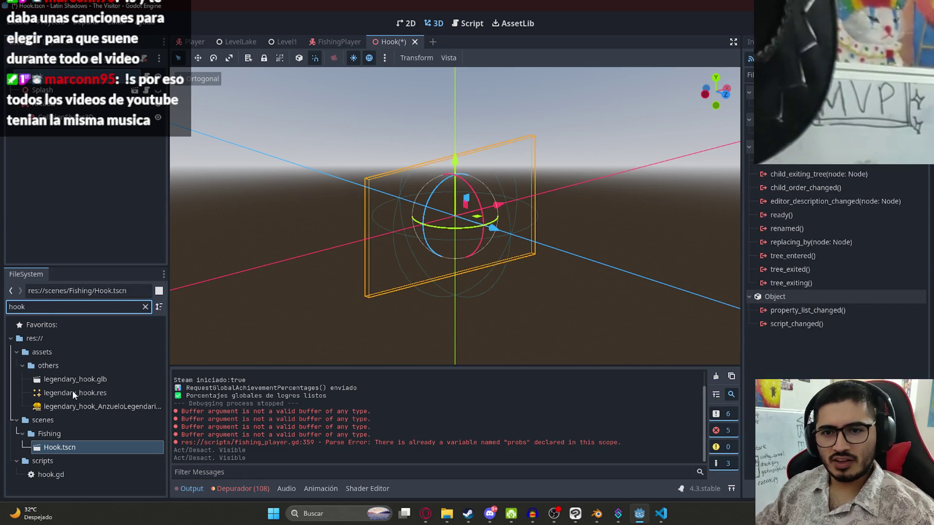
drag(75, 392, 83, 128)
drag(224, 148, 447, 205)
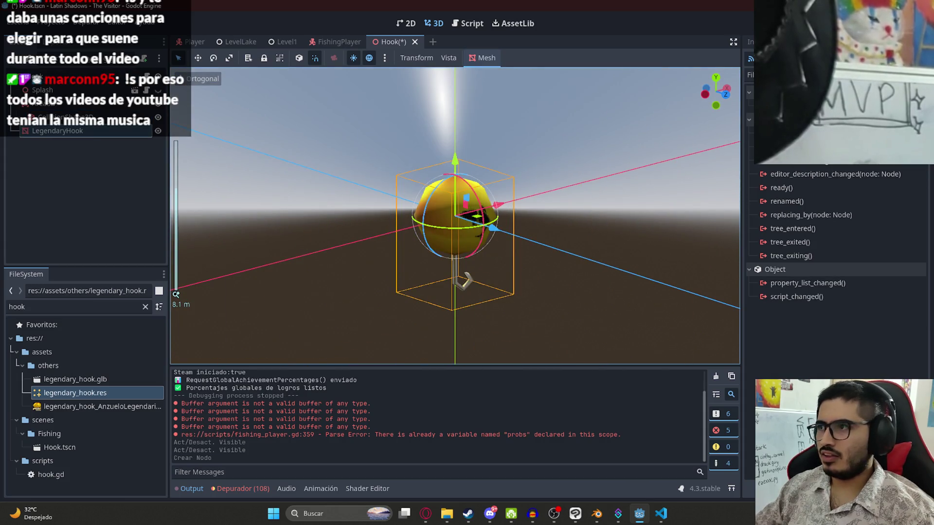
click(750, 41)
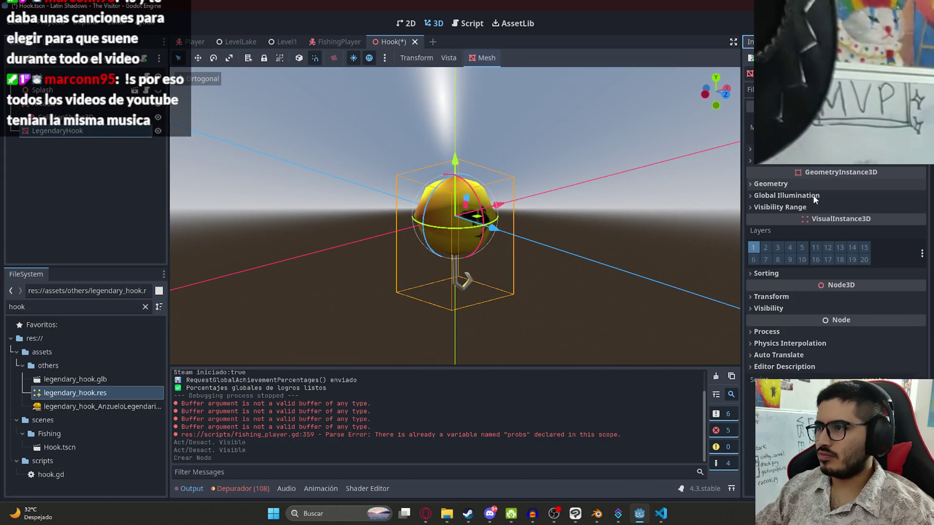
click(772, 184)
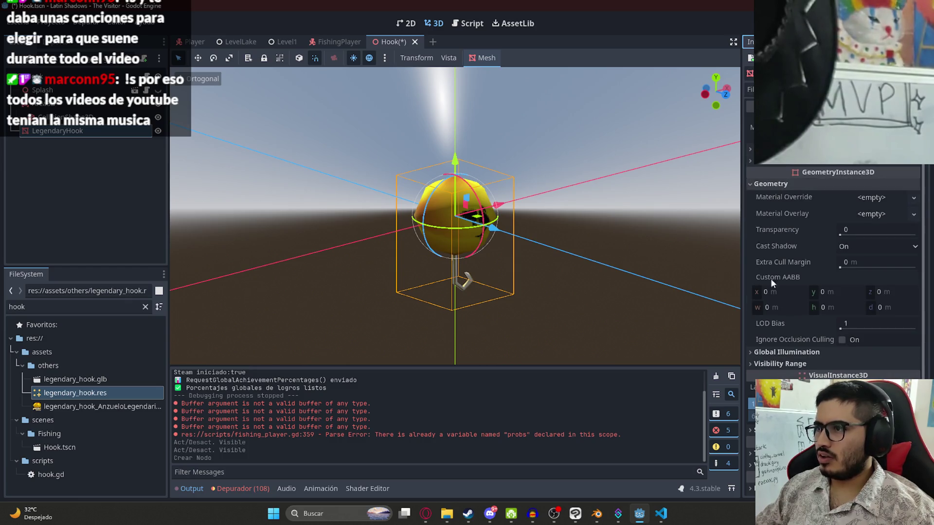
click(783, 353)
scroll(831, 291, down, 3)
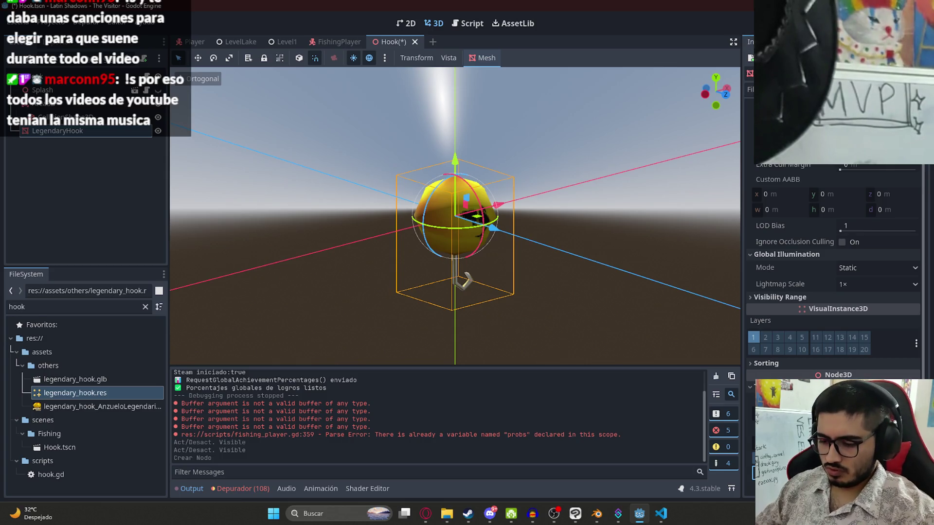
drag(493, 228, 494, 233)
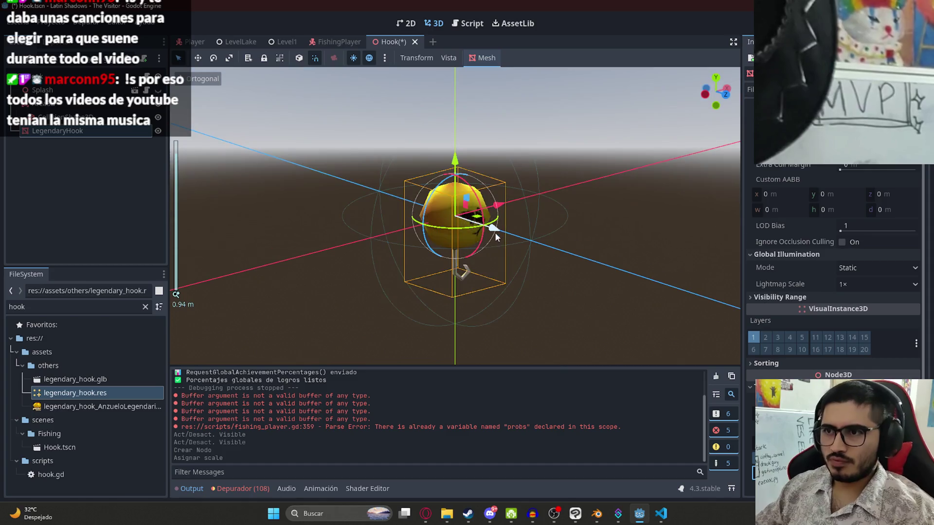
key(ctrl+s)
Hide the LegendaryHook mesh, open hook.gd at its end, and switch to VS Code
mouse_move(404, 238)
mouse_down()
mouse_move(665, 212)
mouse_move(368, 217)
mouse_up()
click(666, 212)
scroll(665, 212, down, 3)
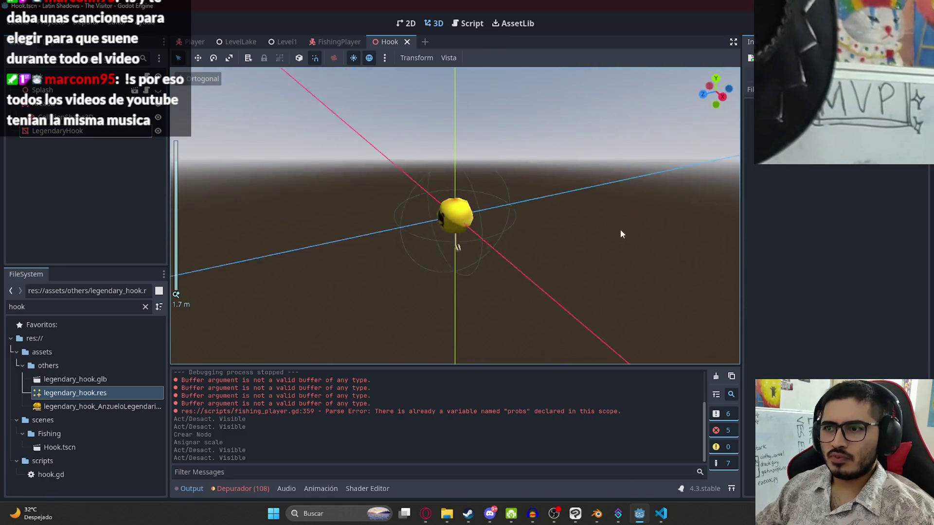
click(84, 132)
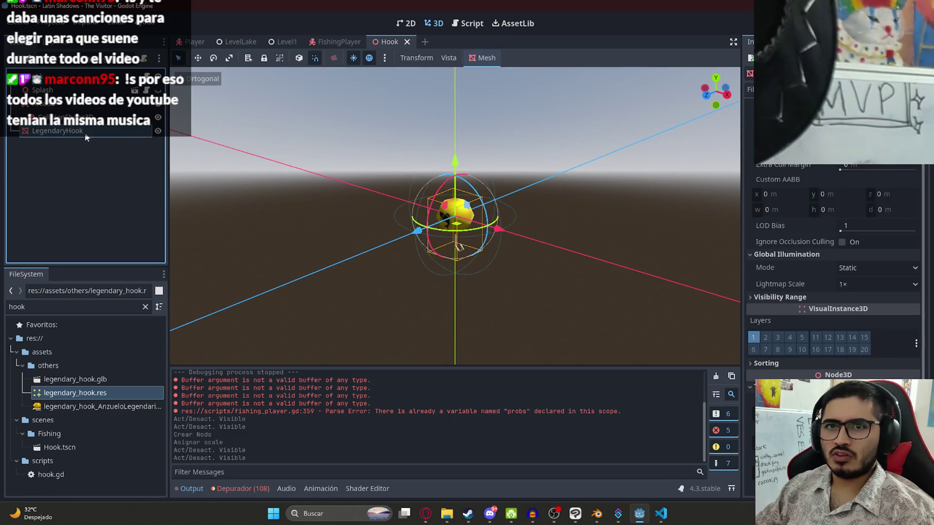
click(158, 131)
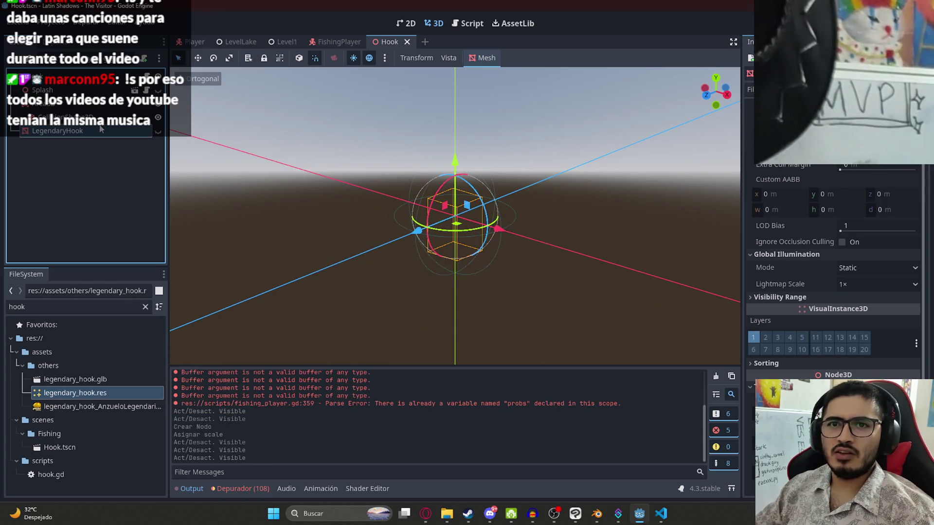
key(ctrl+F3)
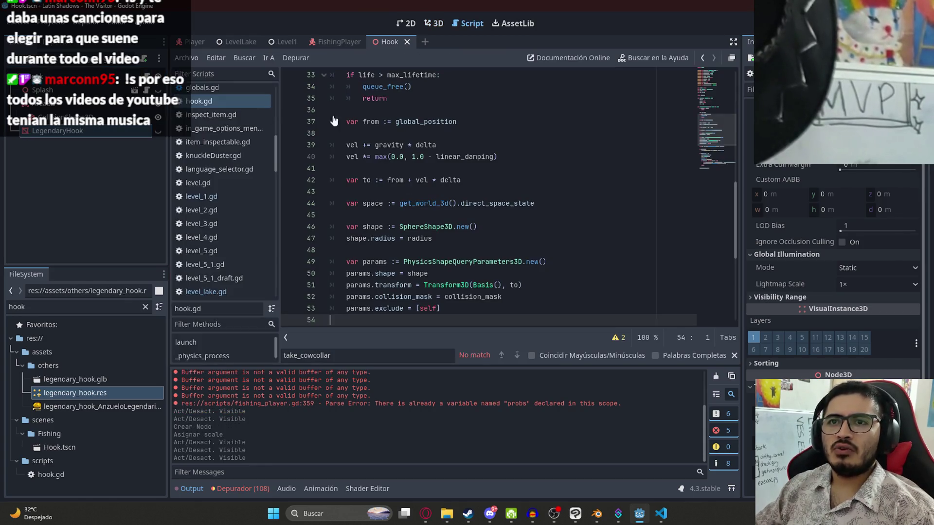
scroll(651, 231, down, 6)
click(510, 296)
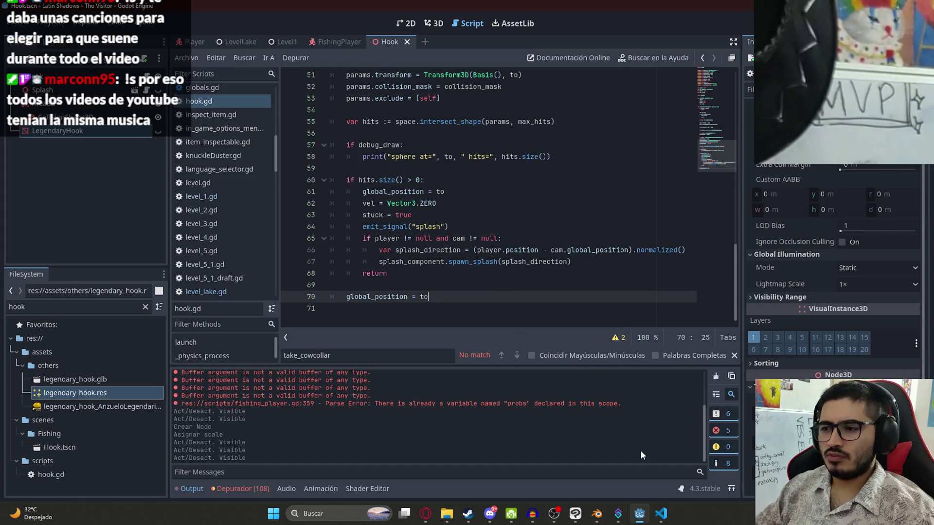
click(660, 515)
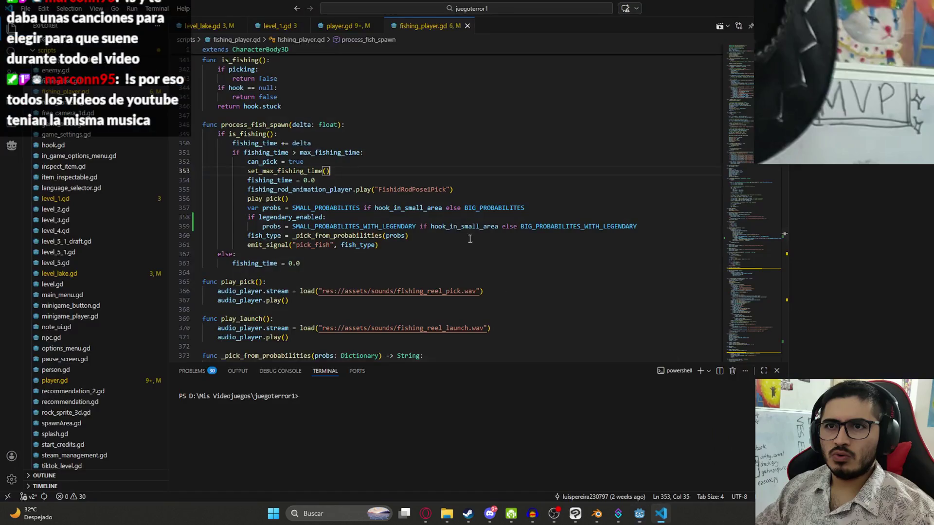
click(500, 8)
text(hook)
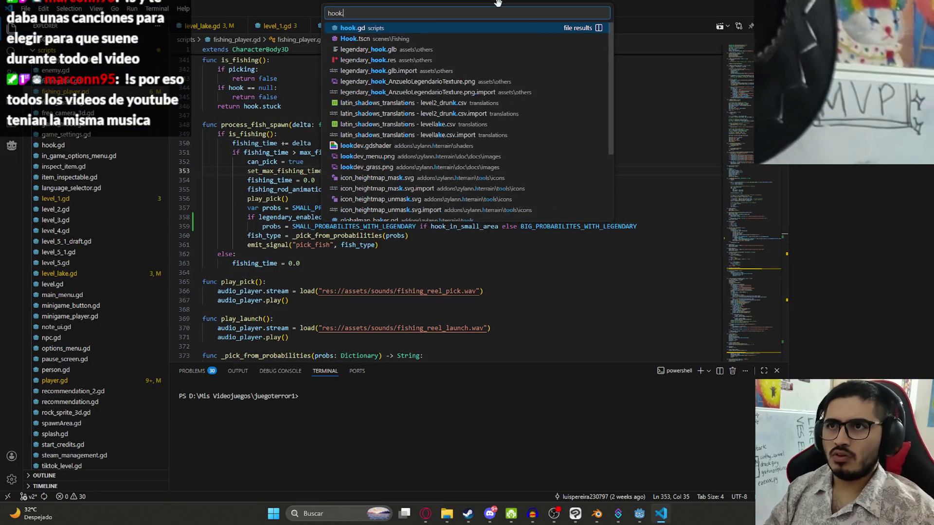
key(Return)
click(741, 116)
click(479, 202)
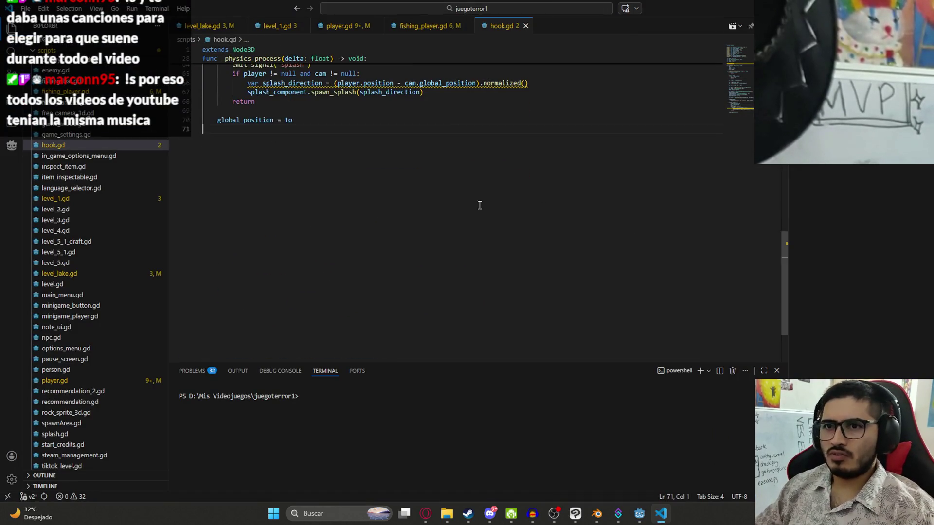
text(func enable_lege)
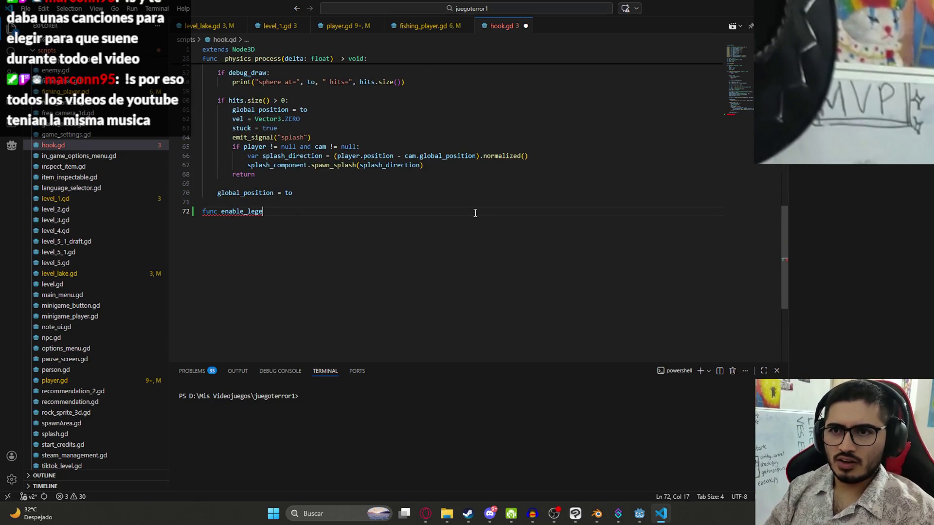
text(dny():)
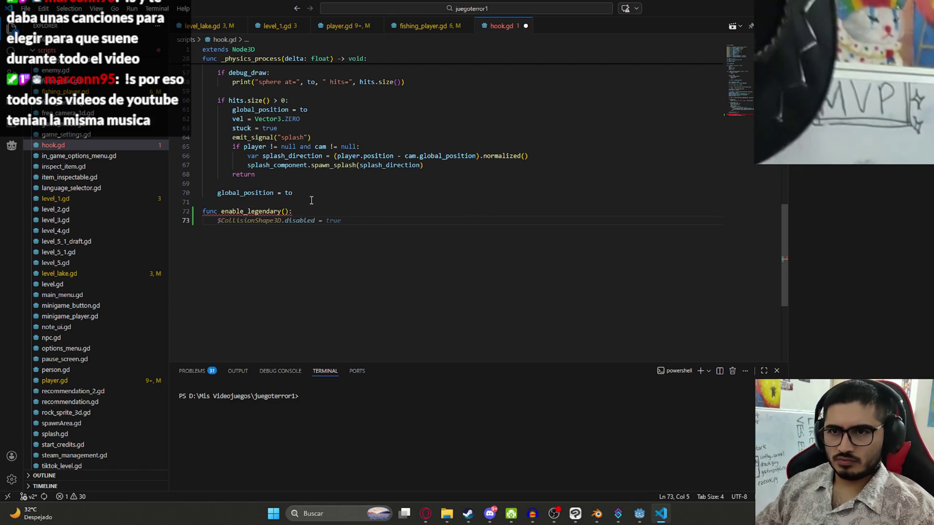
scroll(708, 124, up, 12)
scroll(727, 64, up, 3)
key(Return)
text(@onready var legendary_hook_reference = LegendaryHook)
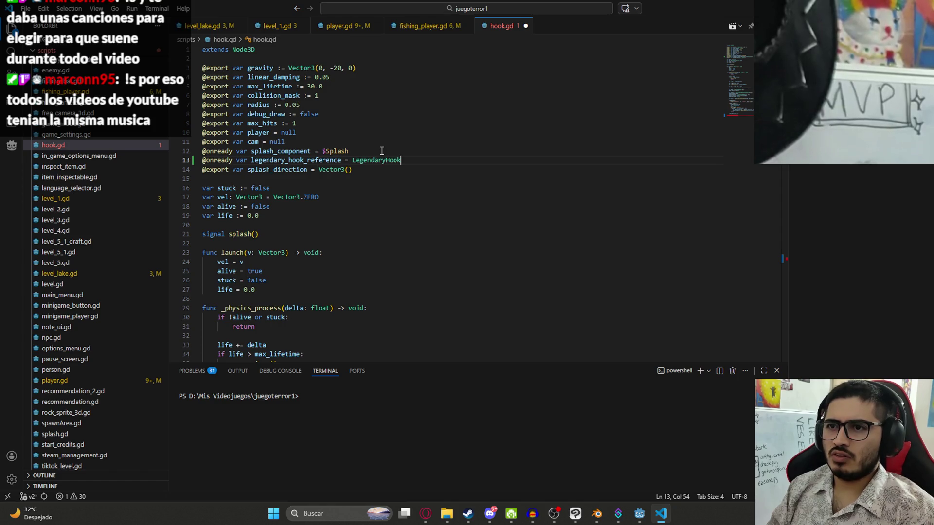
key(ctrl+BackSpace)
text($)
key(Return)
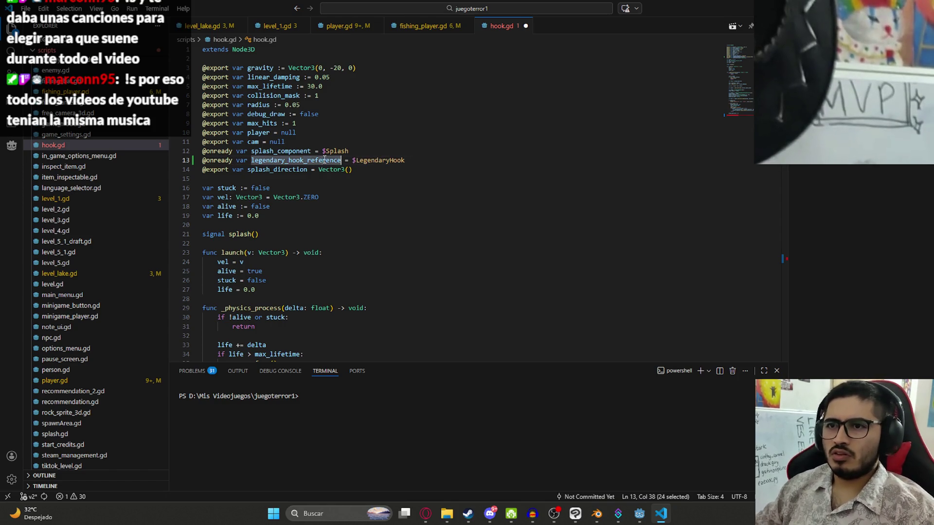
scroll(733, 133, down, 15)
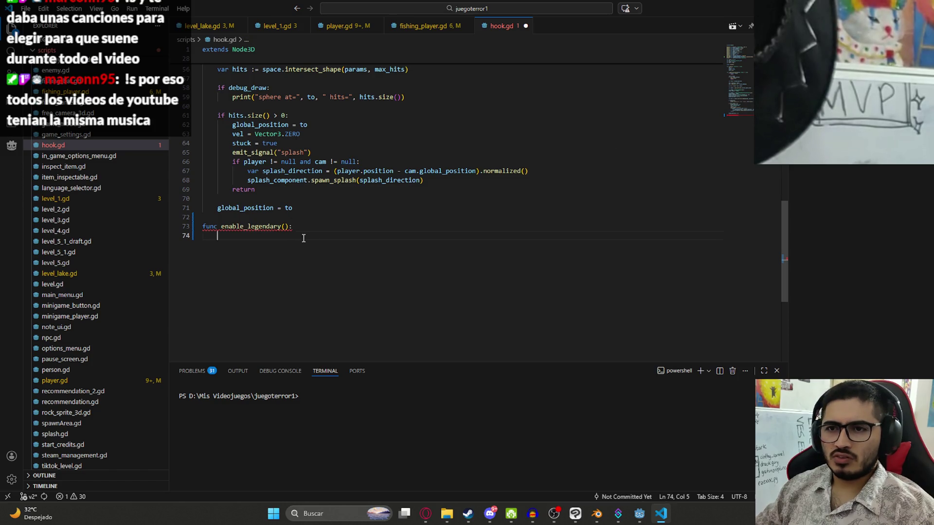
text(.visible = true)
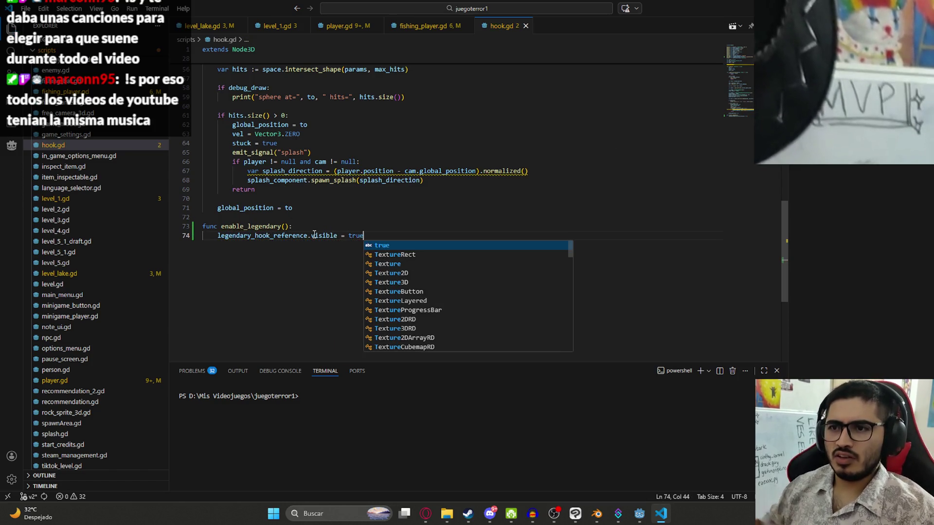
Add func enable_legendary() that sets legendary_hook_reference.visible = true, then return to fishing_player.gd
click(324, 225)
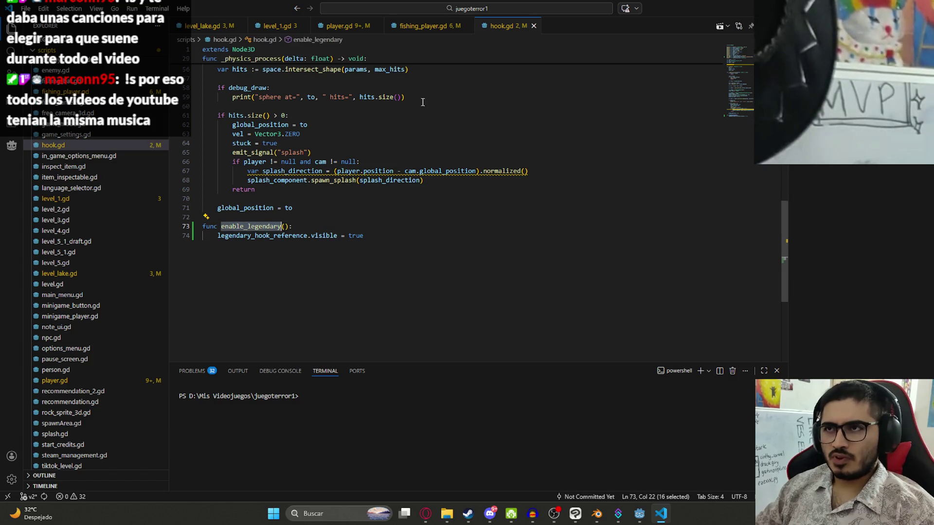
click(421, 26)
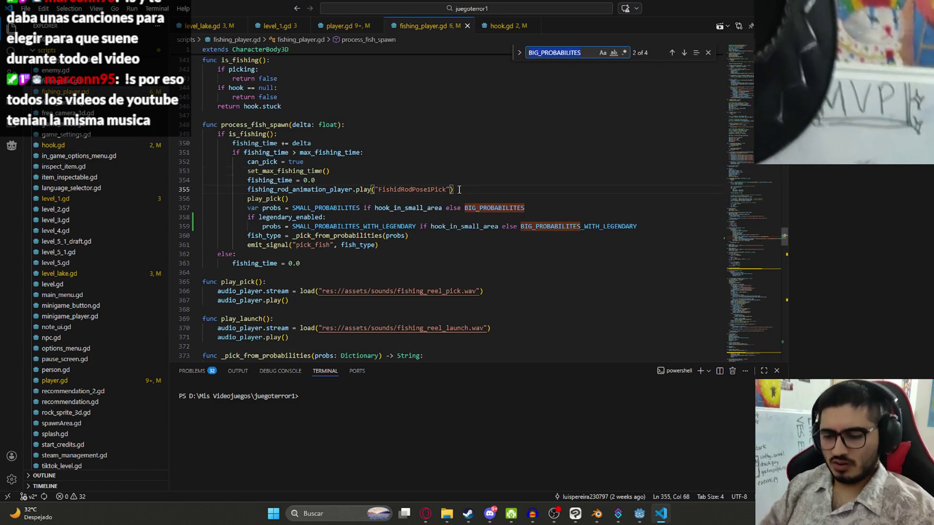
text(hook_scene)
Search fishing_player.gd for hook to locate the hook_scene declaration and instantiation
key(Return)
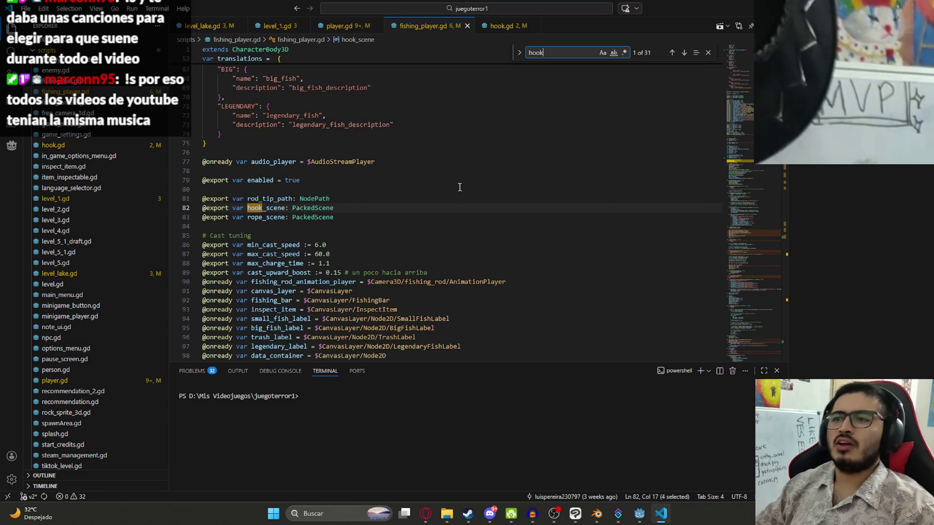
key(Return)
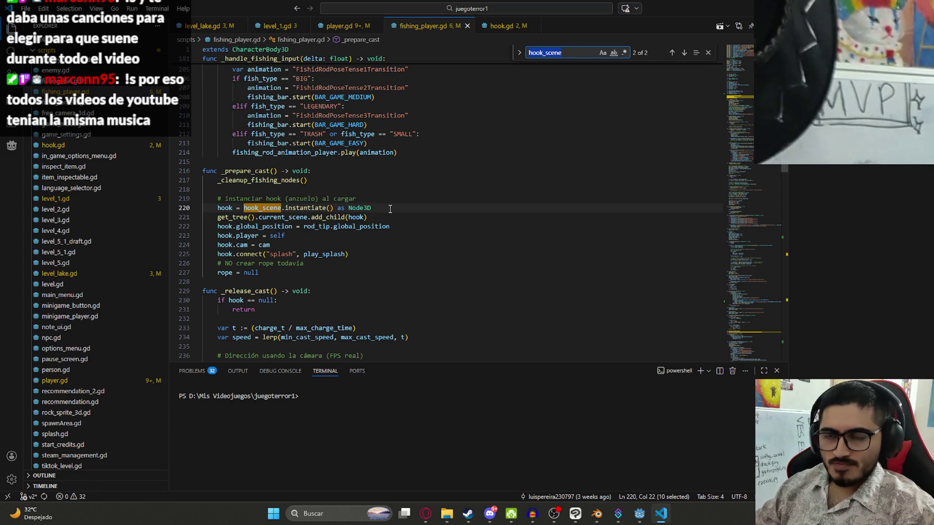
key(Return)
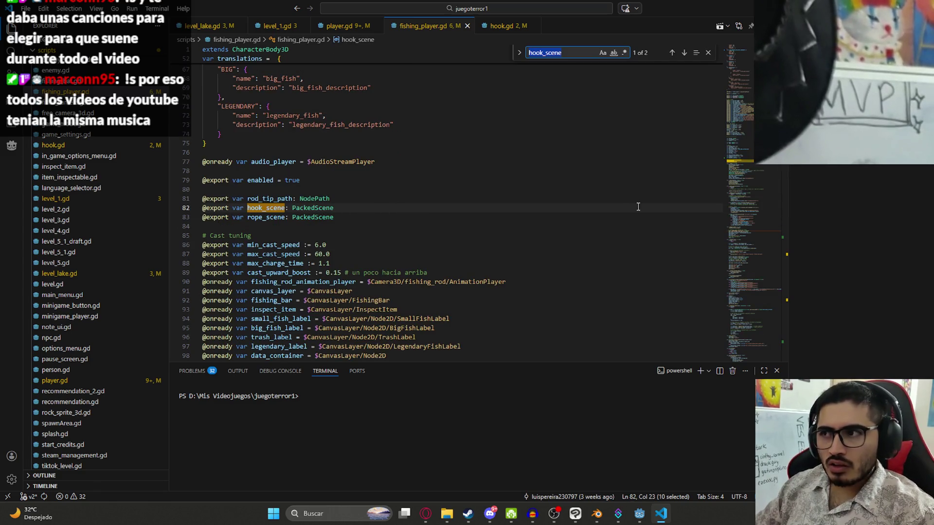
key(Return)
drag(744, 157, 746, 349)
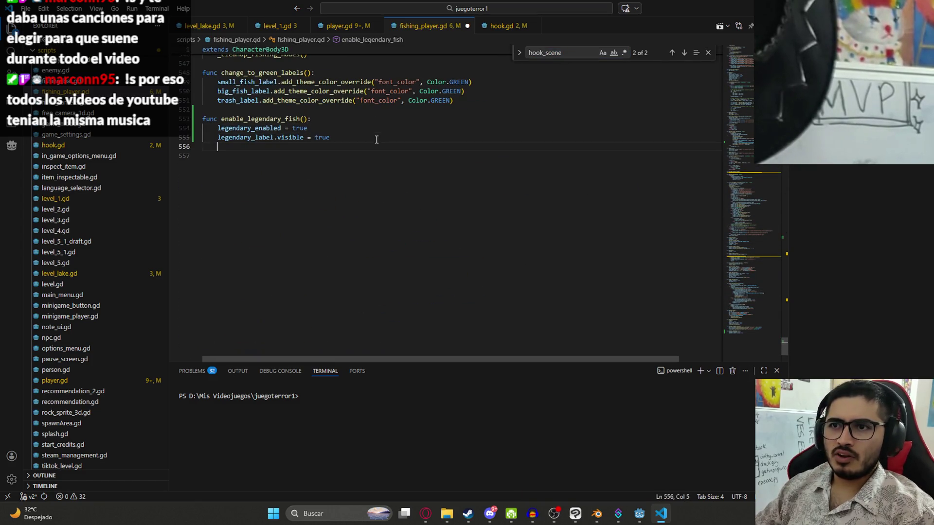
text(enable_legendary.e)
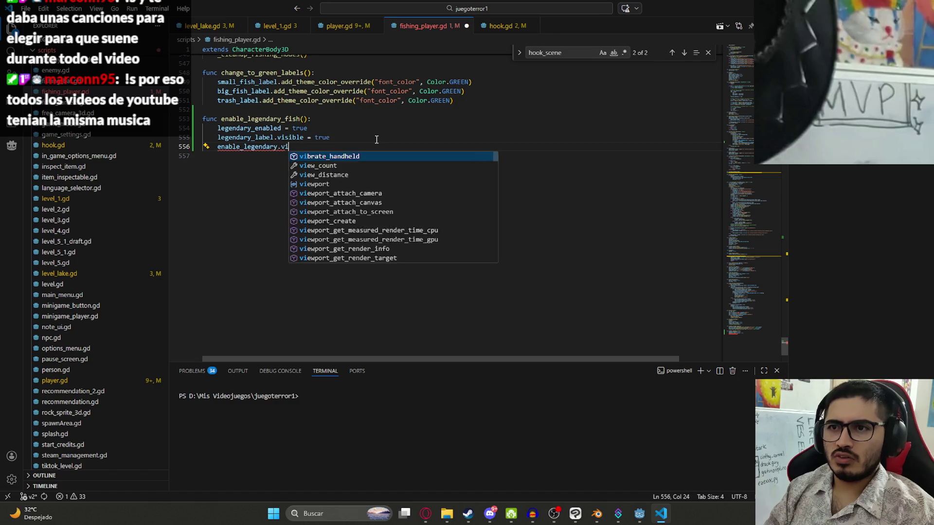
text(nab)
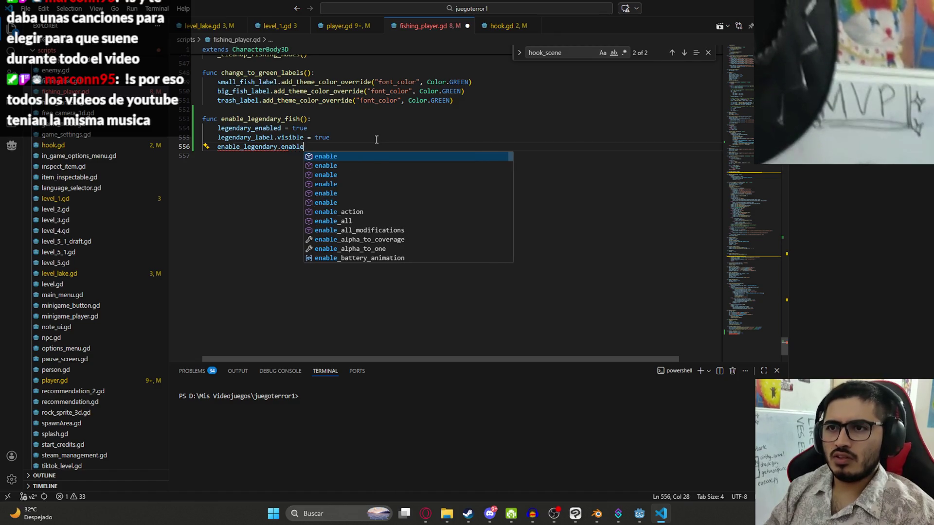
text(le)
Make enable_legendary_fish call enable_legendary.enable_legendary(), check its definition in hook.gd, and bring Godot forward
key(Tab)
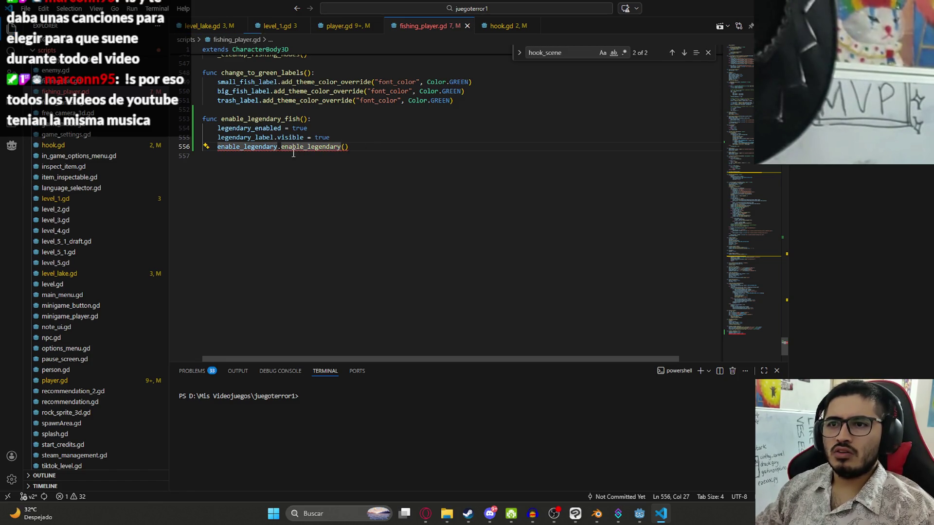
key(F12)
click(253, 143)
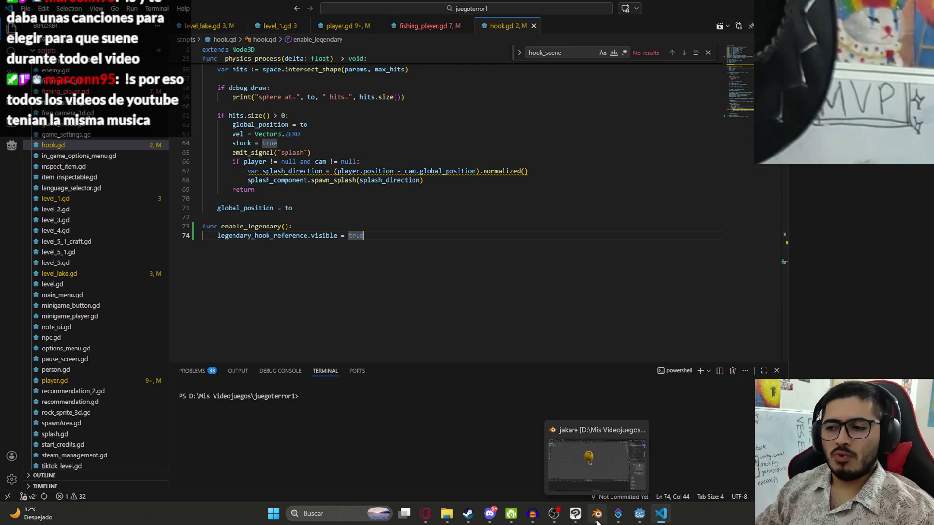
click(639, 515)
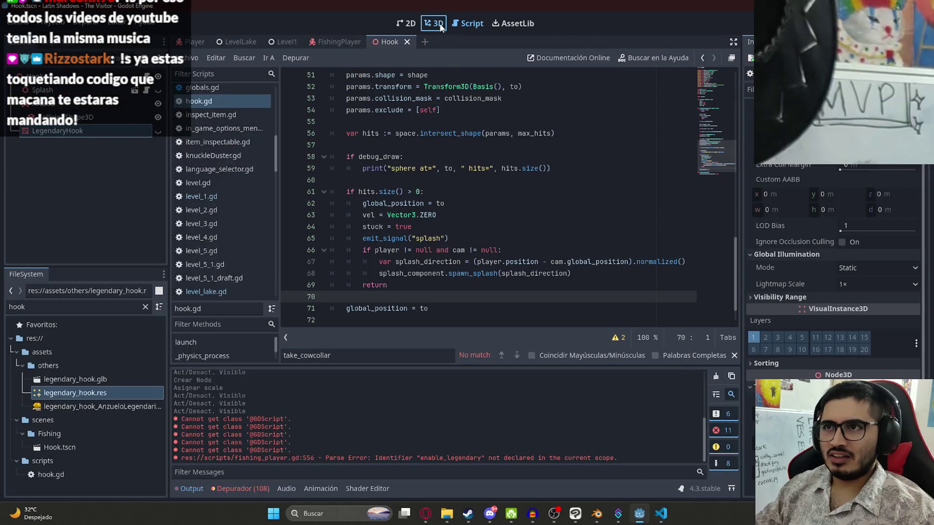
Run the LevelLake scene, which halts with enable_legendary not declared at line 556, and return to the editor
click(435, 24)
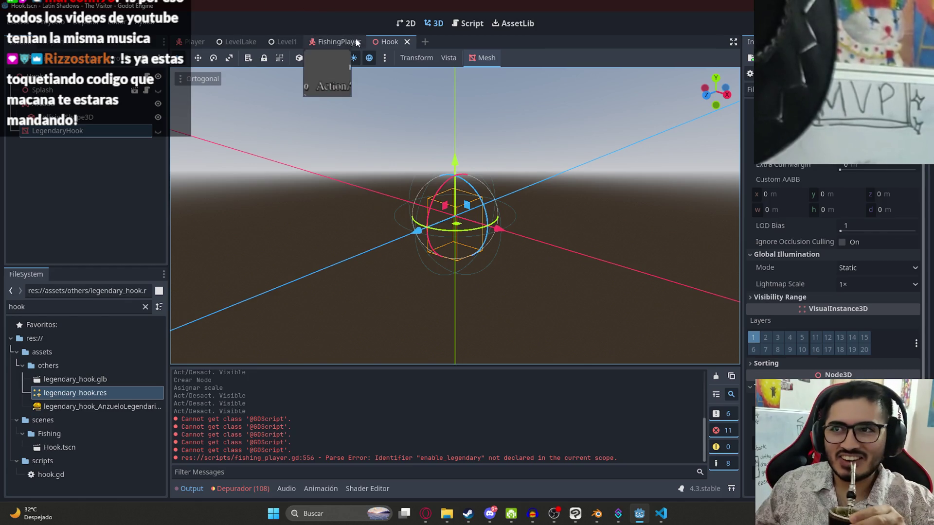
click(230, 46)
right_click(232, 42)
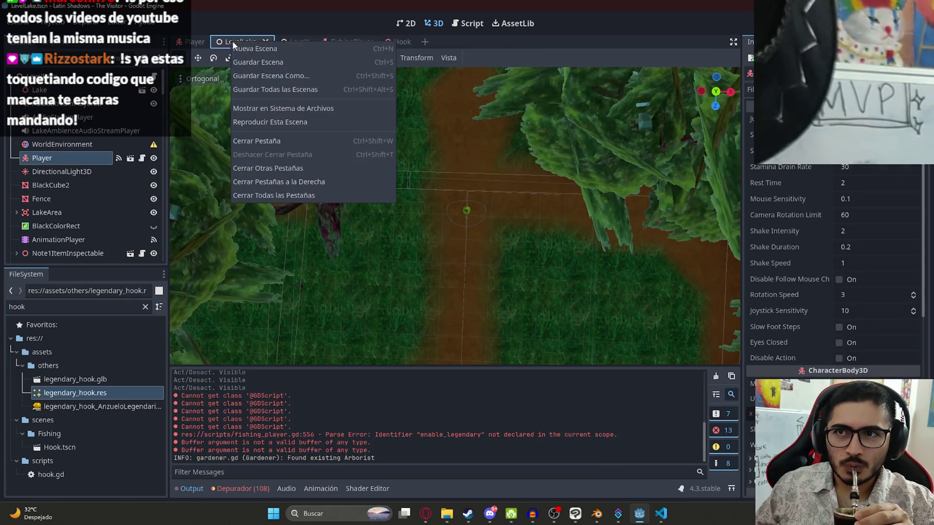
click(248, 121)
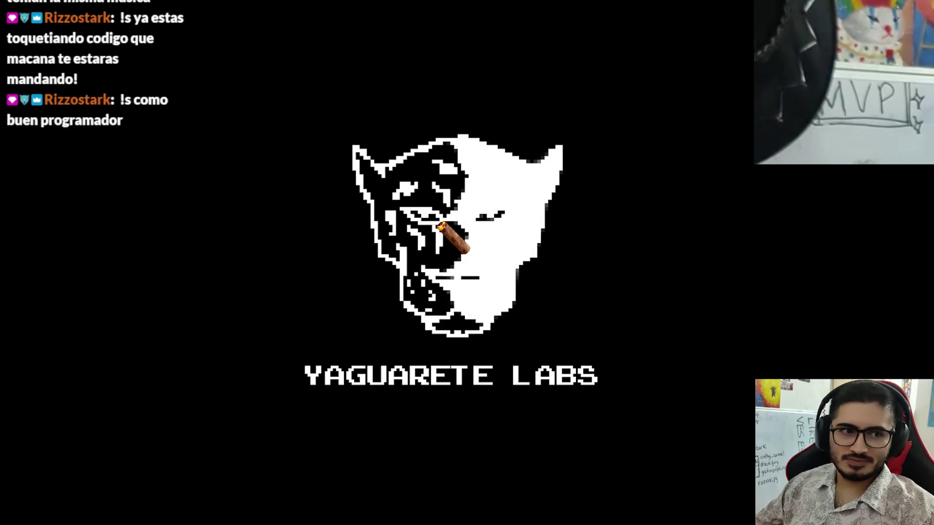
key(super)
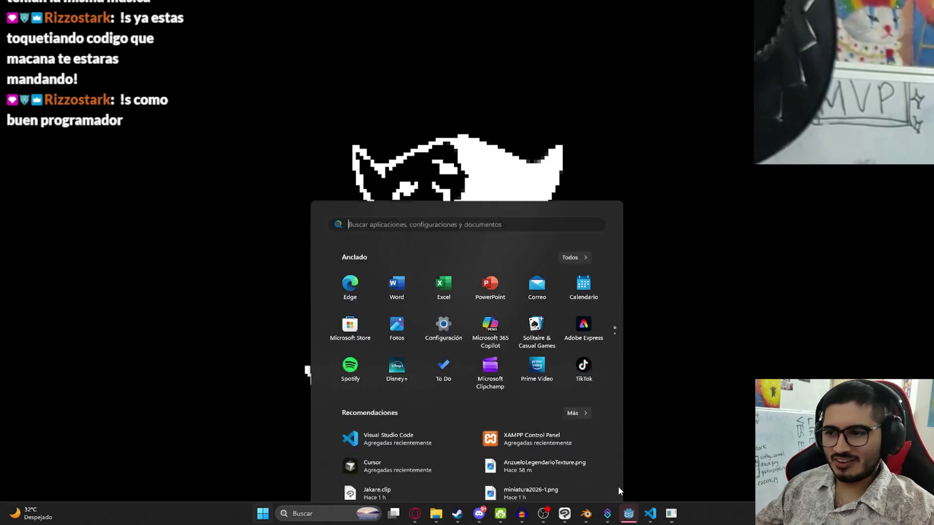
click(629, 514)
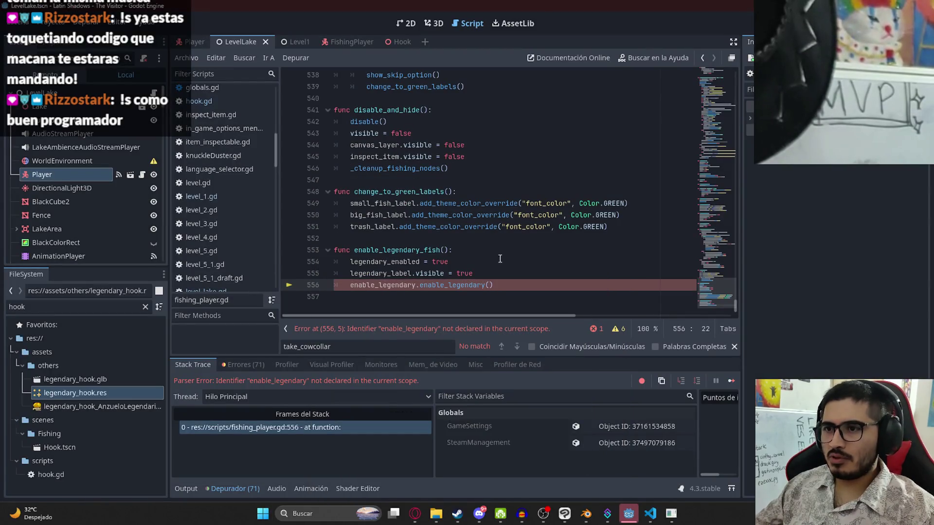
Fix line 556 to use hook_scene and run the LevelLake scene again
click(448, 273)
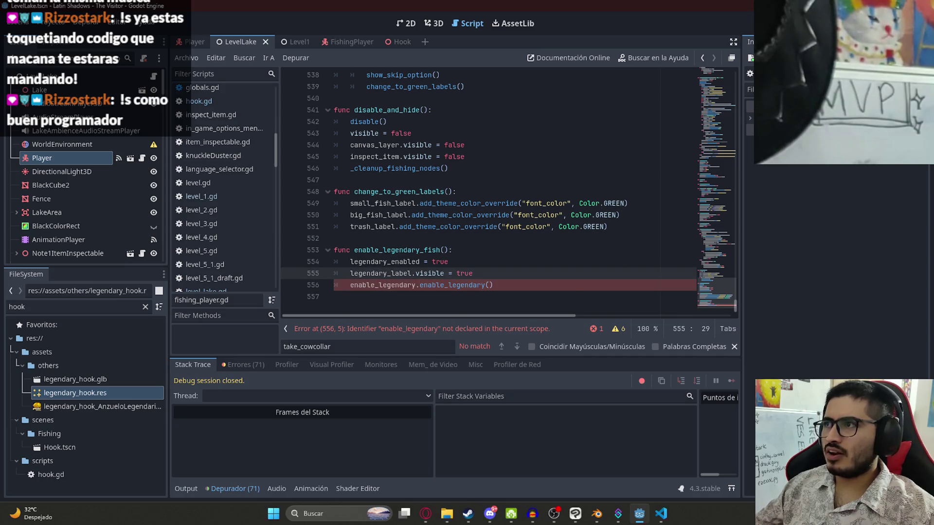
click(383, 286)
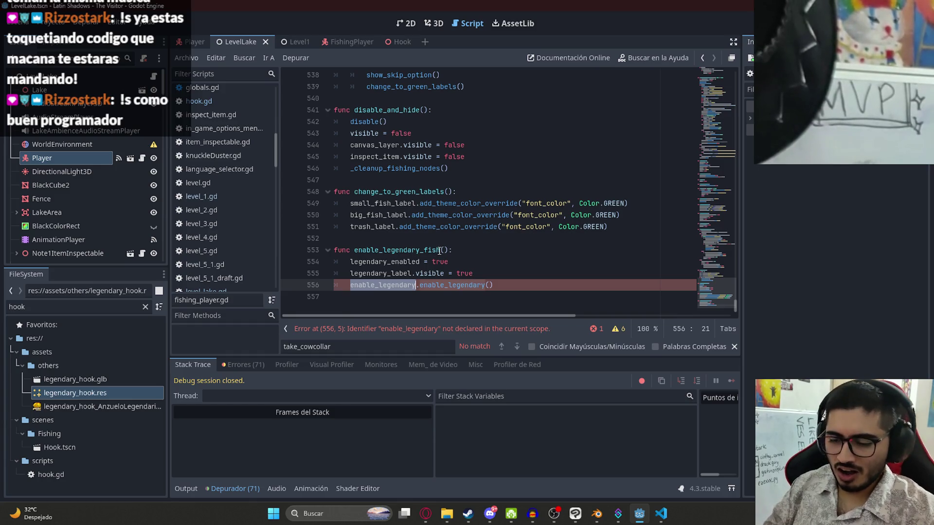
text(hok)
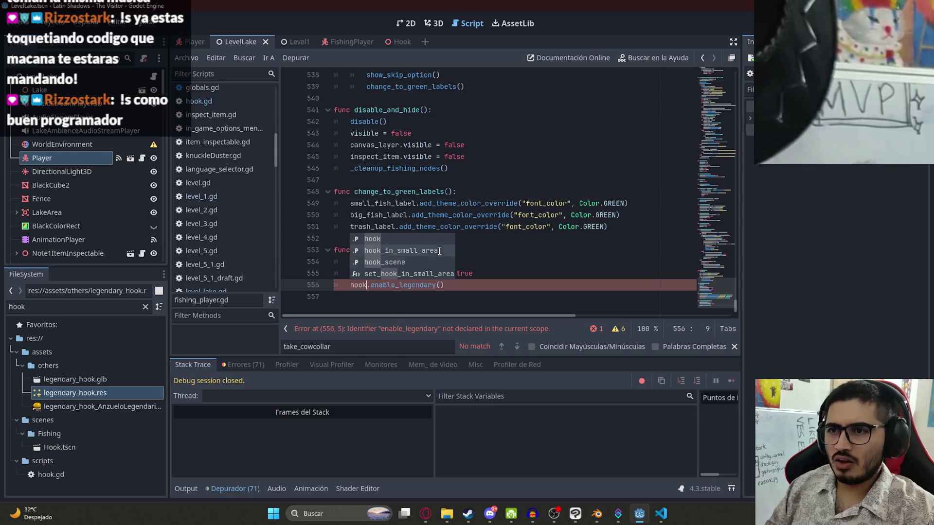
click(387, 262)
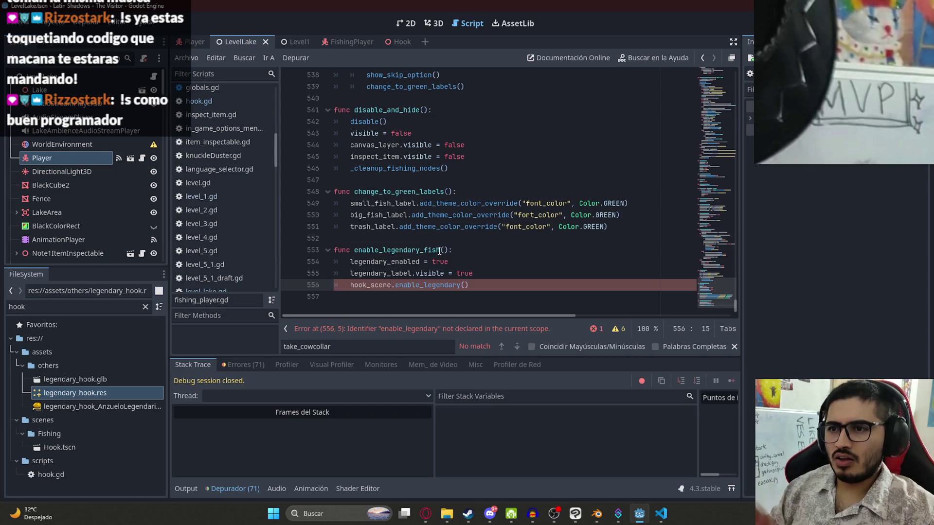
right_click(249, 42)
click(270, 119)
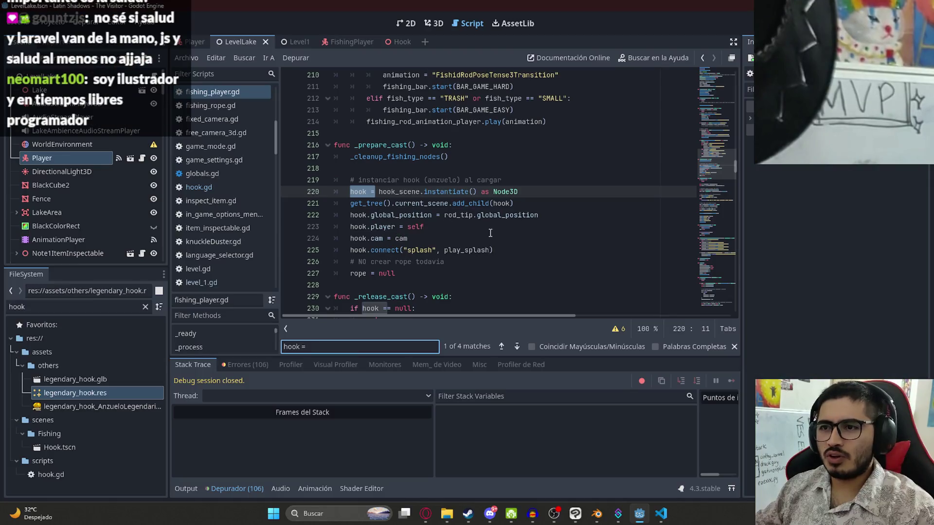
In _prepare_cast, add 'if legendary_enabled: hook.enable_legendary()' after the hook camera assignment and rerun LevelLake
click(489, 242)
key(Down)
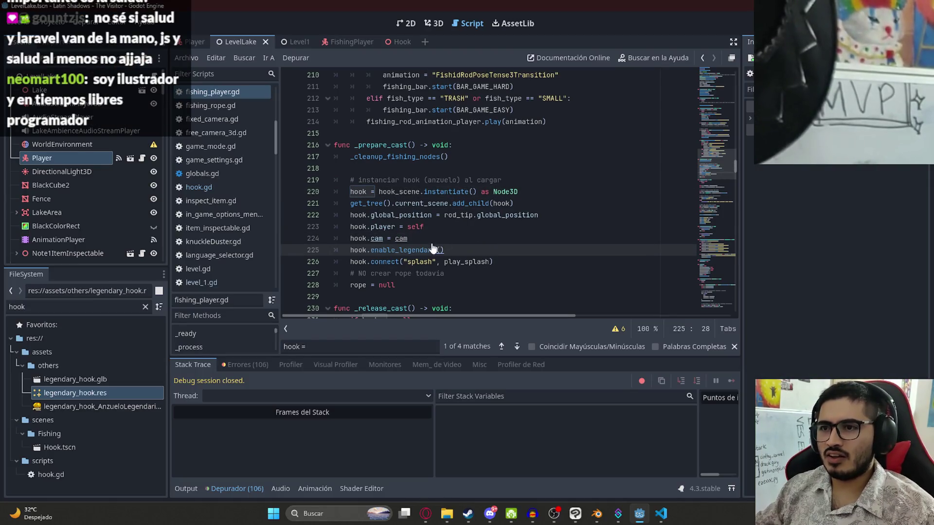
text(lege)
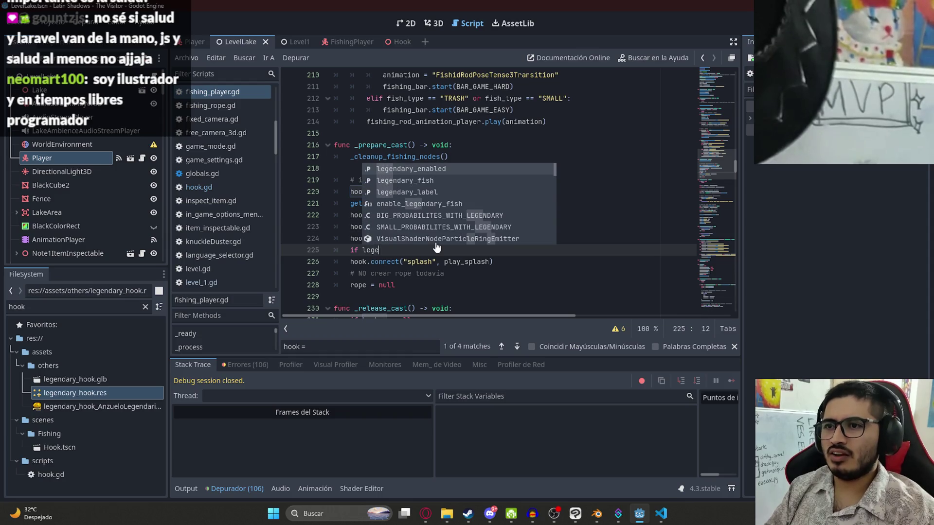
key(Return)
text(:)
key(Return)
text(hook.en)
key(Return)
click(305, 118)
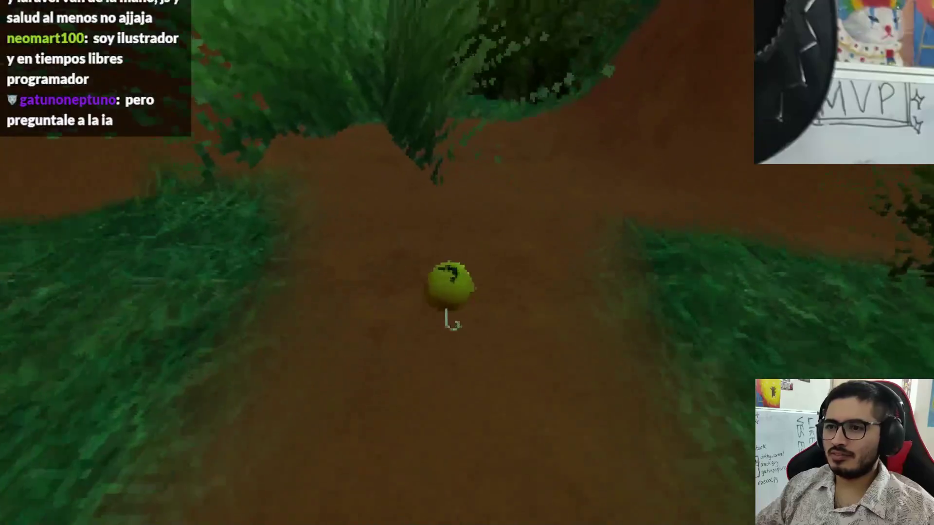
Pick up the yellow legendary hook at the dock with the interact key
key(Return)
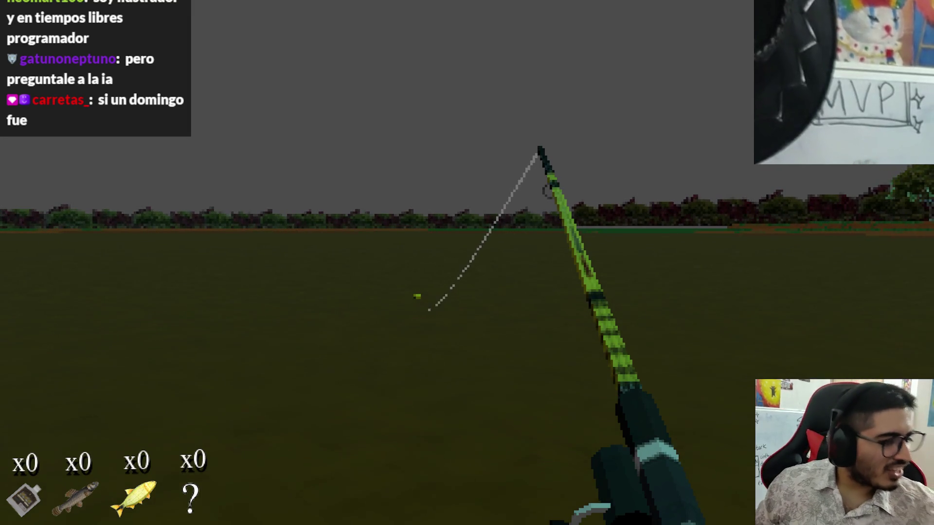
Cast and reel in the legendary hook repeatedly, watching it fly out, then stop the playtest with F8
click(467, 262)
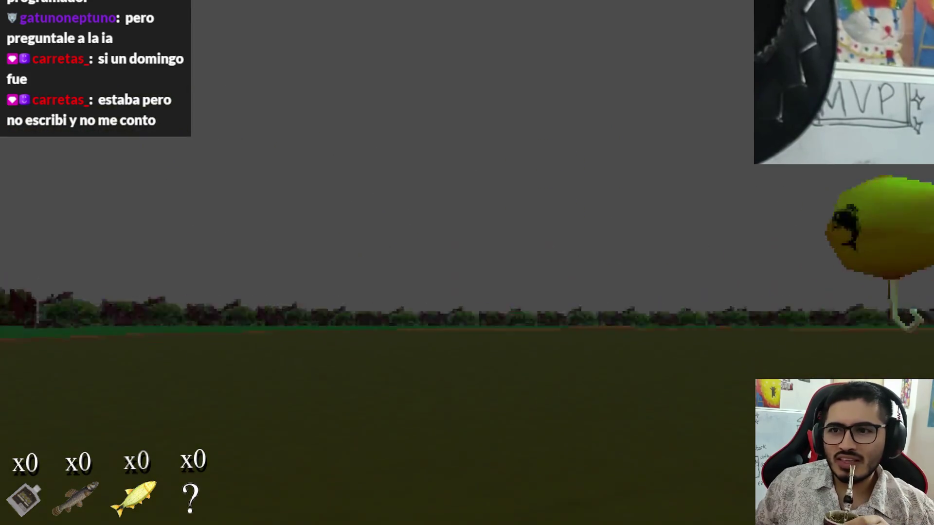
click(467, 264)
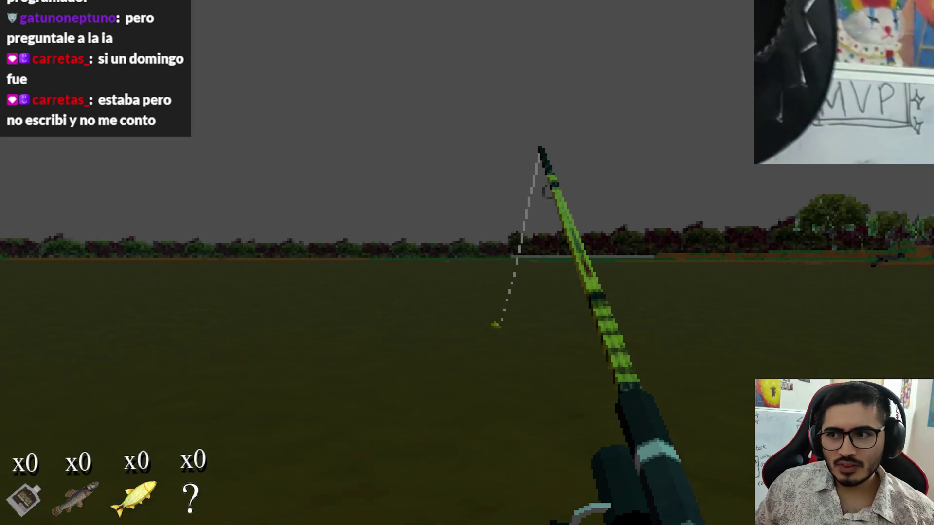
click(467, 264)
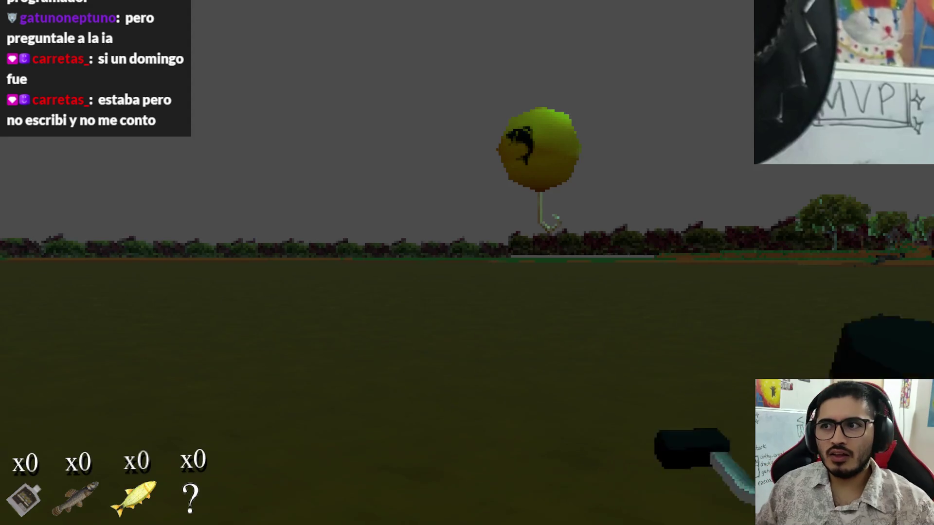
click(467, 263)
click(467, 262)
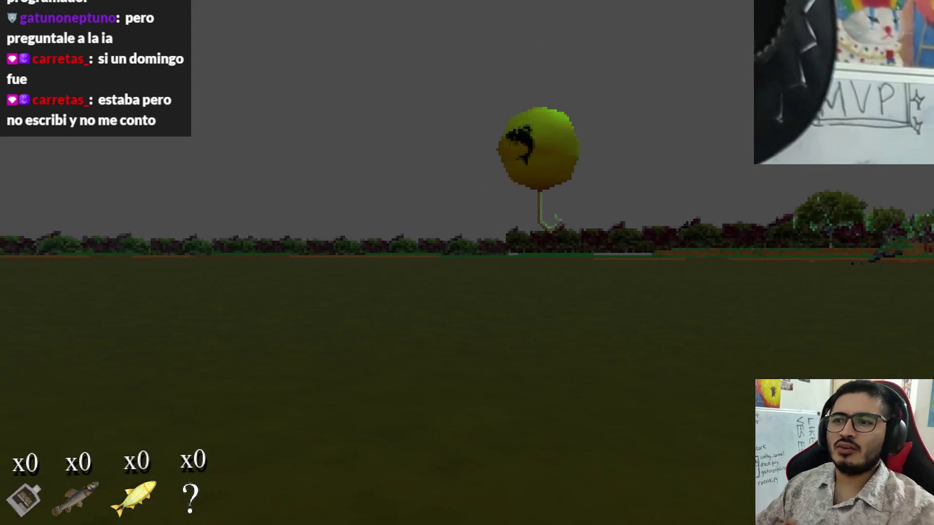
click(468, 263)
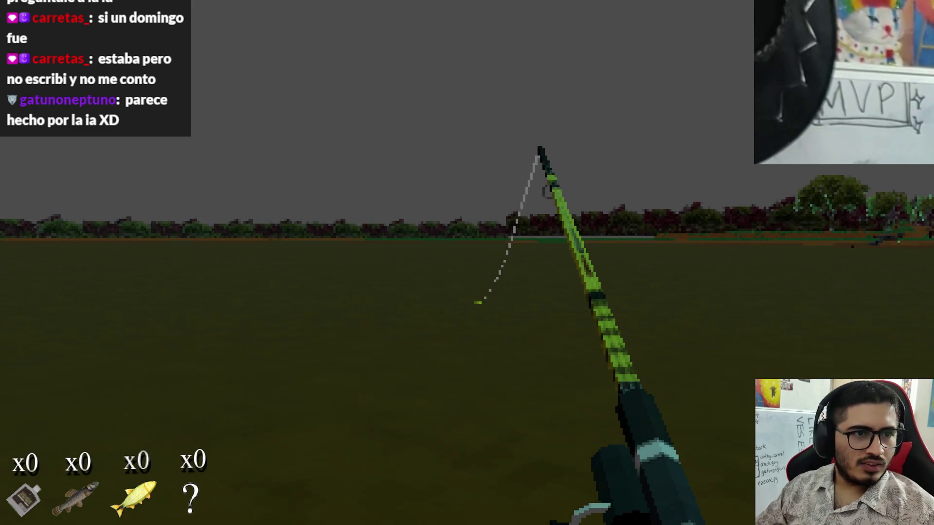
click(467, 263)
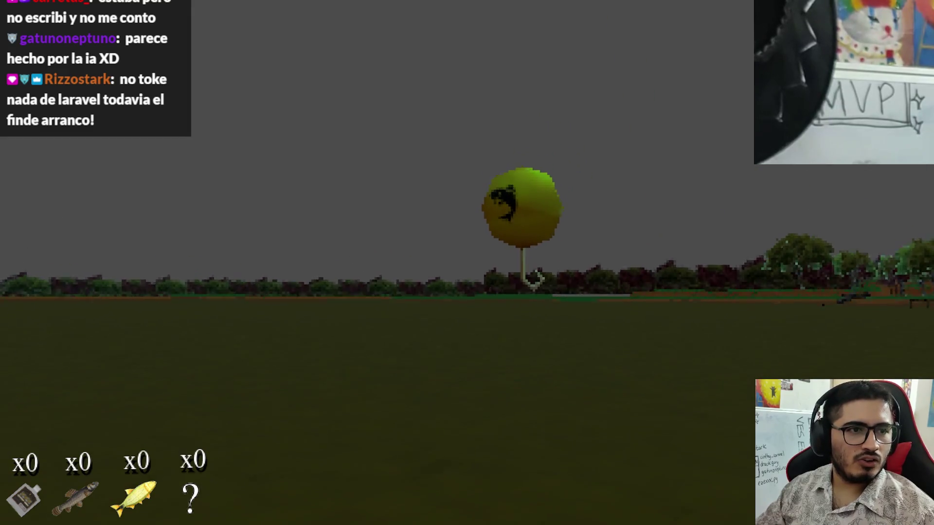
click(467, 263)
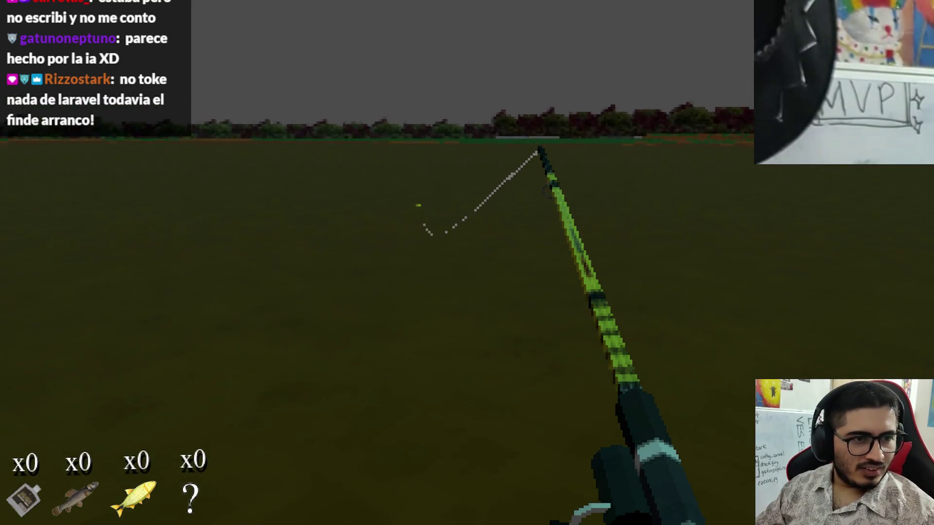
click(467, 264)
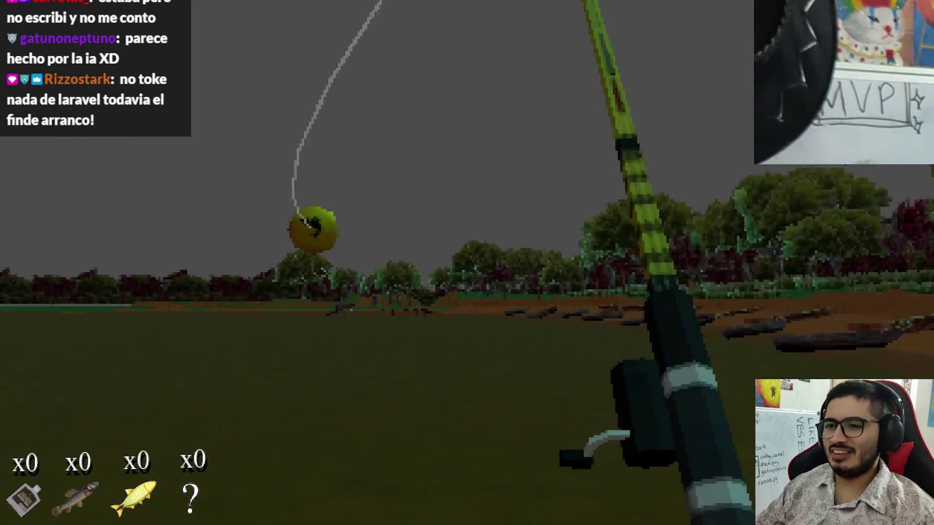
click(467, 262)
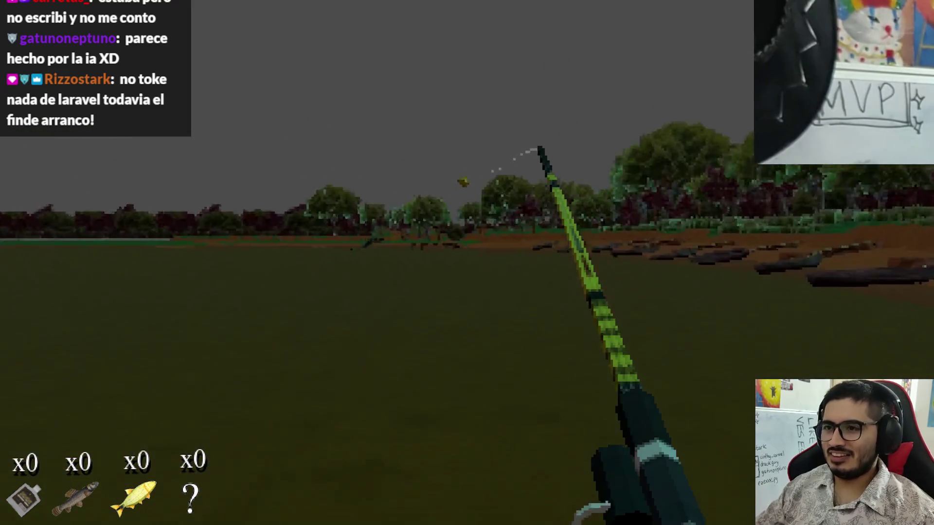
click(467, 263)
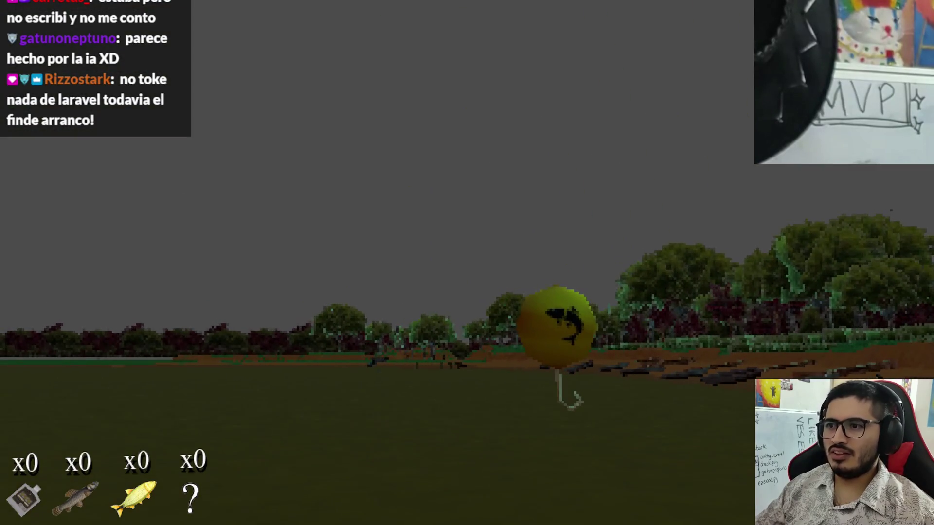
click(468, 262)
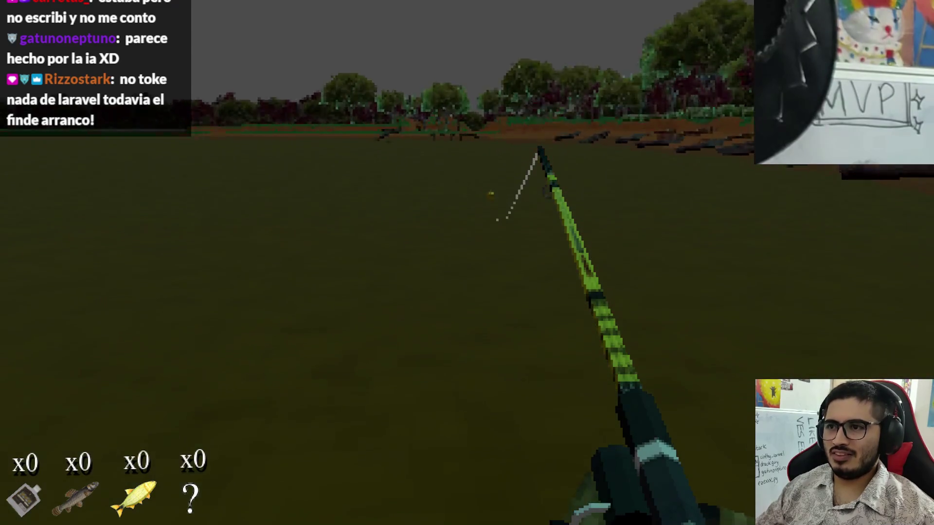
click(468, 263)
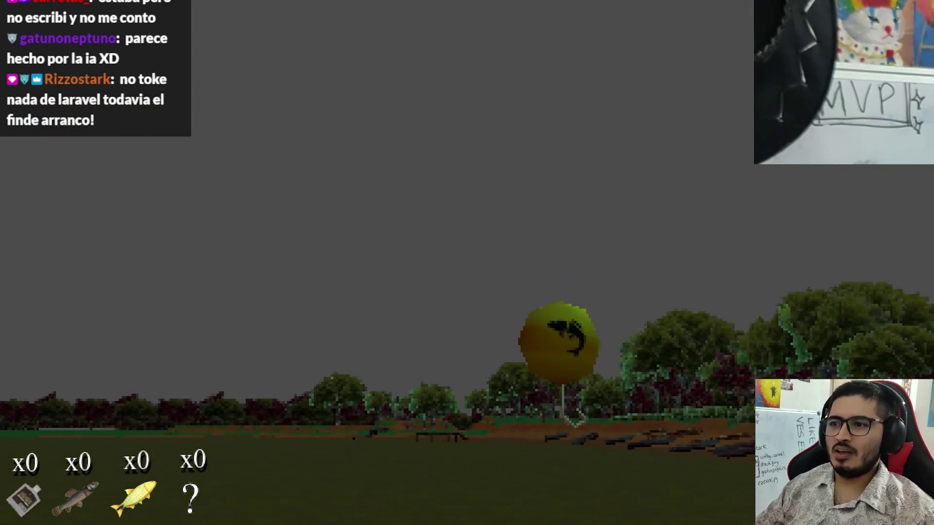
click(467, 263)
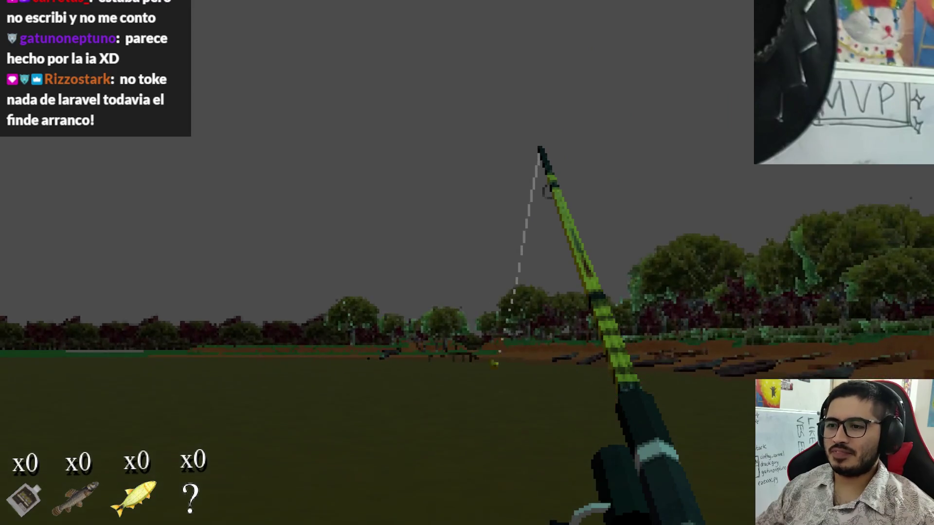
key(F8)
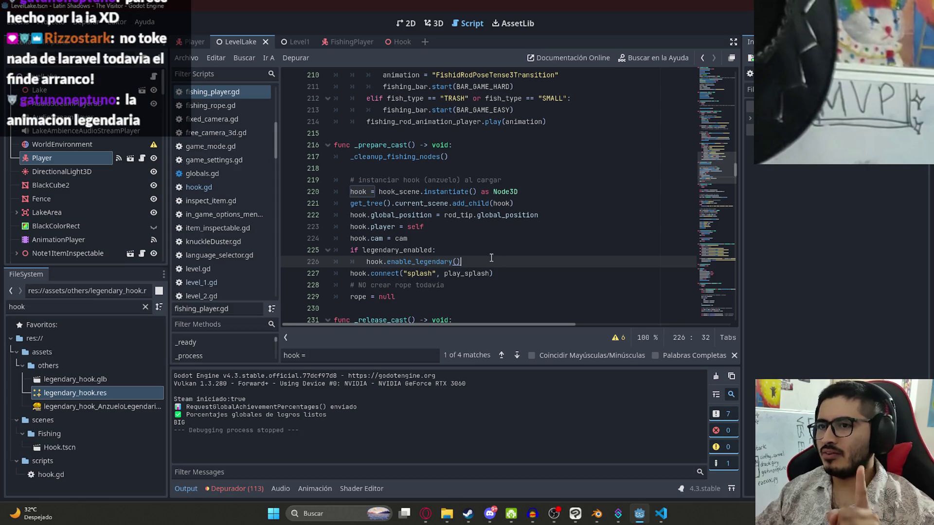
Trace the enable_legendary call on line 226 to hook.gd and select line 74's visible assignment for replacement
triple_click(428, 260)
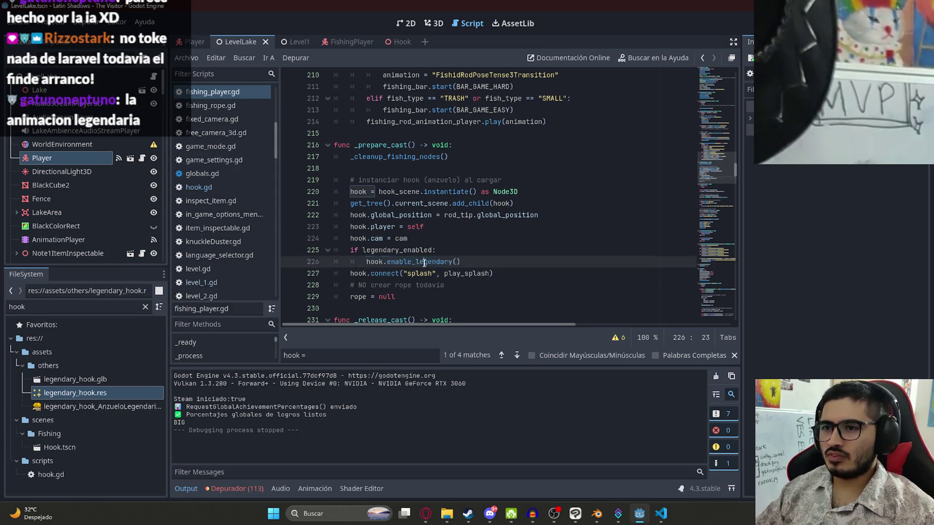
click(661, 513)
click(267, 228)
drag(379, 233, 239, 235)
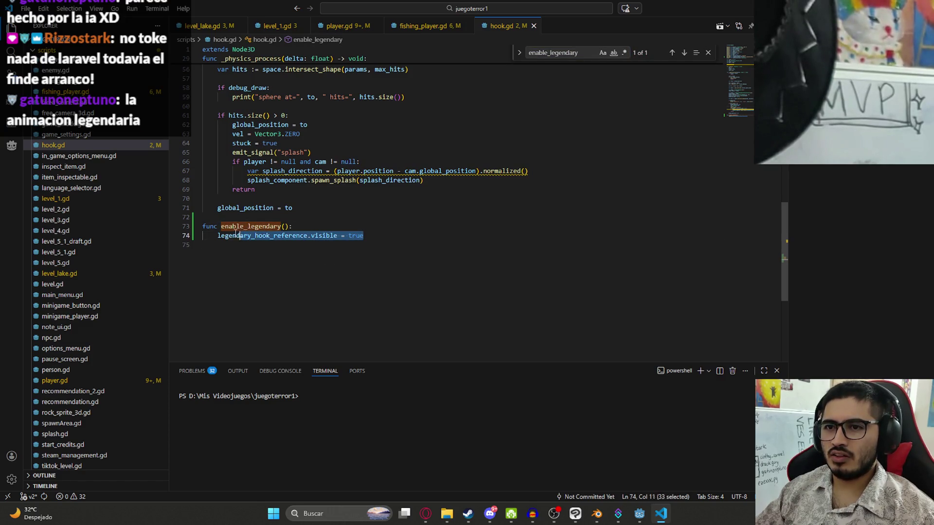
Replace line 74 of enable_legendary() with legendary_enabled = true
key(BackSpace)
text(legendary_enabled = false)
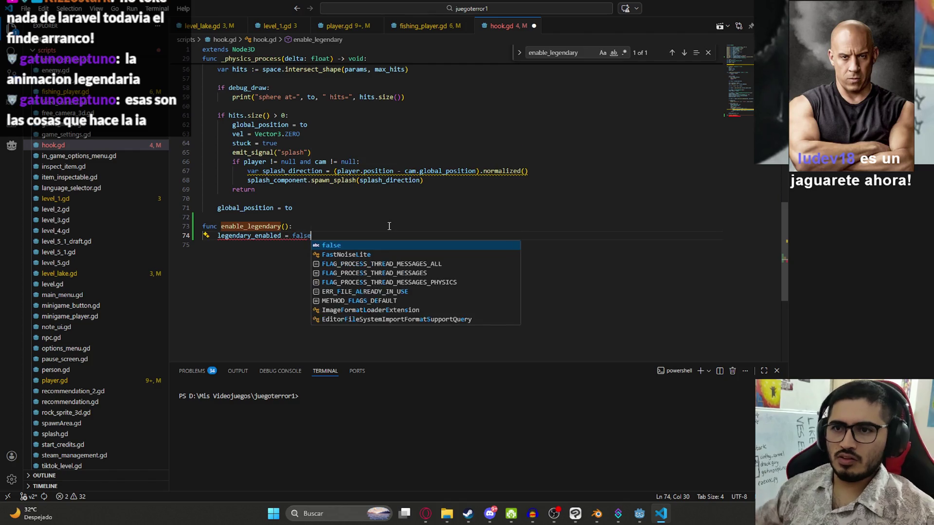
key(BackSpace)
key(BackSpace)
key(BackSpace)
key(BackSpace)
key(BackSpace)
text(true)
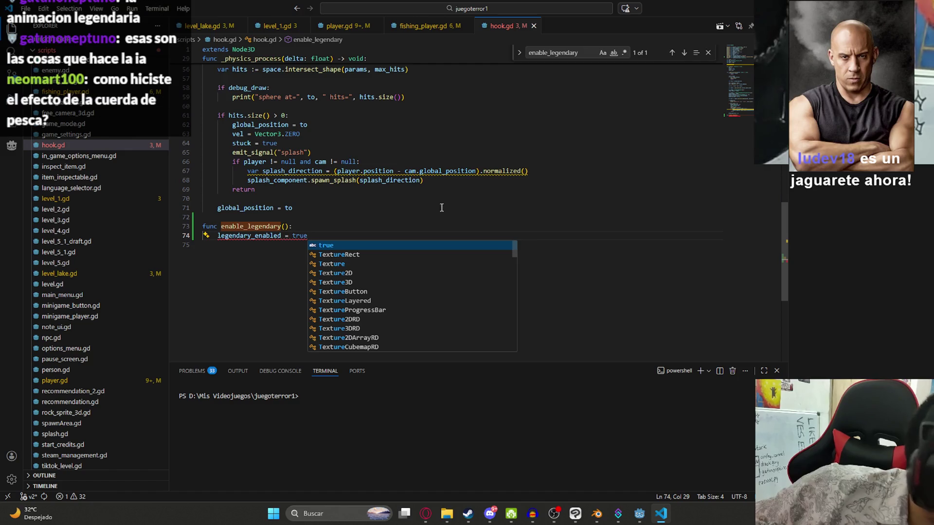
click(361, 171)
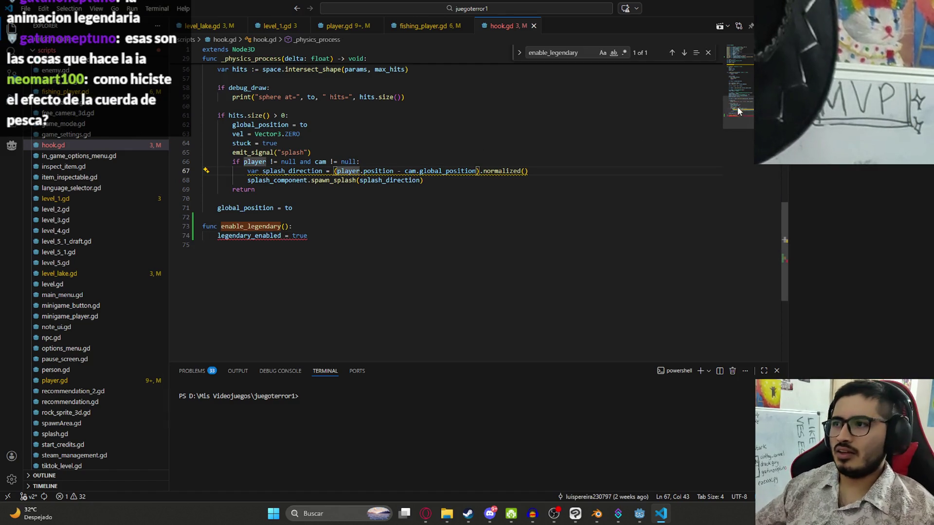
scroll(536, 102, up, 5)
scroll(336, 95, up, 10)
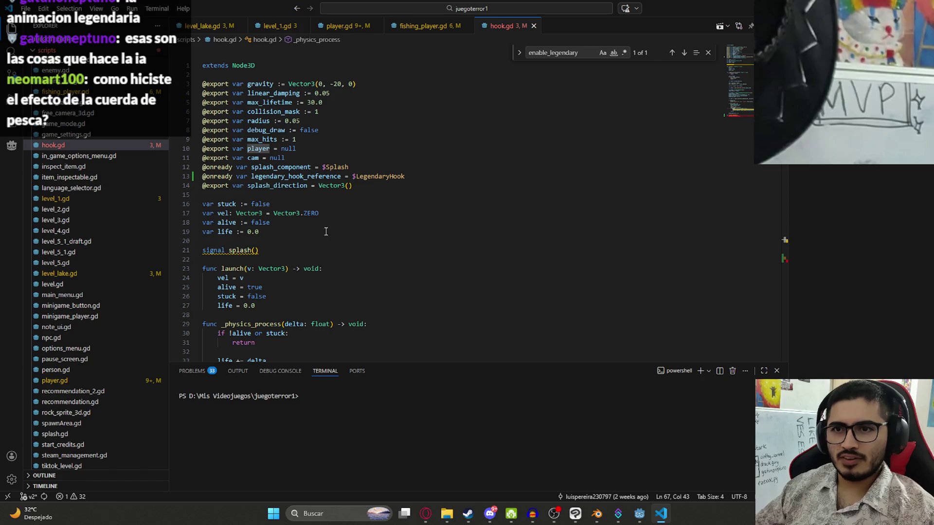
Declare var legendary_enabled := false after line 19 of hook.gd, then bring up the browser
key(Return)
text(var )
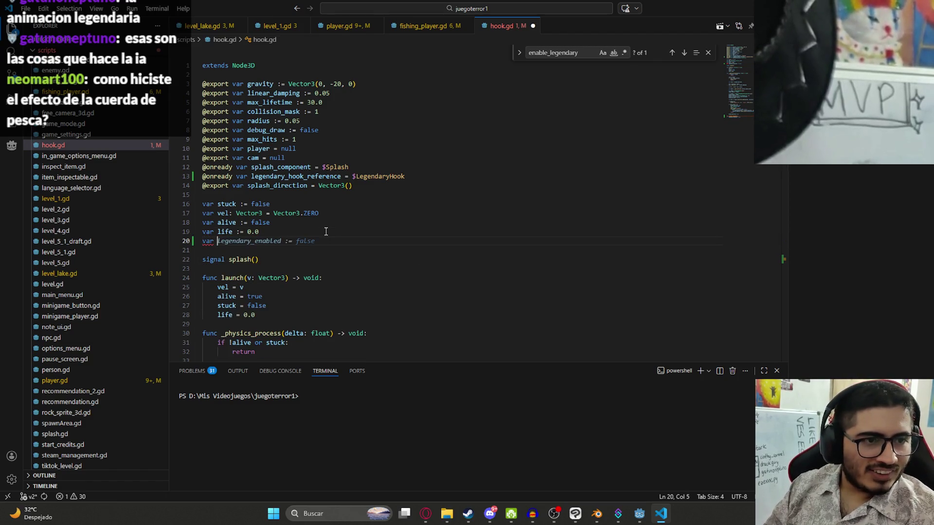
text(legendary_enabled)
key(Tab)
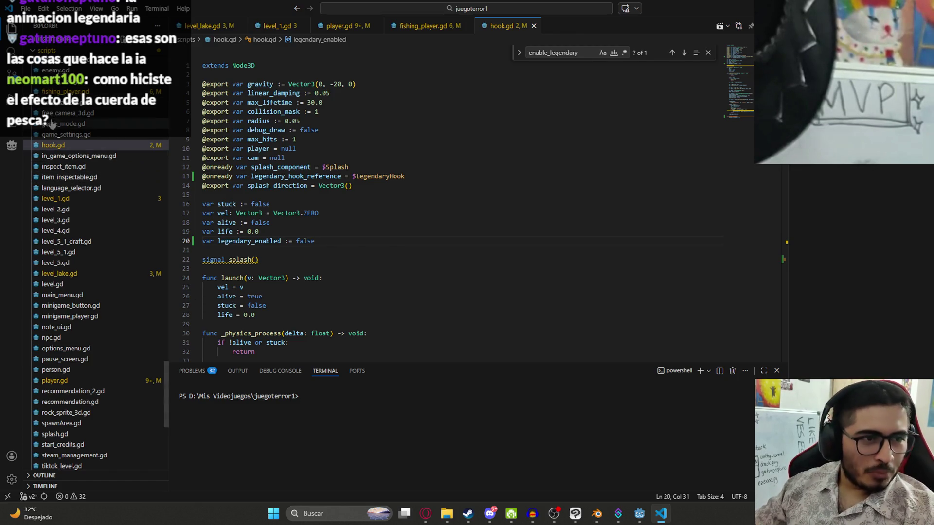
click(351, 186)
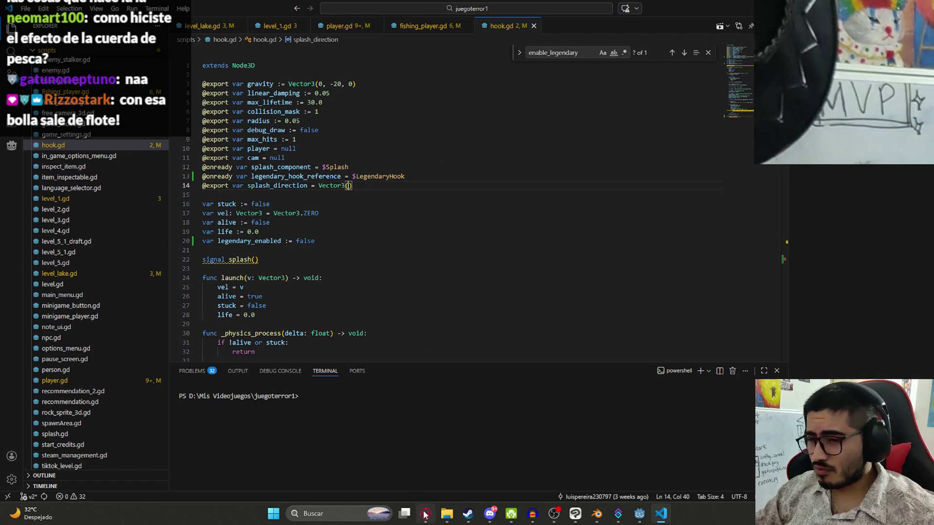
click(425, 514)
Search Google for 'algoritmo cuerda' and extend the query with vertex
key(ctrl+t)
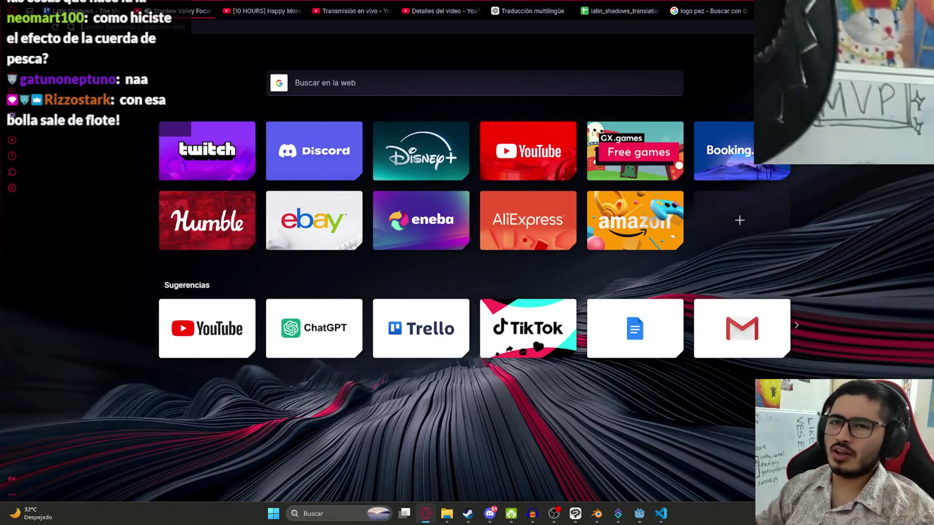
text(algoritmo)
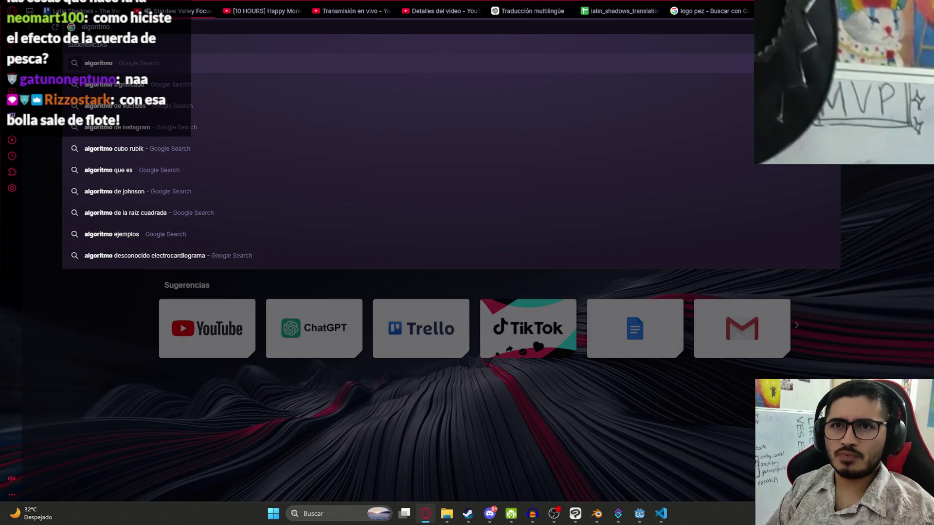
text( cuerda)
key(Return)
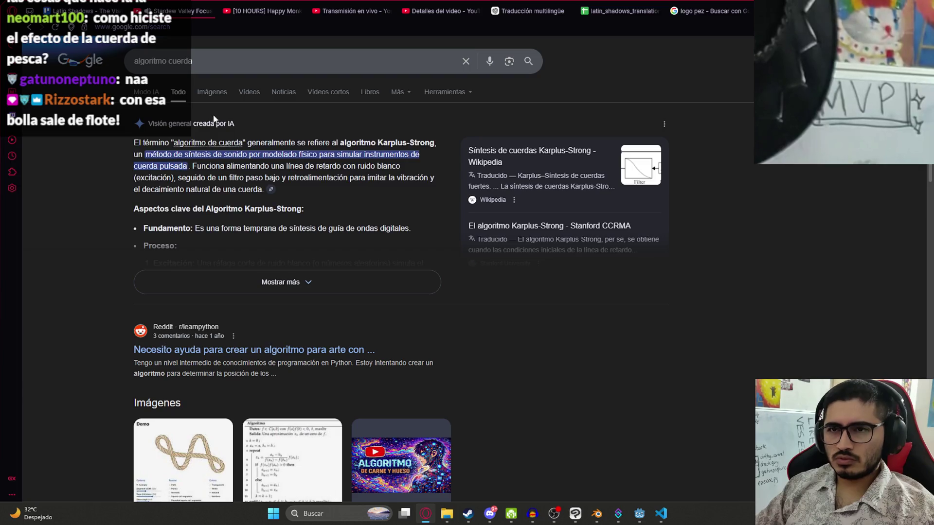
click(237, 62)
text(dibu)
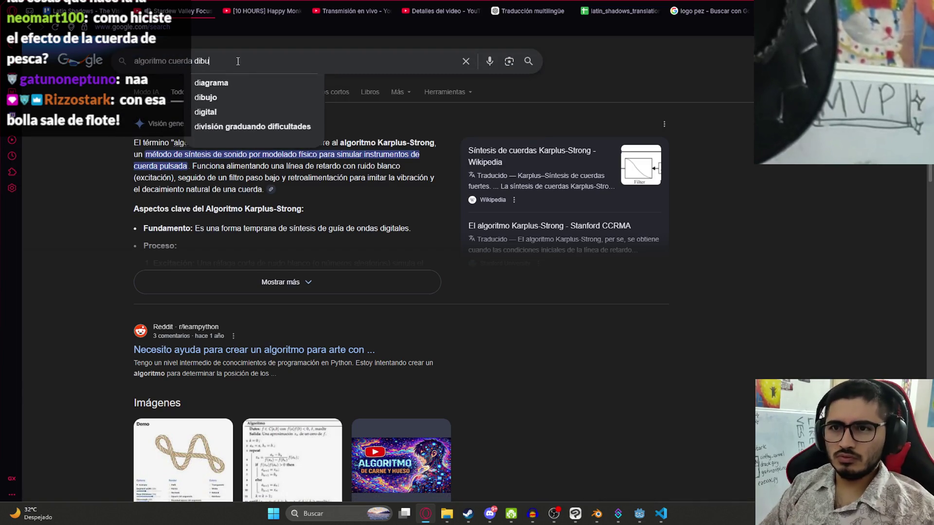
text(jado ver)
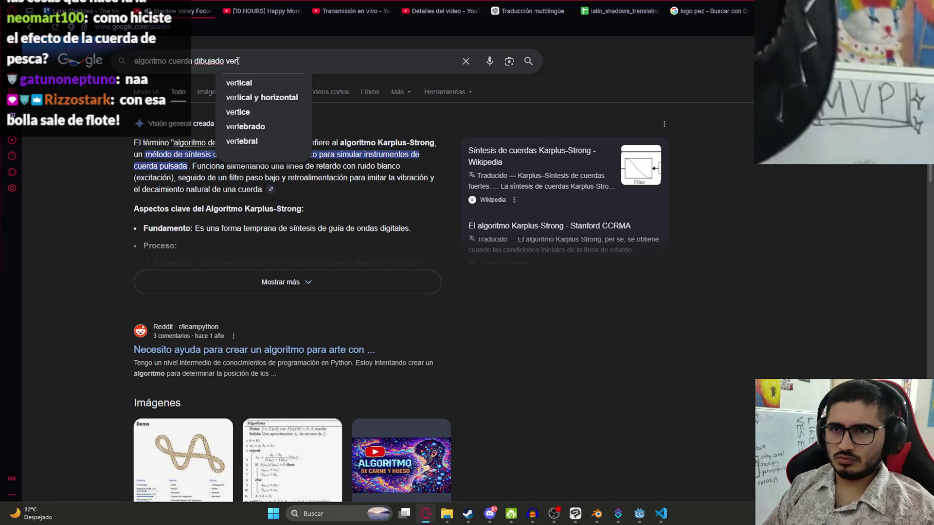
text(tex)
key(Return)
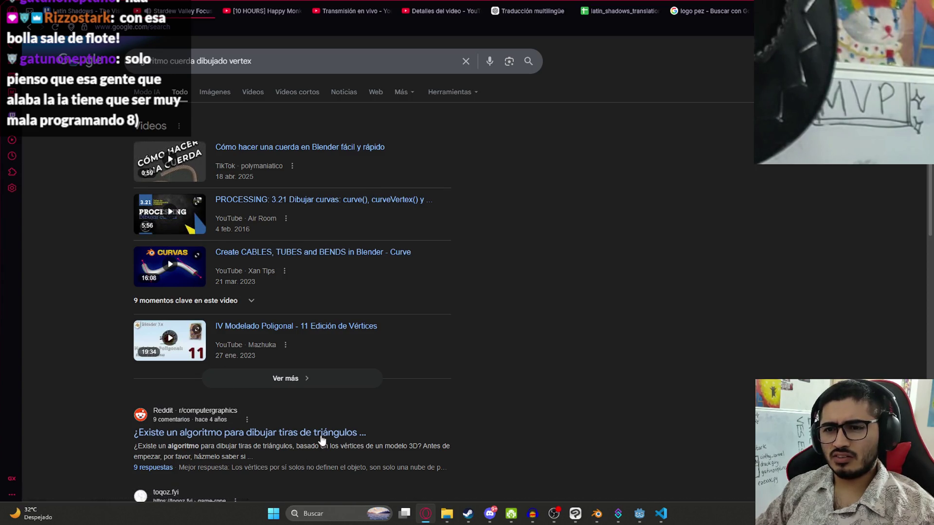
Search 'algoritmo vertex', open a result in a new tab, then minimise the browser
click(292, 61)
key(ctrl+a)
text(al)
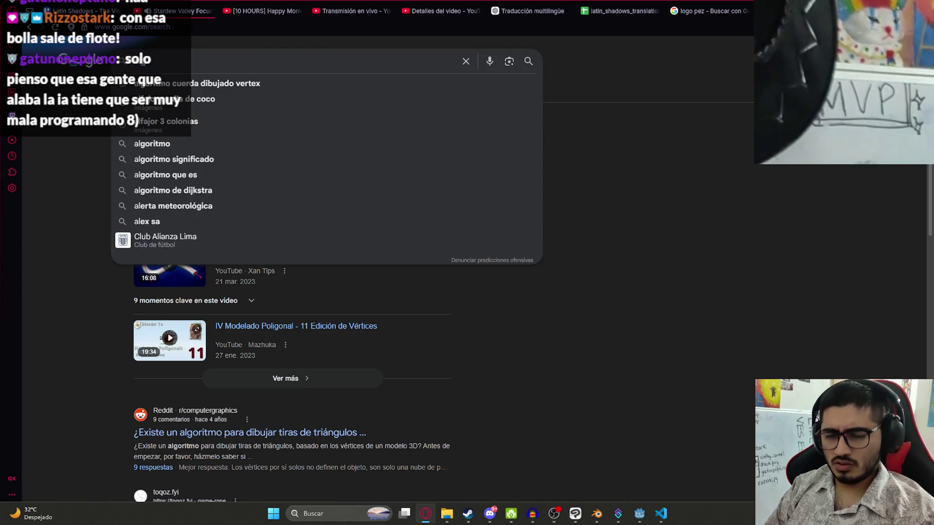
text(goritmo vertex)
key(Return)
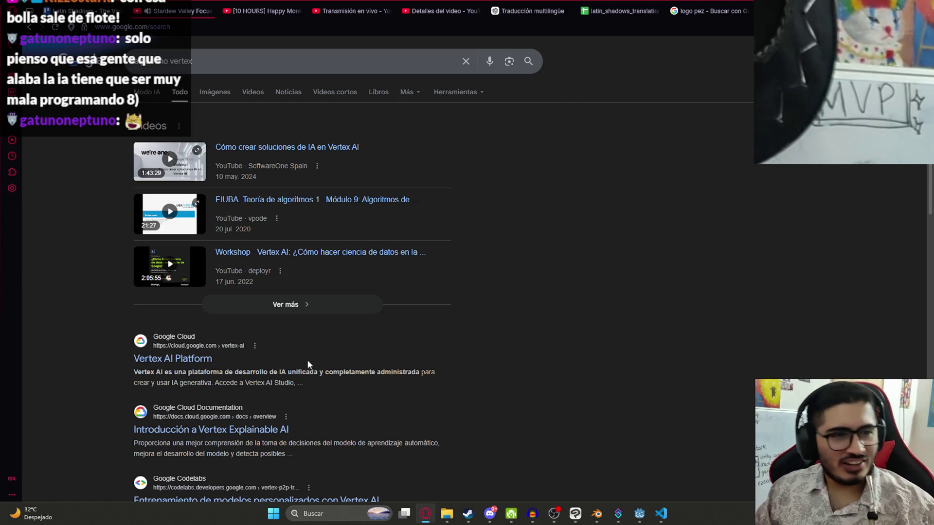
middle_click(554, 286)
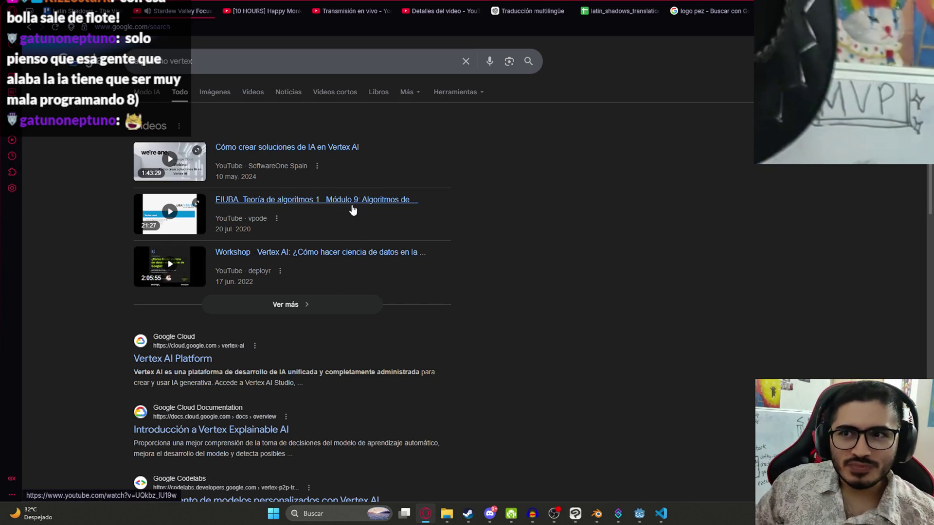
scroll(219, 329, down, 3)
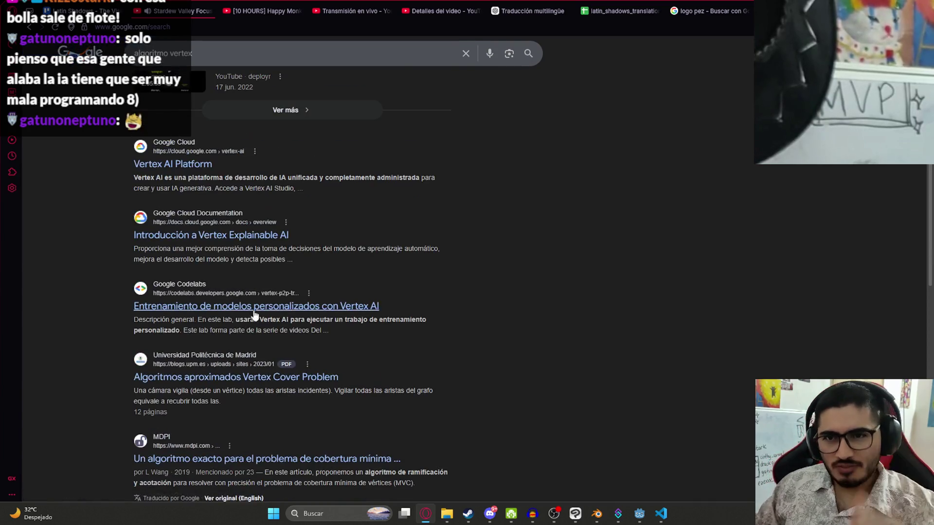
scroll(312, 285, up, 3)
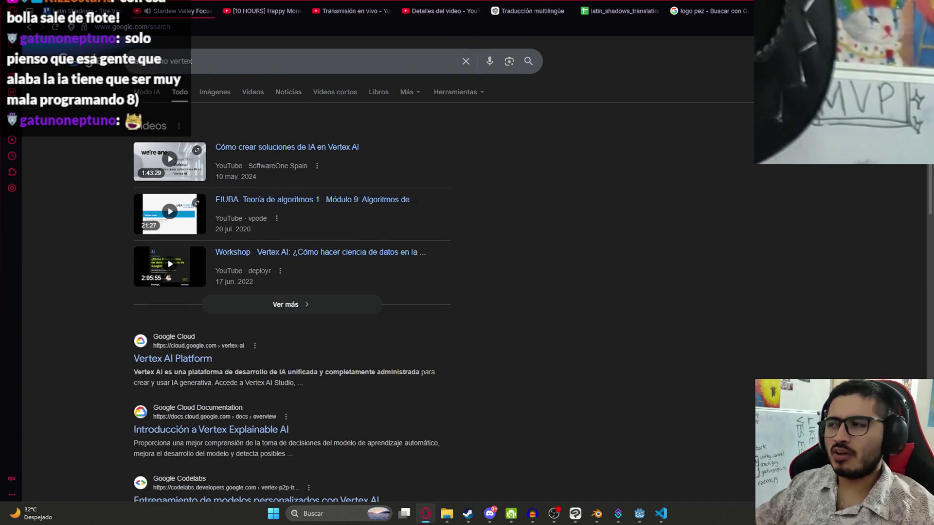
click(426, 514)
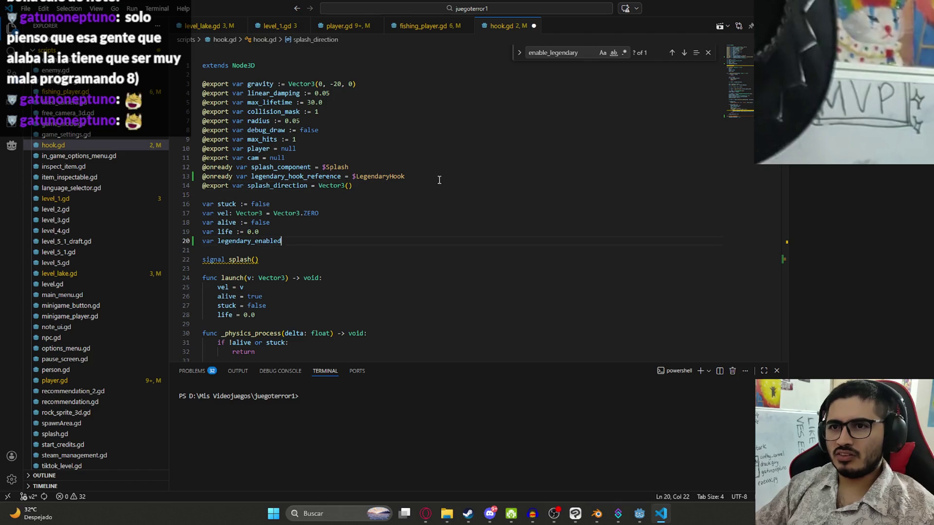
text( := false)
Check both legendary_enabled occurrences in hook.gd with the find widget, close it, and return to the Vertex results
double_click(268, 242)
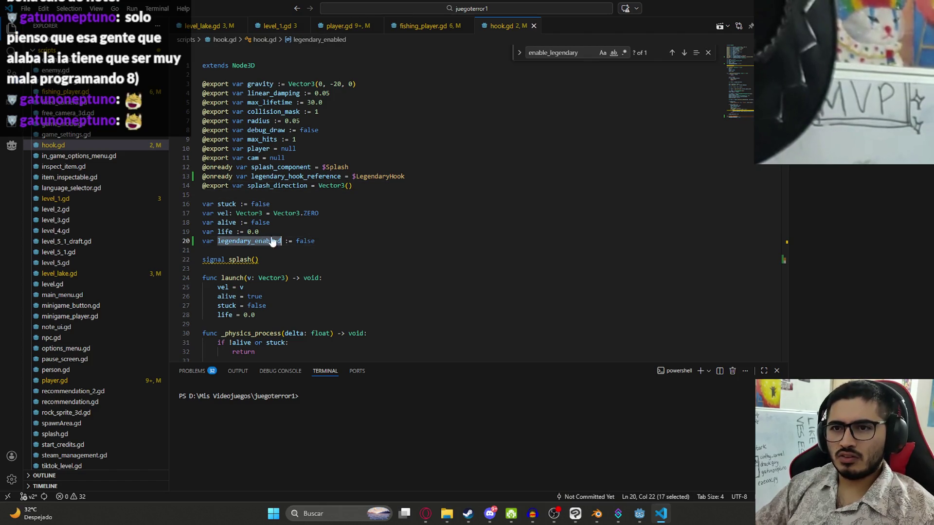
key(F3)
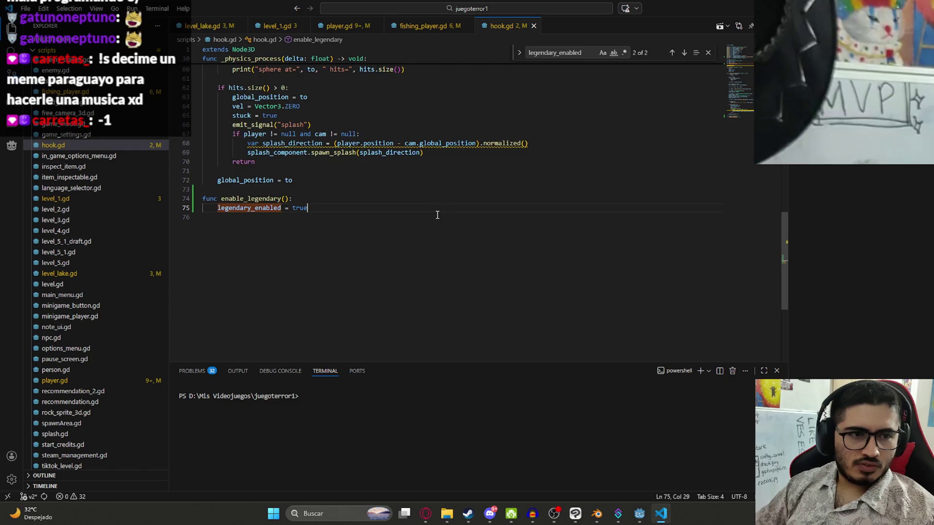
scroll(434, 220, up, 8)
scroll(380, 219, up, 6)
scroll(357, 241, up, 6)
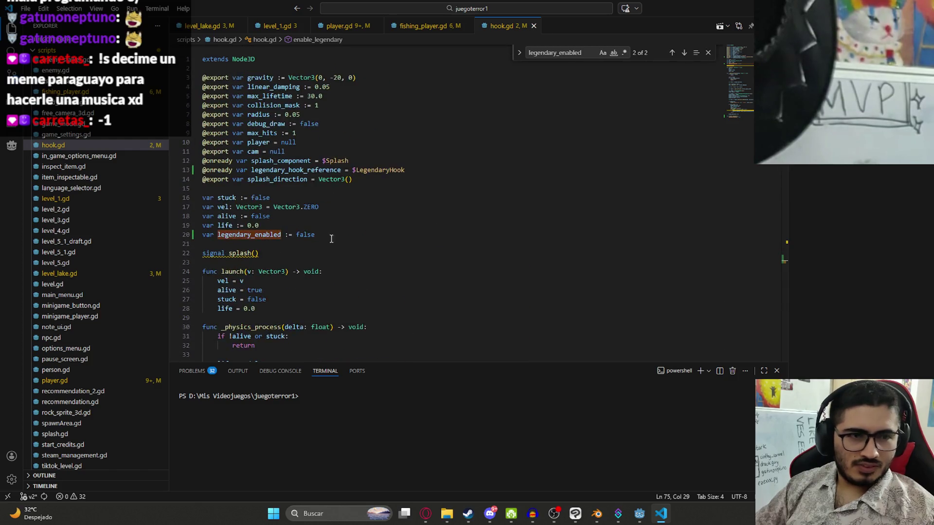
scroll(373, 262, down, 9)
scroll(373, 262, down, 7)
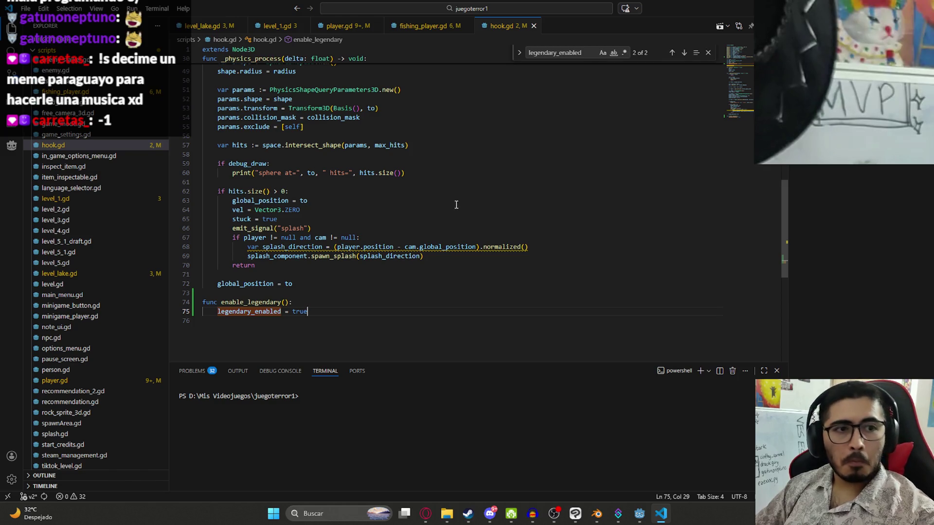
scroll(450, 212, up, 4)
click(708, 55)
scroll(474, 180, up, 4)
scroll(474, 180, up, 6)
scroll(475, 180, up, 1)
scroll(475, 180, down, 5)
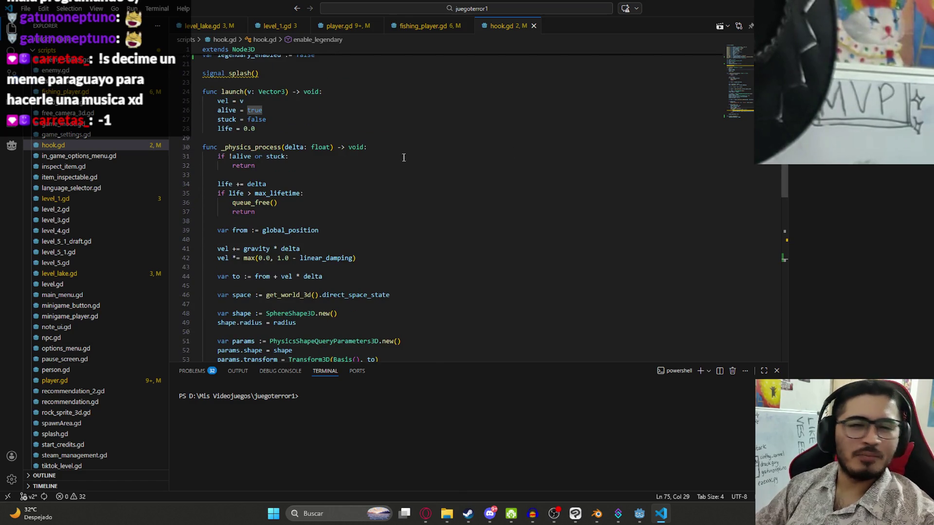
scroll(385, 145, up, 5)
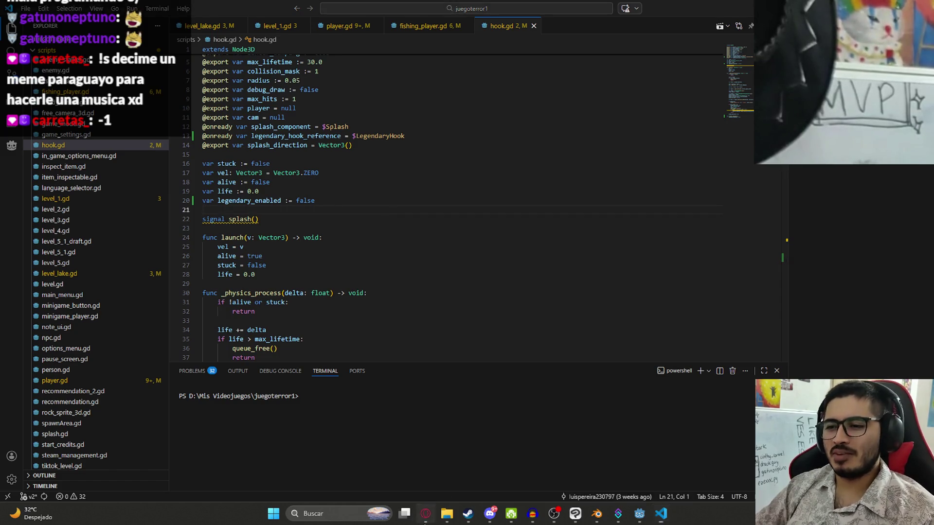
click(425, 515)
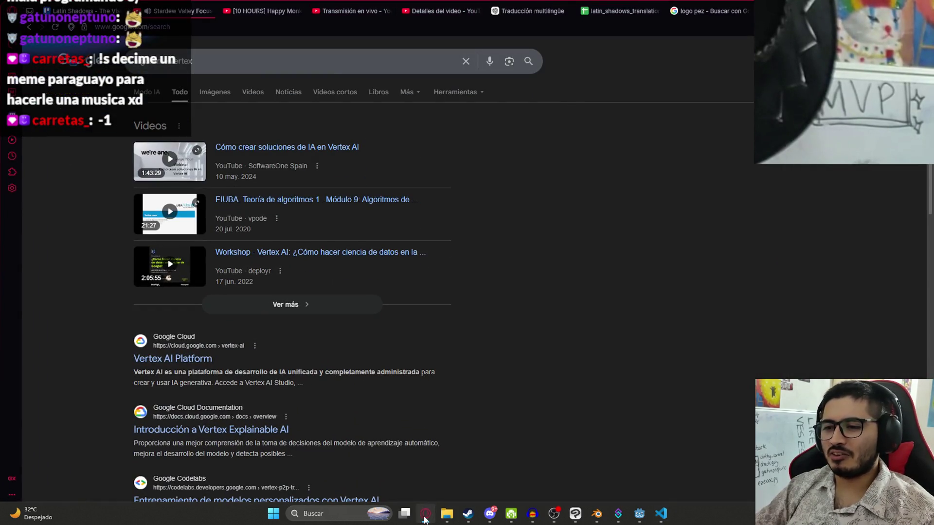
In hook.gd, add 'legendary_hook_reference.visible = true' to launch() and default legendary_enabled to true
click(425, 514)
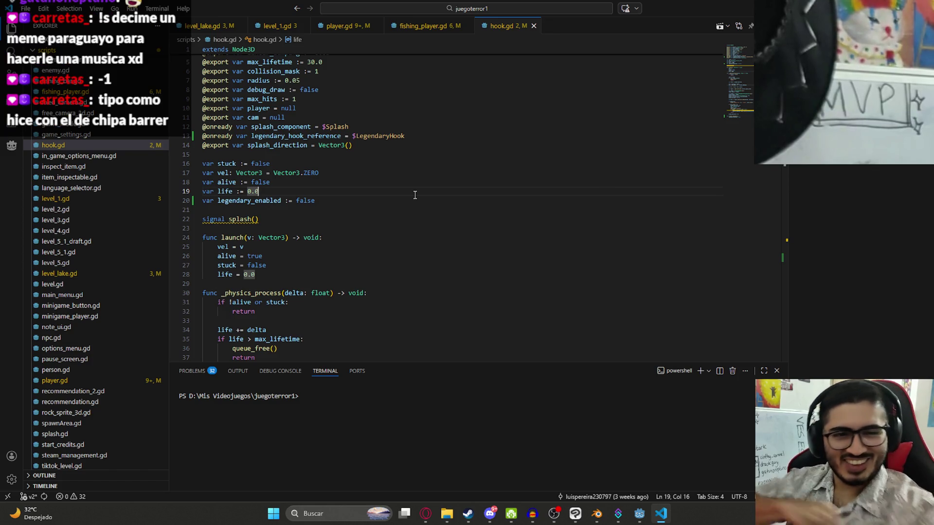
click(409, 210)
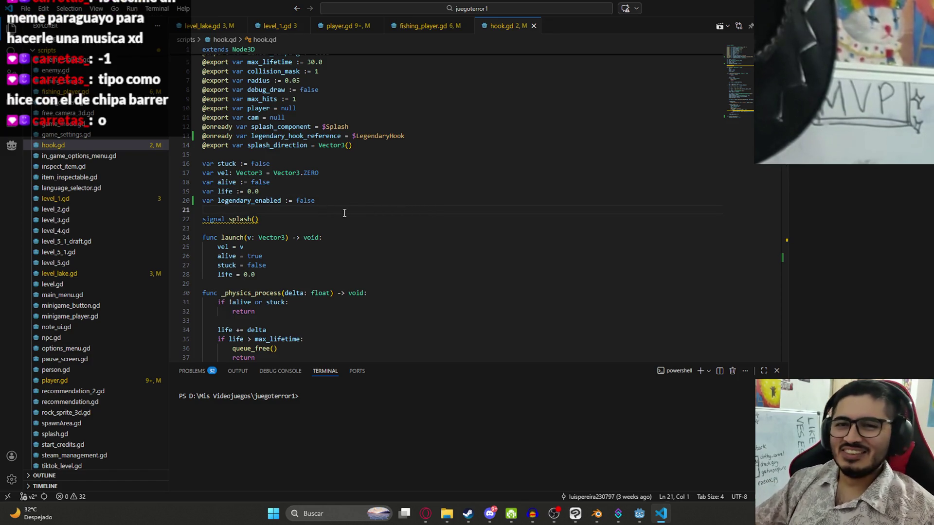
scroll(341, 212, up, 1)
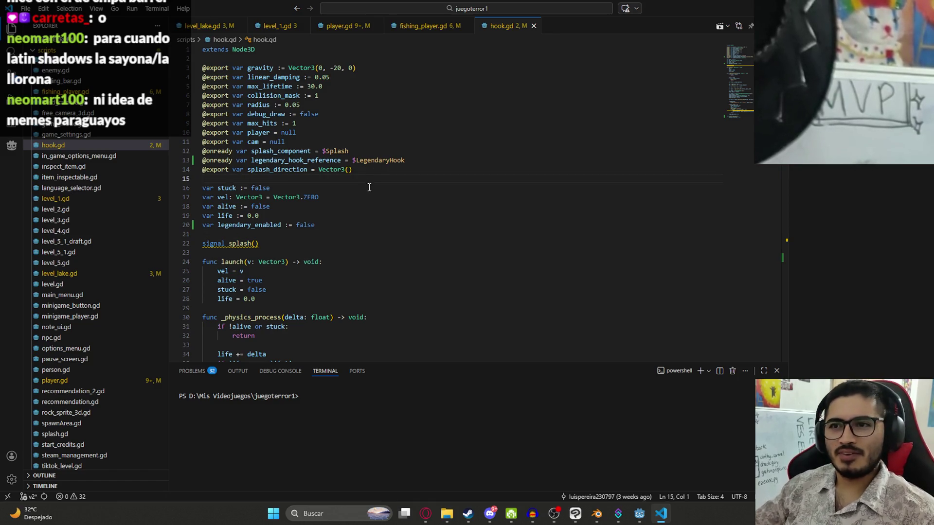
text(legendary_hook_reference.visible = true)
scroll(413, 184, down, 4)
scroll(329, 164, down, 1)
scroll(247, 143, down, 1)
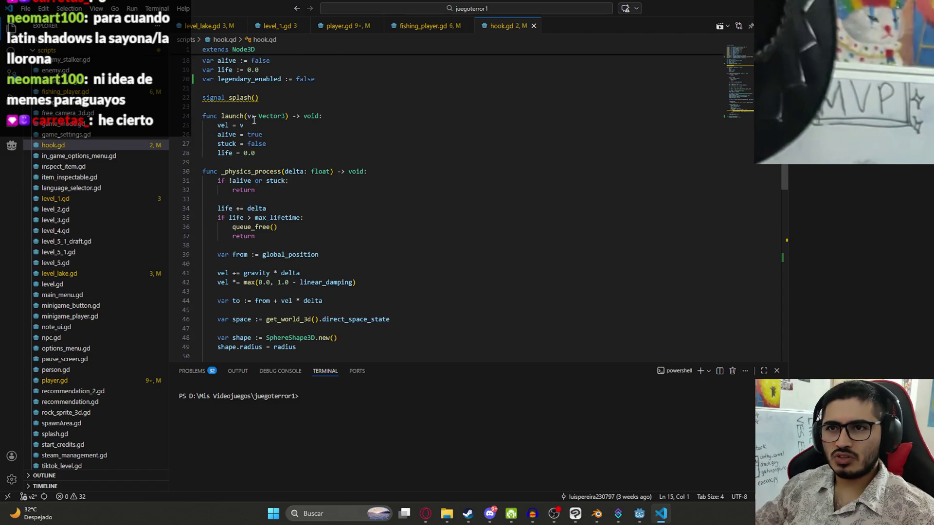
mouse_move(248, 171)
click(367, 190)
scroll(365, 189, down, 2)
scroll(344, 183, down, 2)
scroll(343, 171, down, 4)
scroll(346, 167, down, 4)
scroll(346, 167, up, 7)
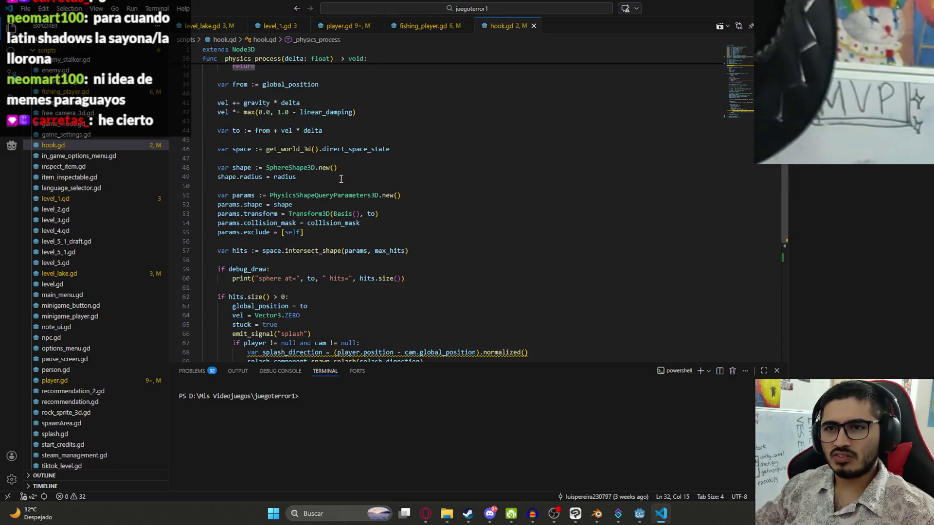
scroll(350, 163, up, 5)
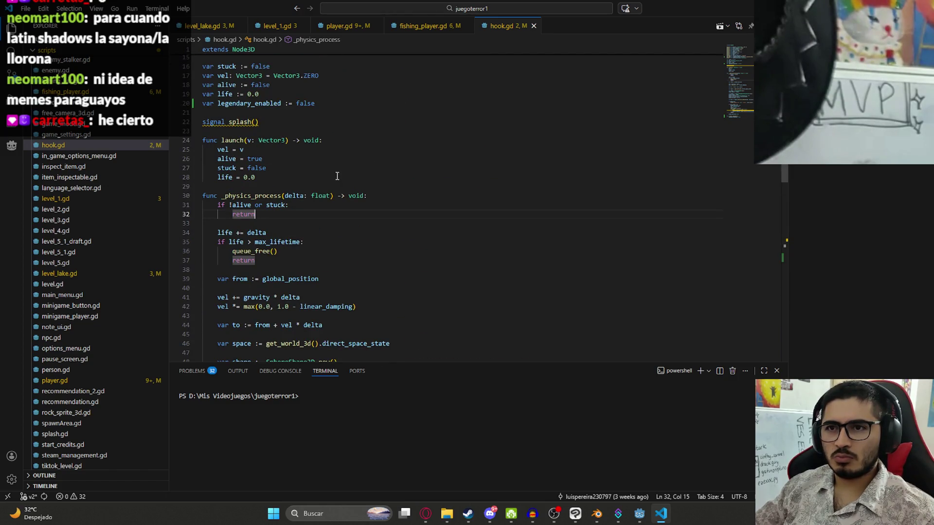
click(337, 176)
key(Return)
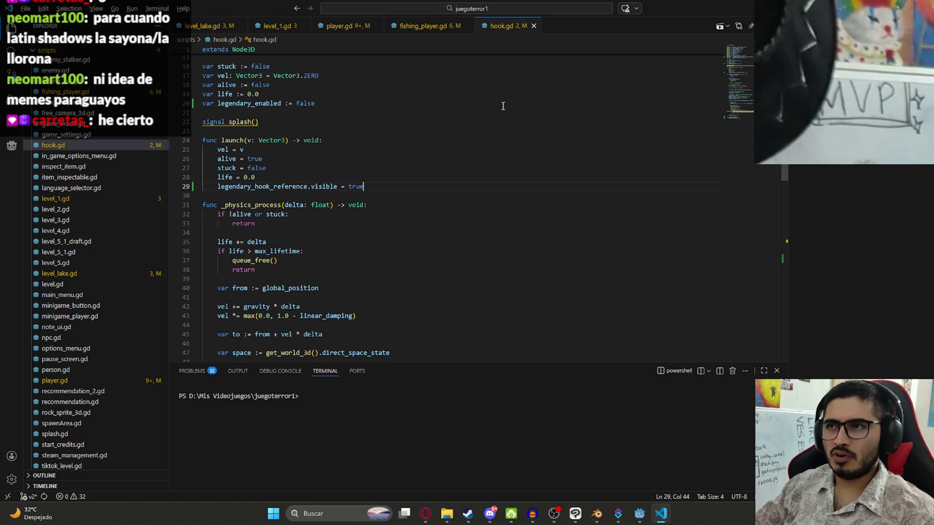
key(alt+Tab)
key(alt+Tab)
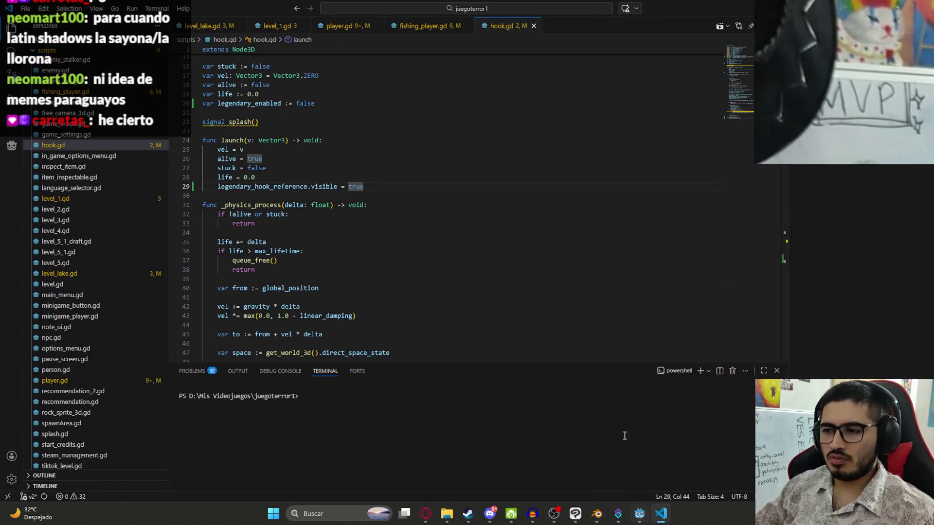
scroll(343, 179, up, 5)
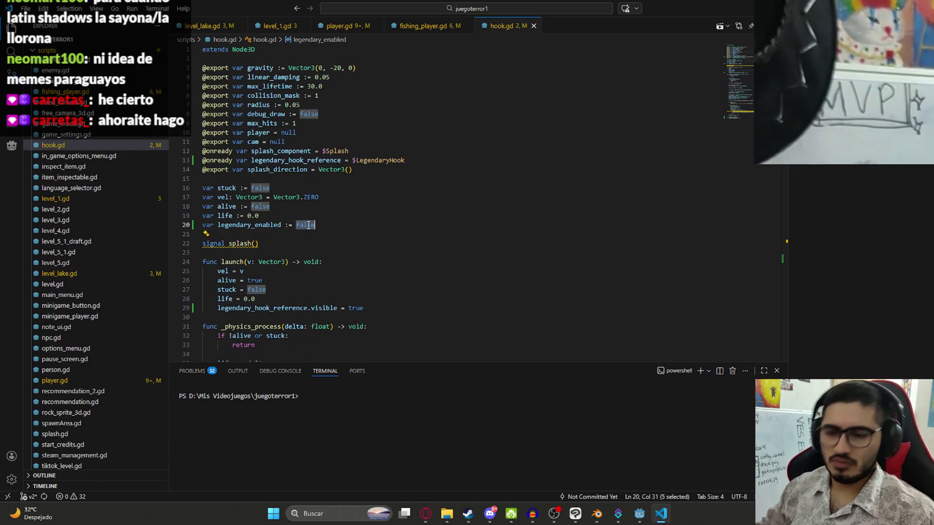
text(tru)
click(424, 210)
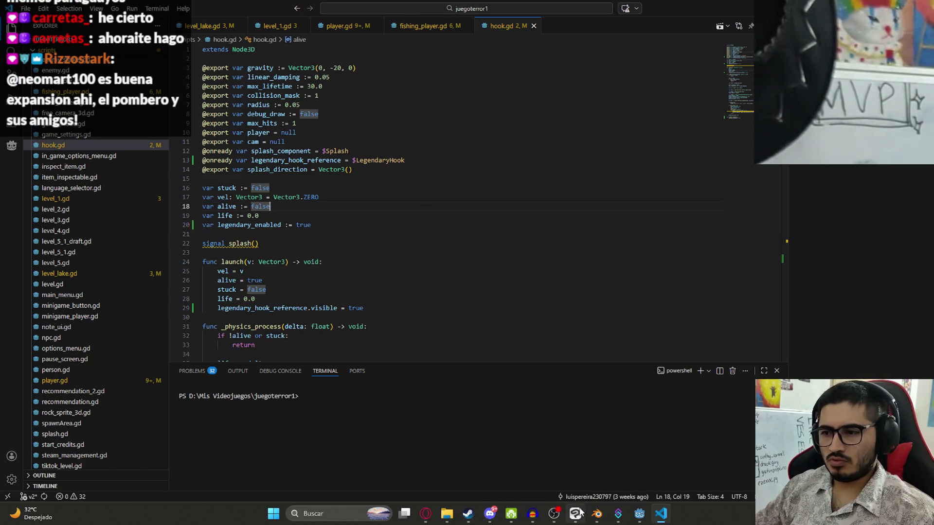
click(598, 515)
Play the LevelLake scene, pick up the rod, cast the lure several times, then stop the game
right_click(240, 42)
click(314, 111)
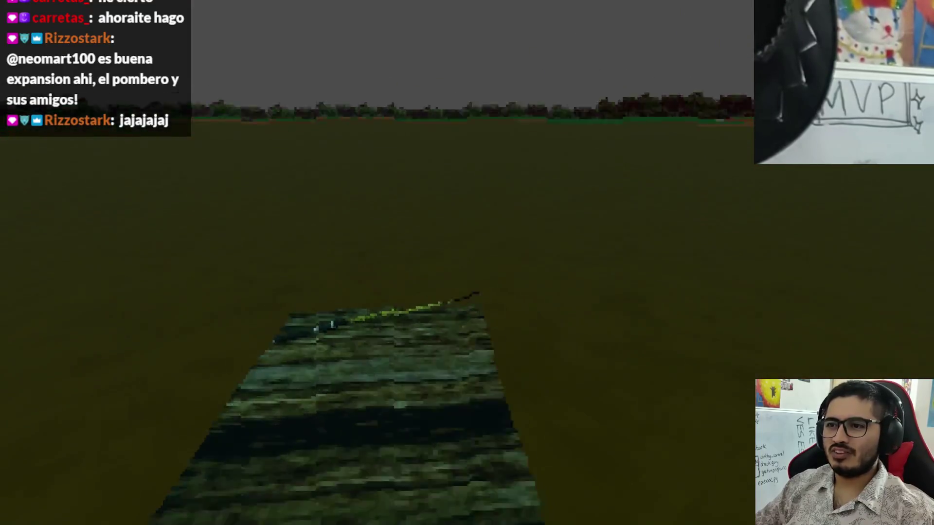
key(Return)
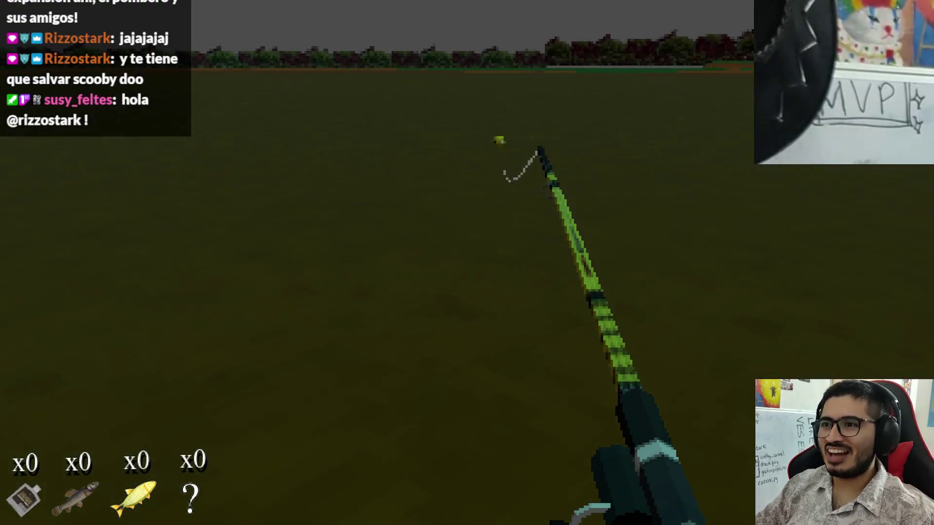
key(space)
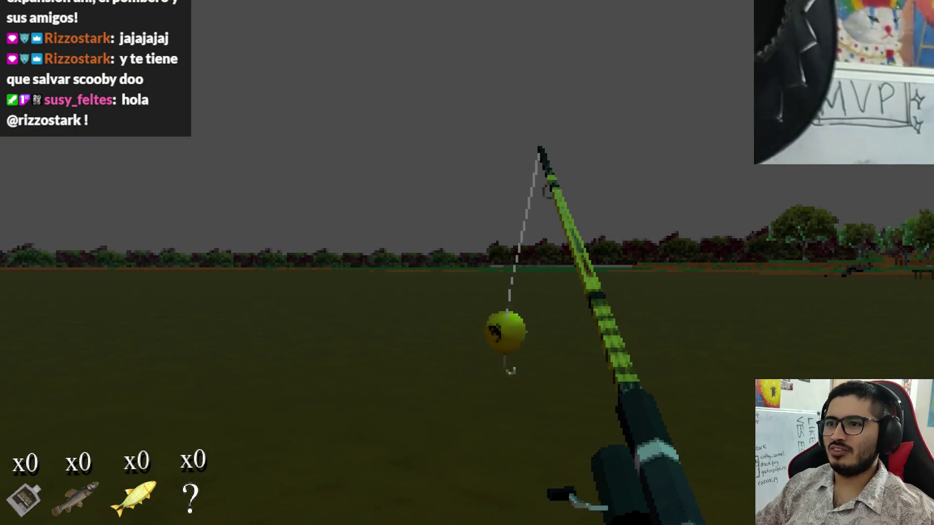
key(space)
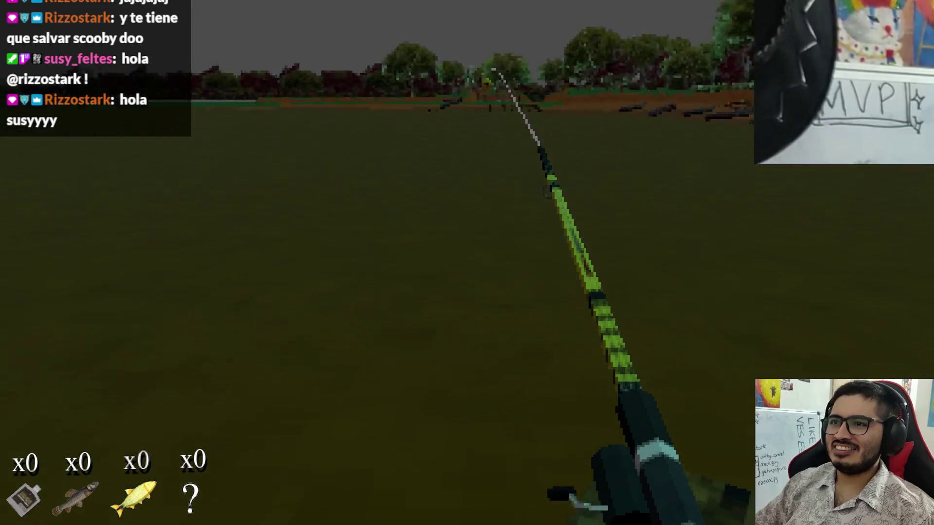
key(space)
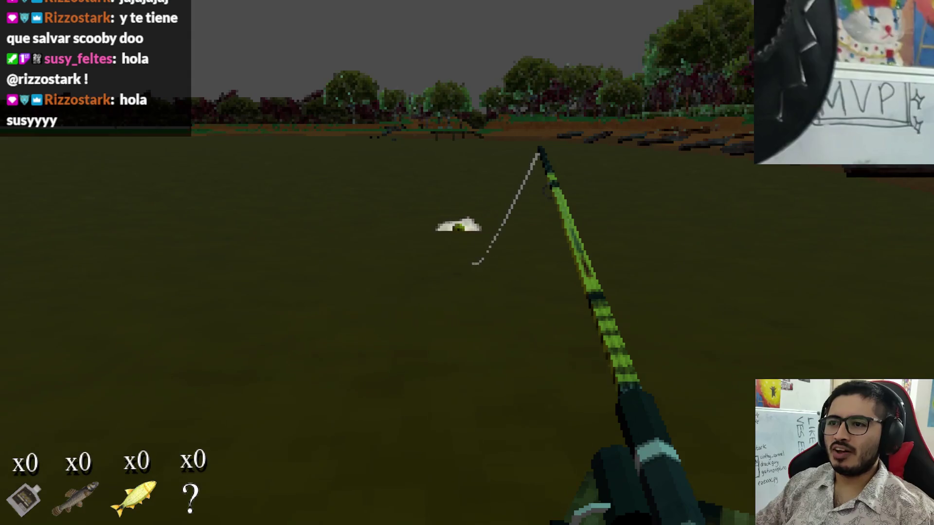
key(space)
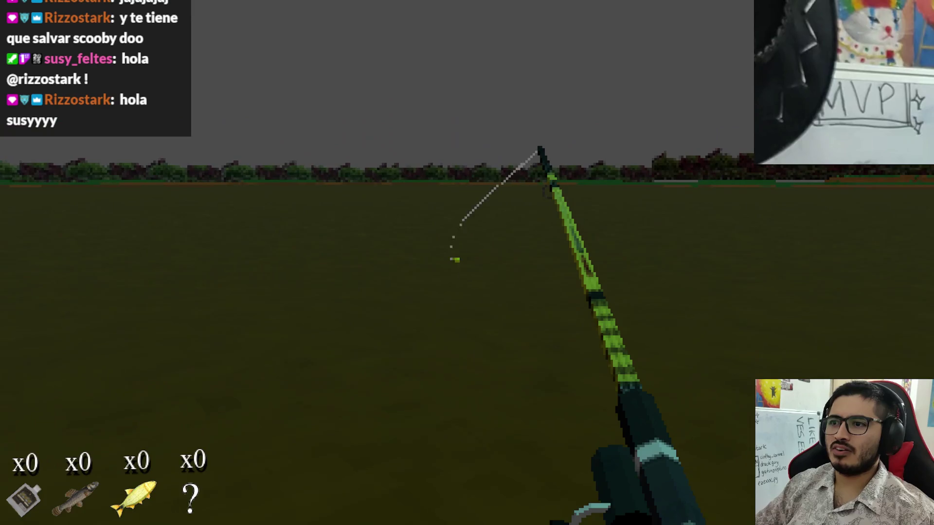
key(alt+F4)
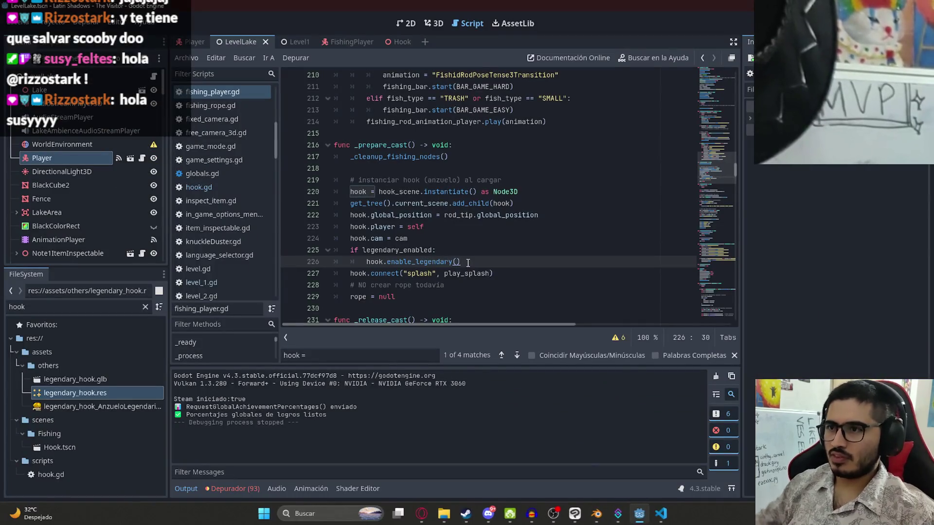
key(Up)
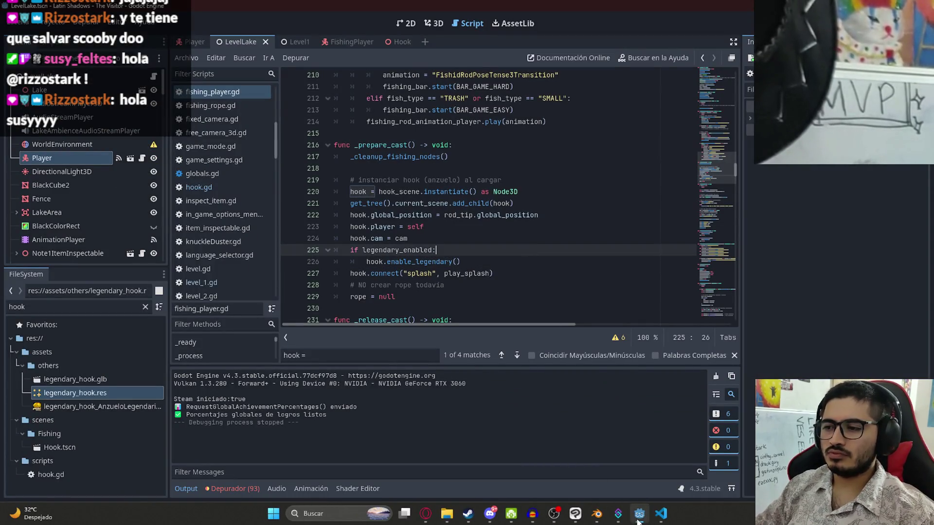
key(Up)
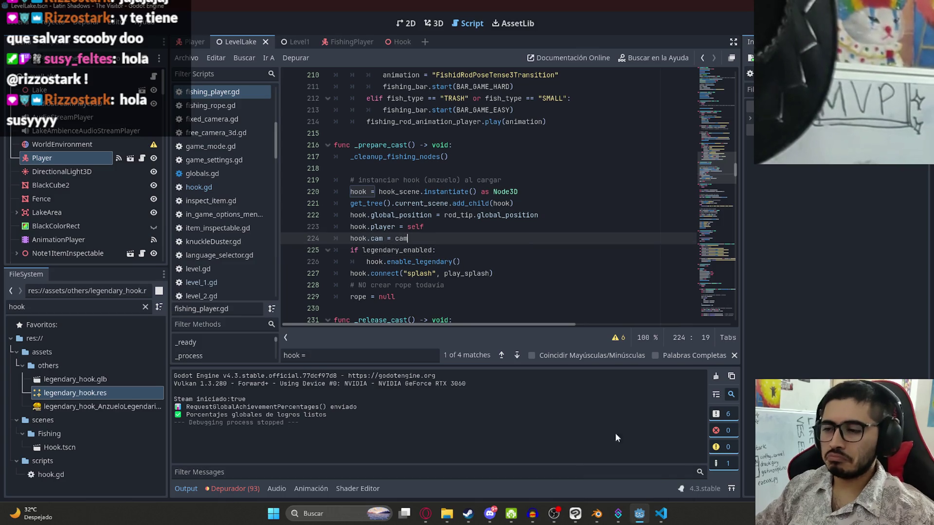
click(658, 518)
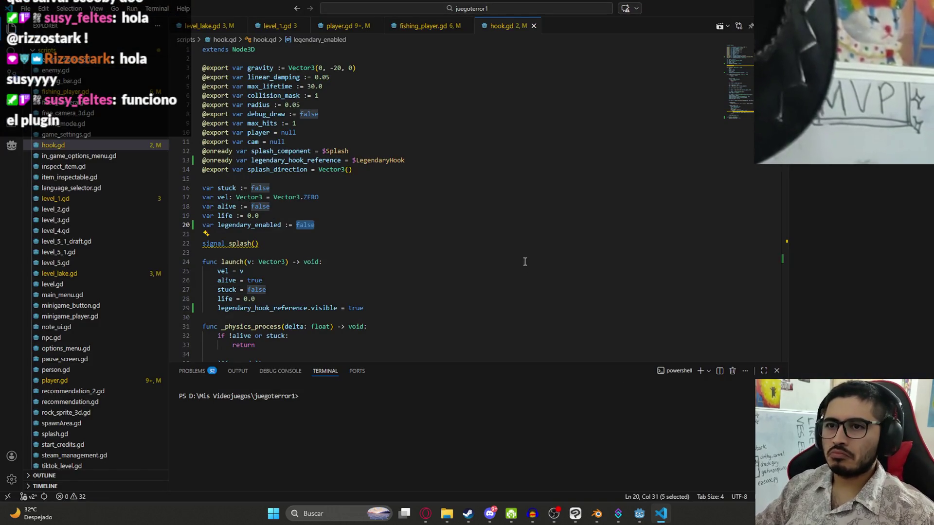
click(639, 515)
click(640, 514)
right_click(234, 40)
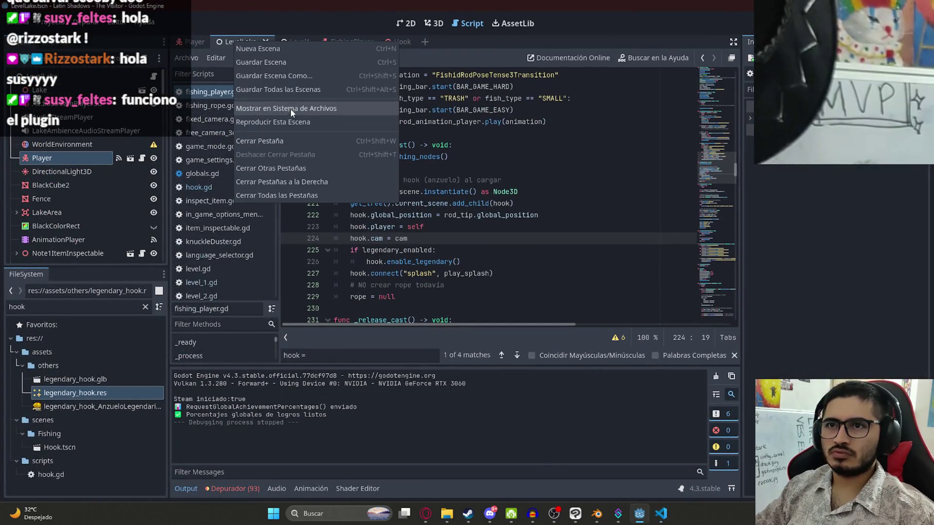
click(288, 122)
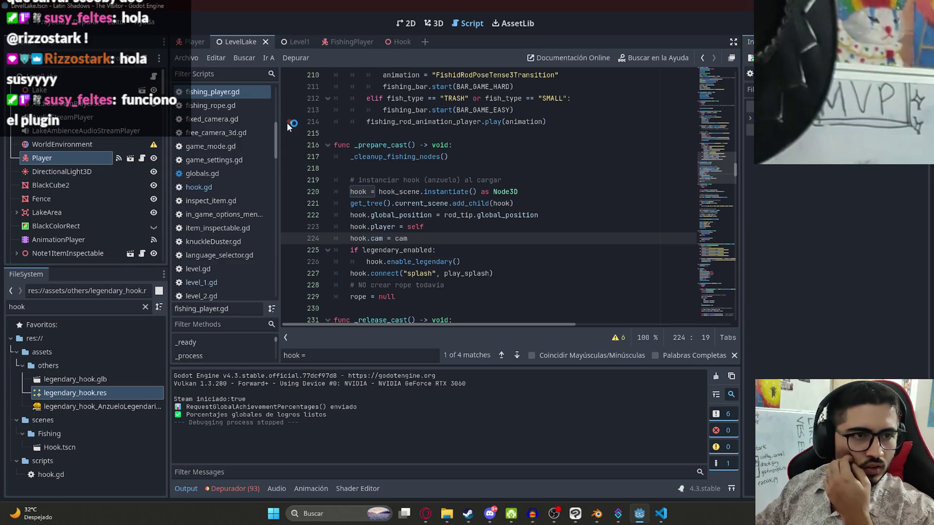
key(F5)
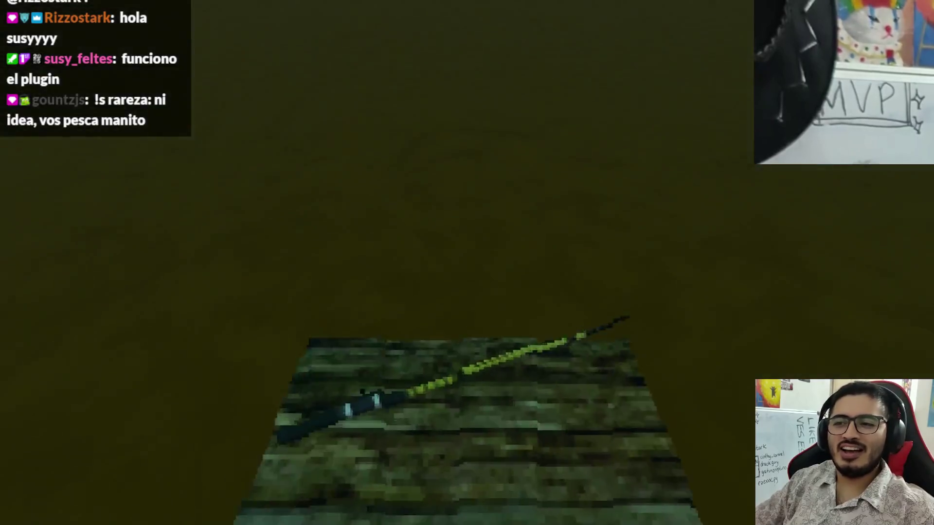
key(e)
key(Return)
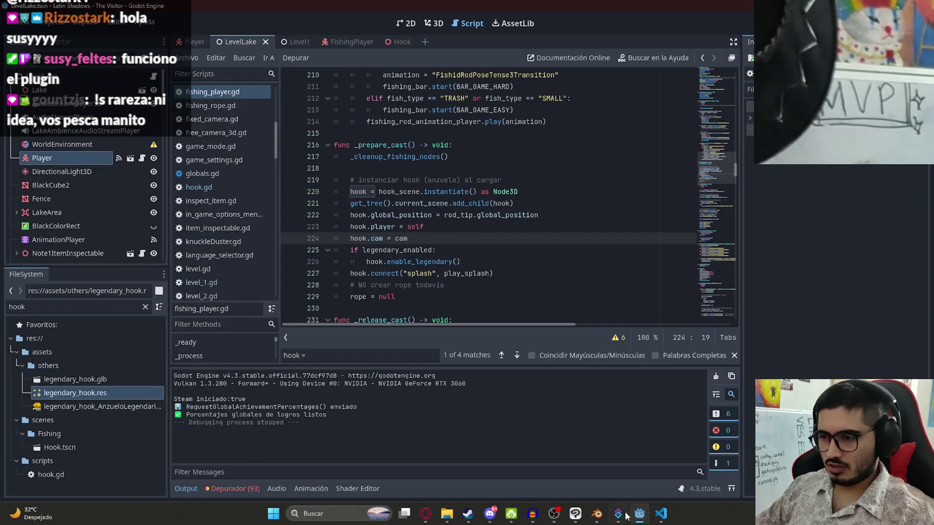
click(661, 515)
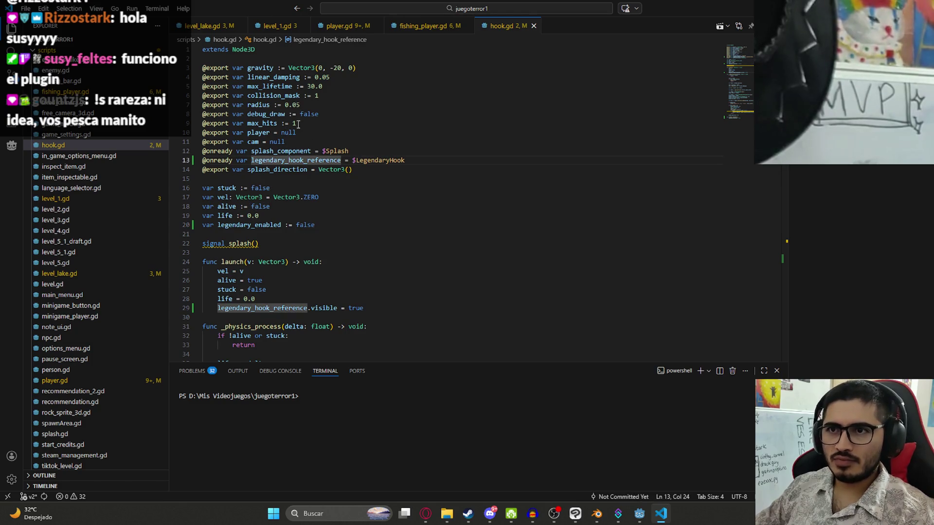
Wrap launch()'s visibility line under 'if legendary_enabled:' with the line indented
click(289, 300)
text(if legendary_enabled:)
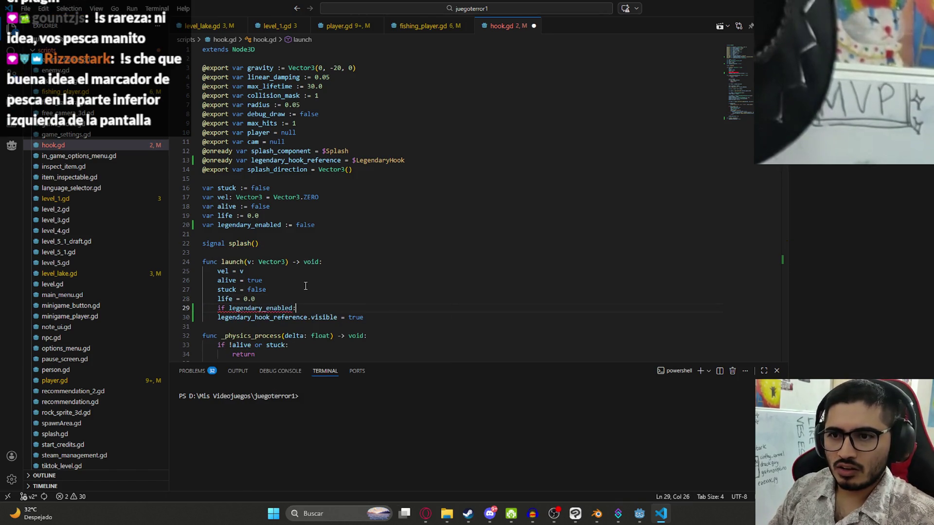
click(218, 318)
key(Tab)
scroll(342, 302, down, 1)
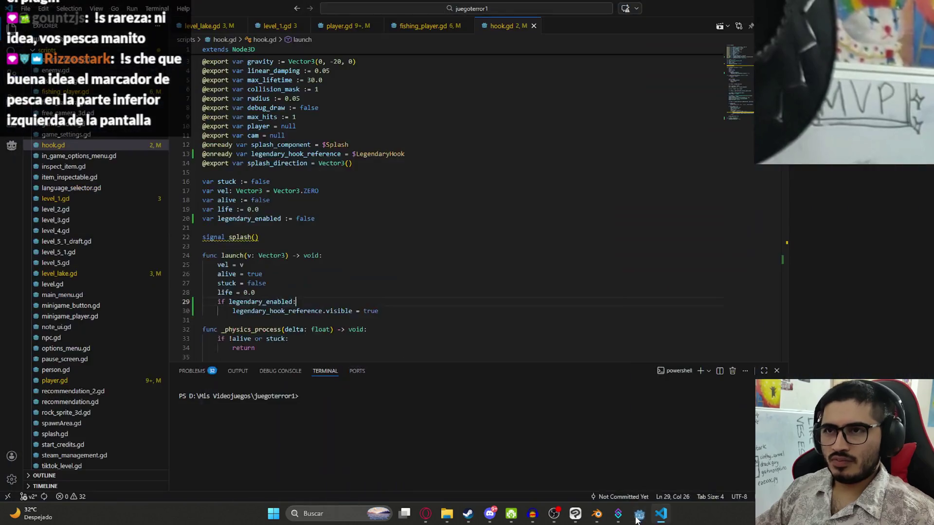
Bring Godot to the front and play the LevelLake scene
click(640, 513)
right_click(240, 40)
click(295, 119)
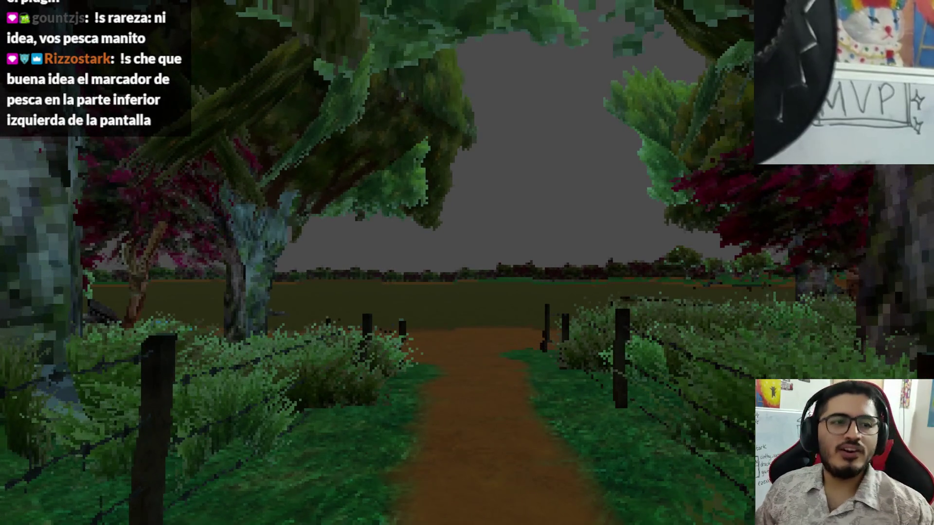
Walk the path onto the dock, reach the rod and choose Pescar in the Caña de Pescar dialog
key(w)
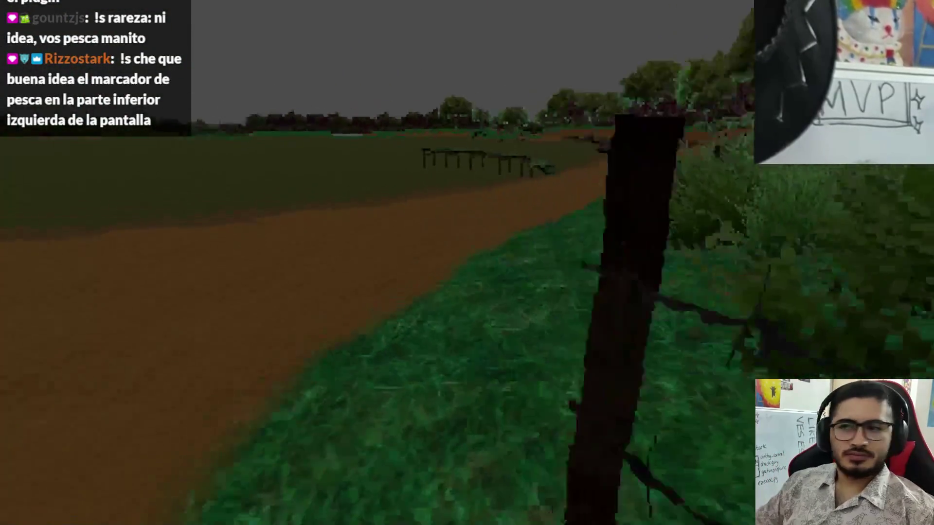
key(w)
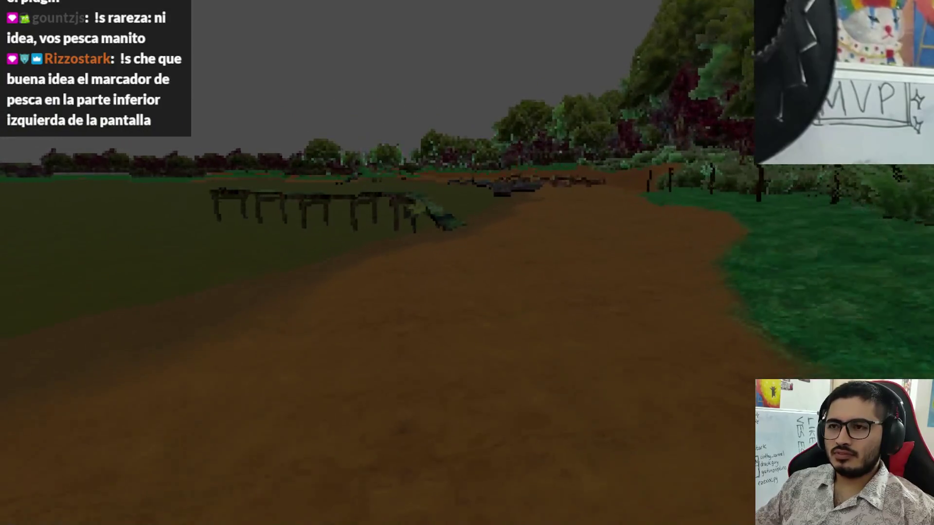
key(w)
key(w)
key(e)
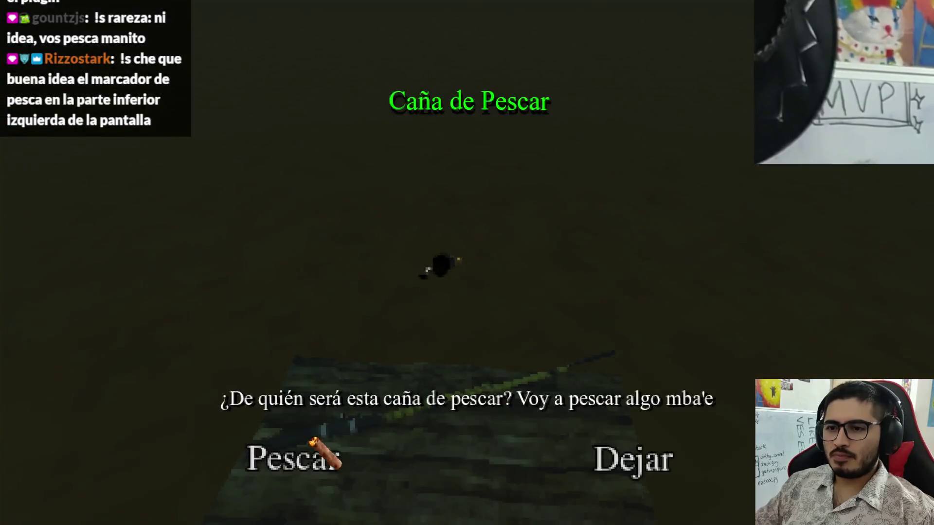
click(320, 437)
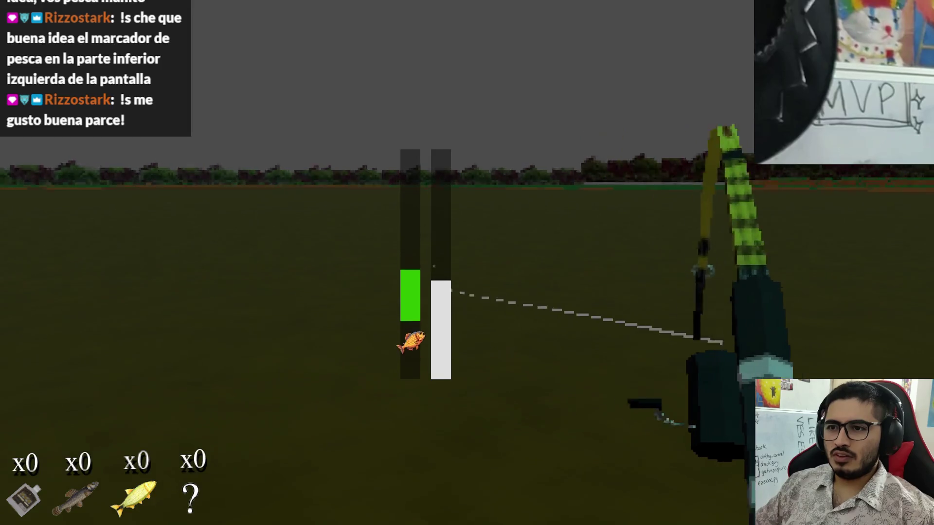
Keep the catch bar over the fish to land the Dorado Grande, then dismiss its catch screen
key(space)
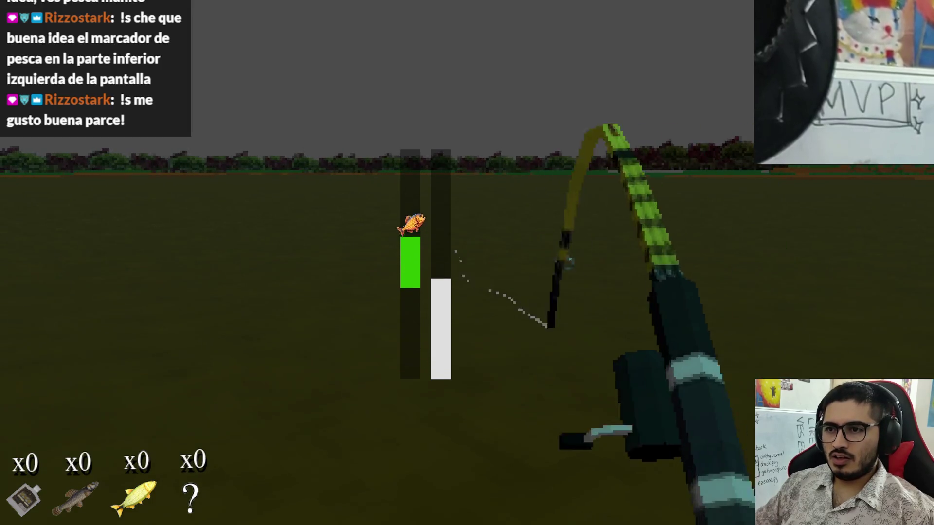
key(space)
key(space)
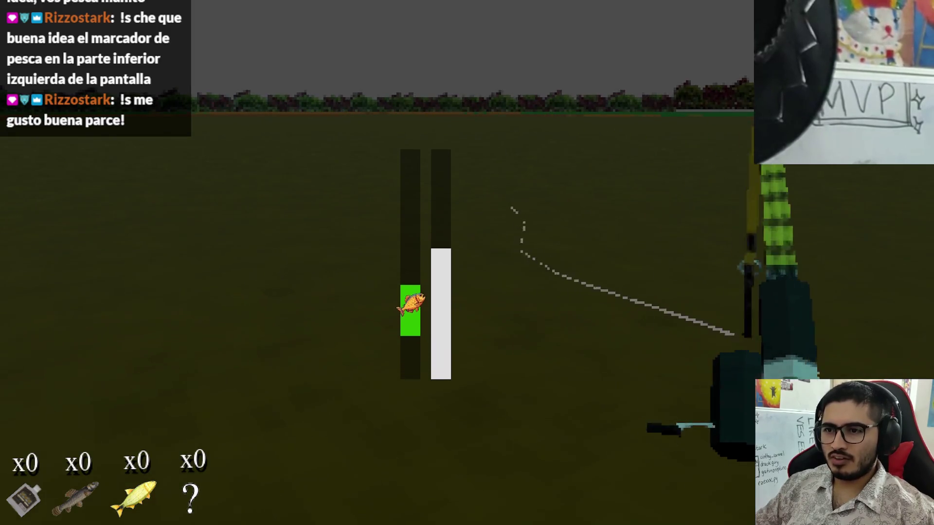
key(space)
key(space)
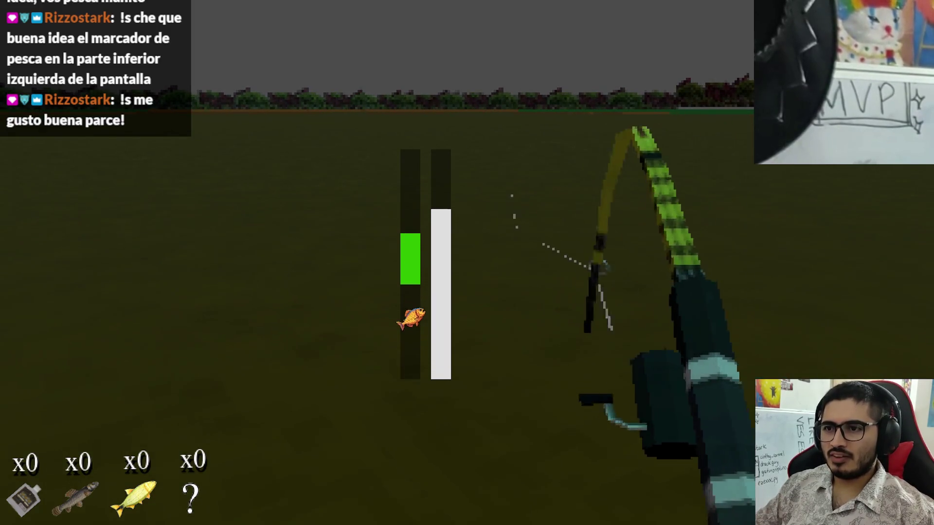
key(space)
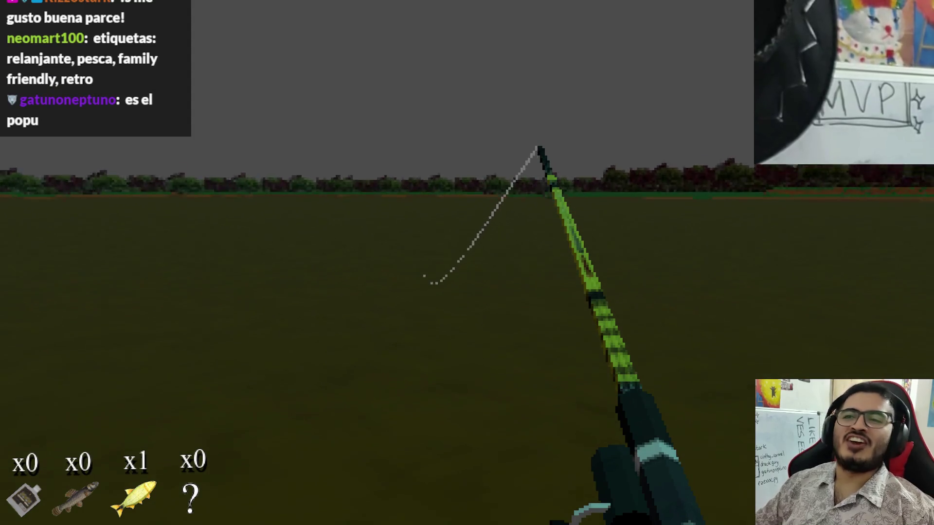
click(467, 263)
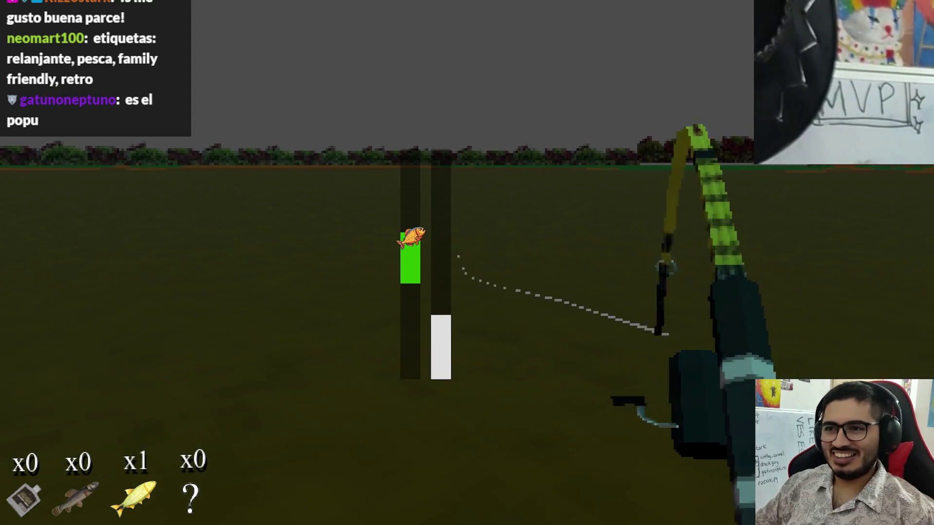
click(467, 263)
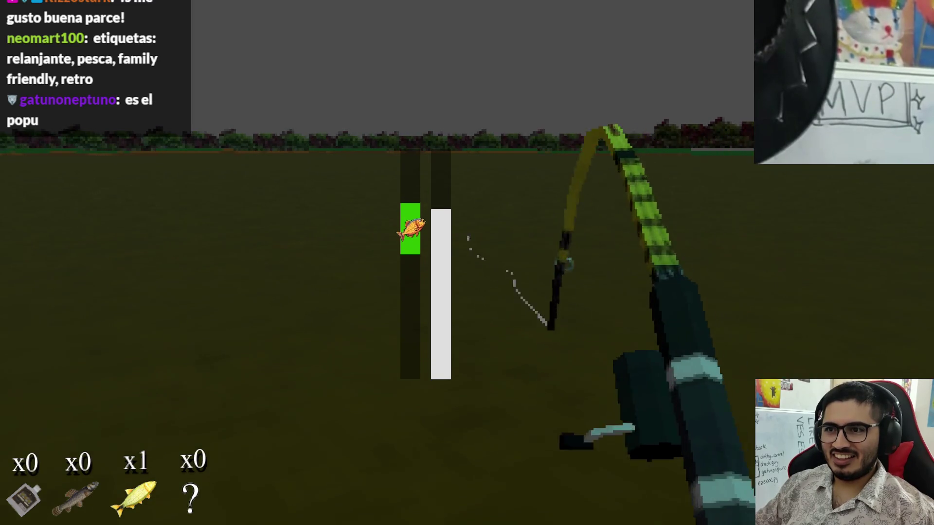
click(466, 263)
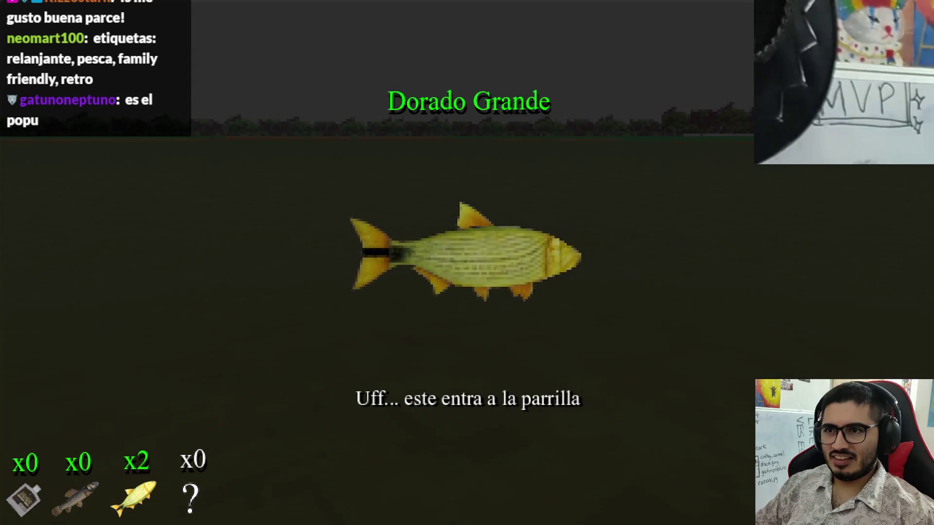
click(468, 262)
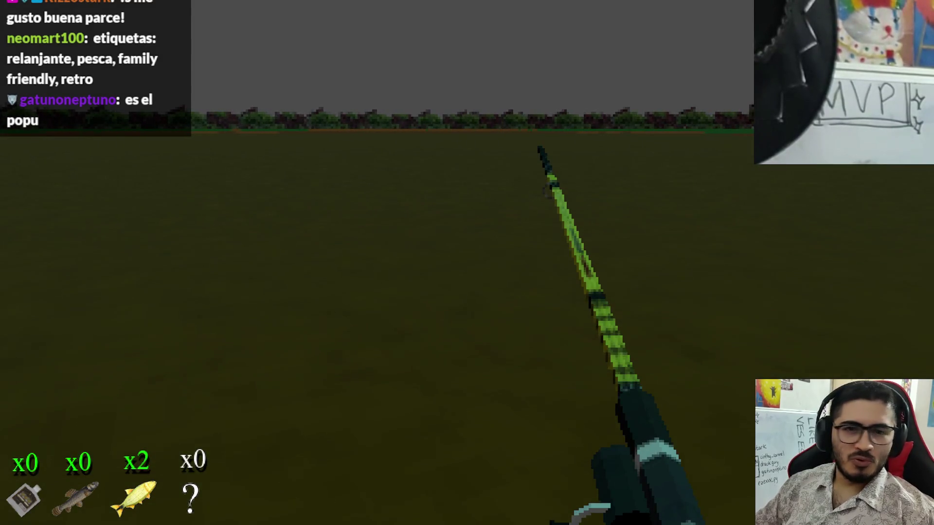
Walk off the dock along the shore past the boats to the yellow hook and pick up the Anzuelo Legendario
key(w)
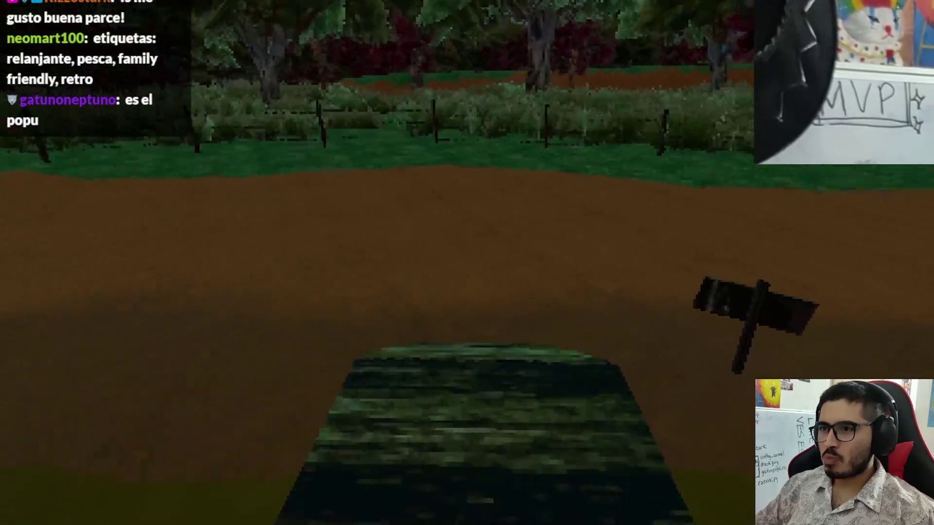
key(w)
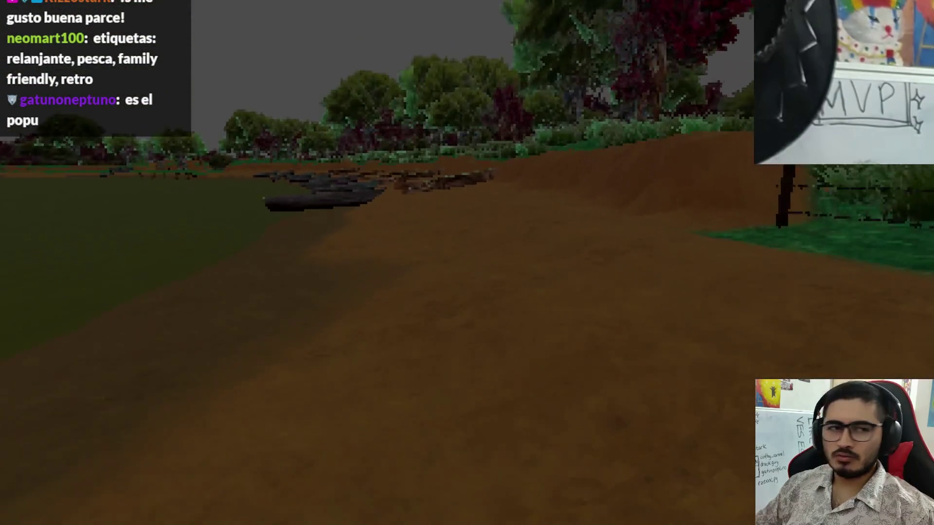
key(w)
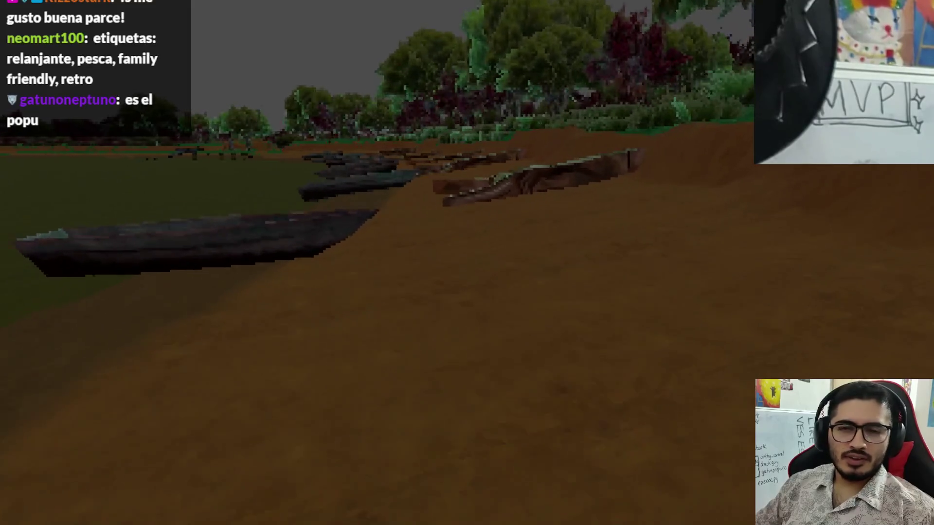
key(w)
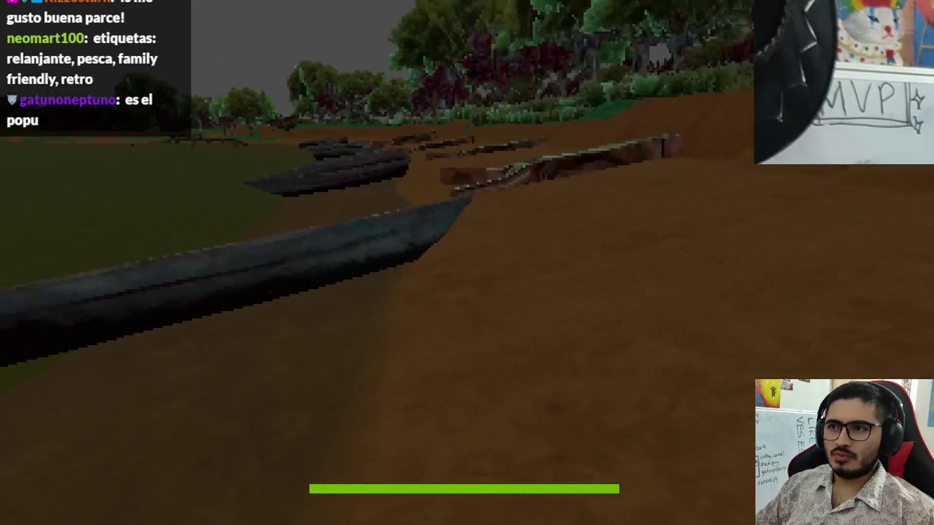
key(w)
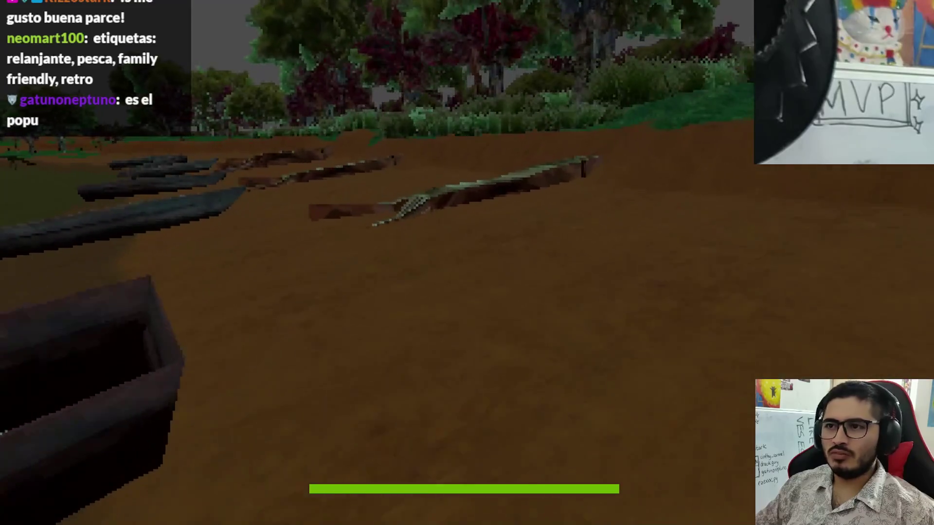
key(w)
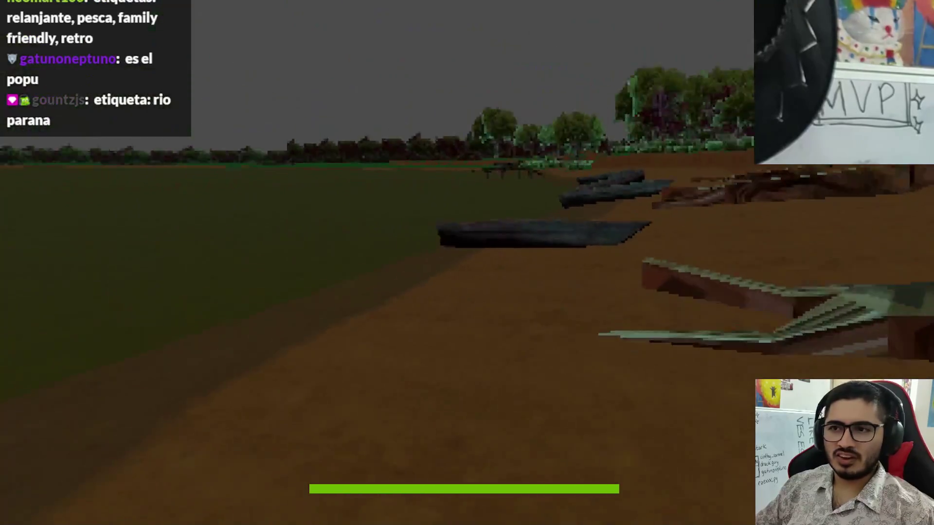
key(w)
key(w)
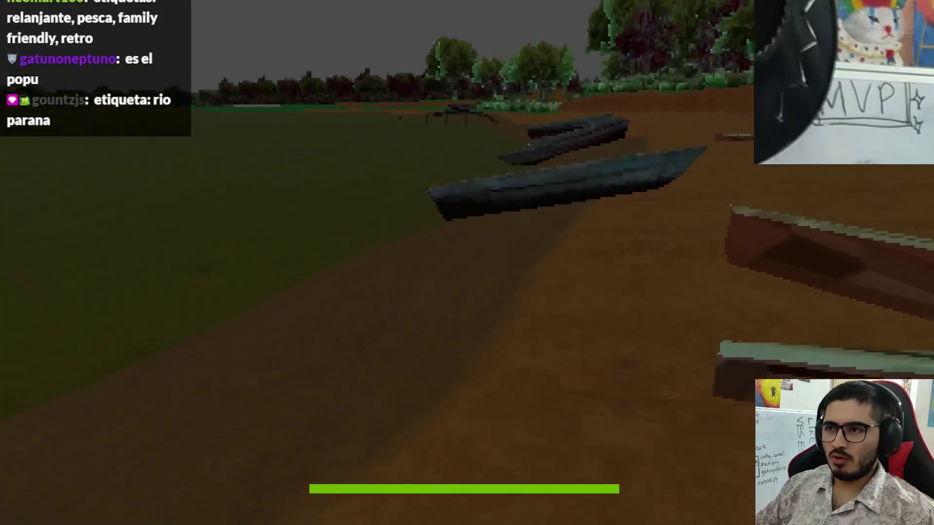
key(s)
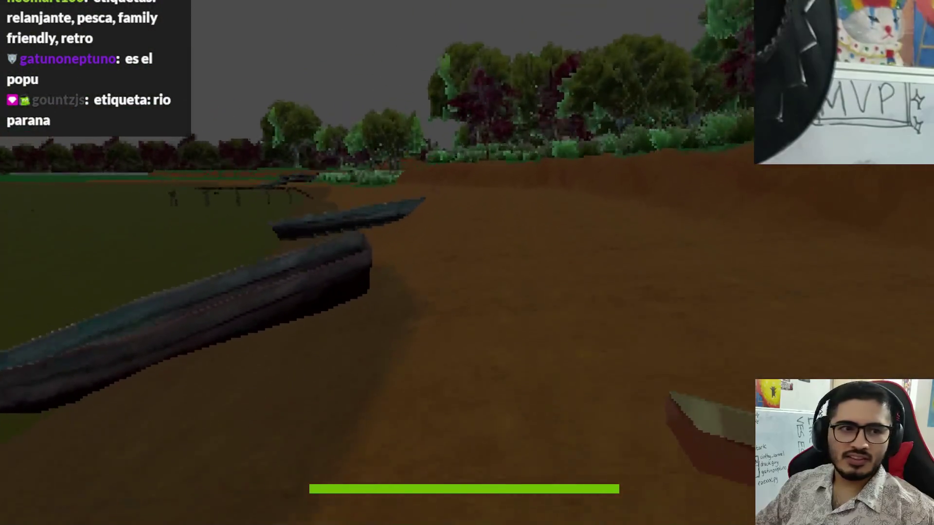
key(s)
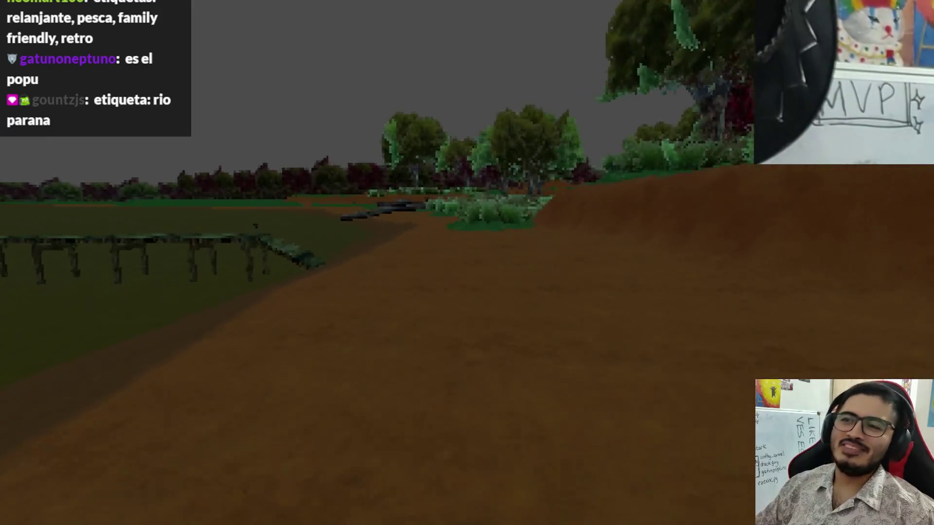
key(w)
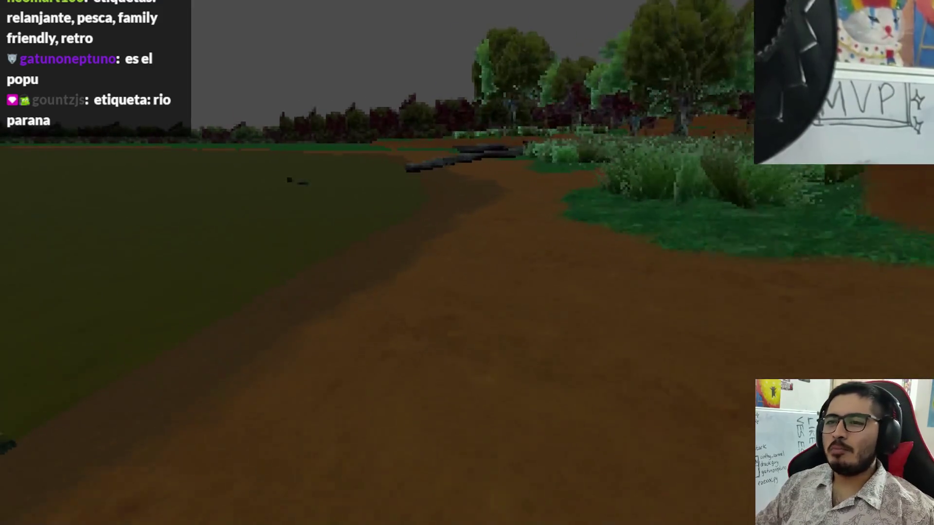
key(w)
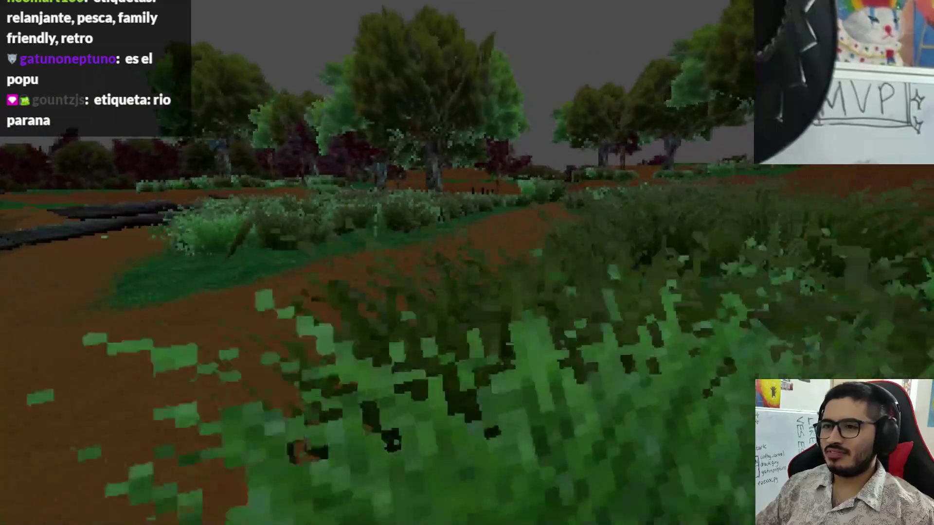
key(w)
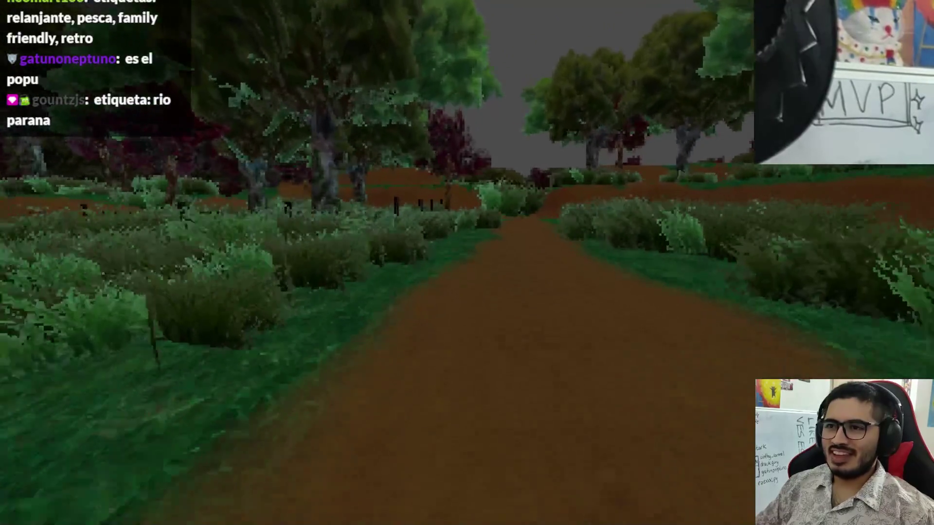
key(w)
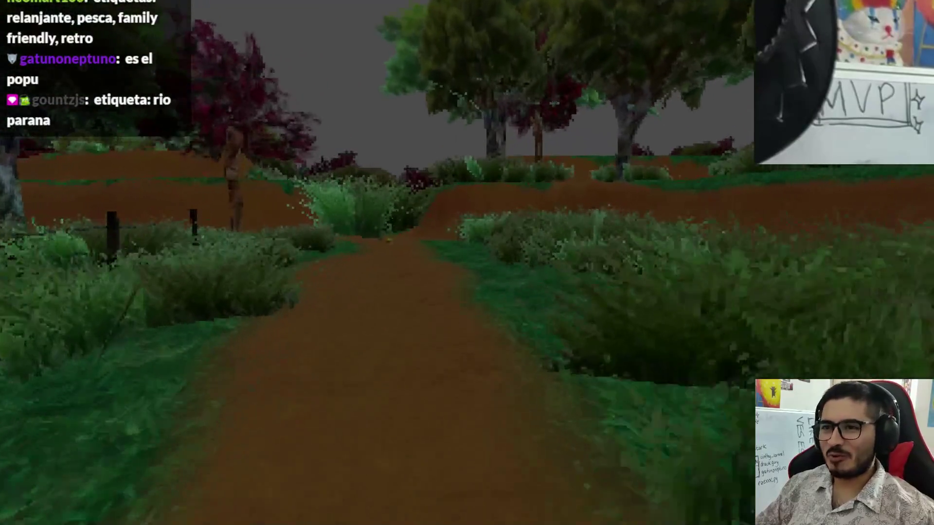
key(w)
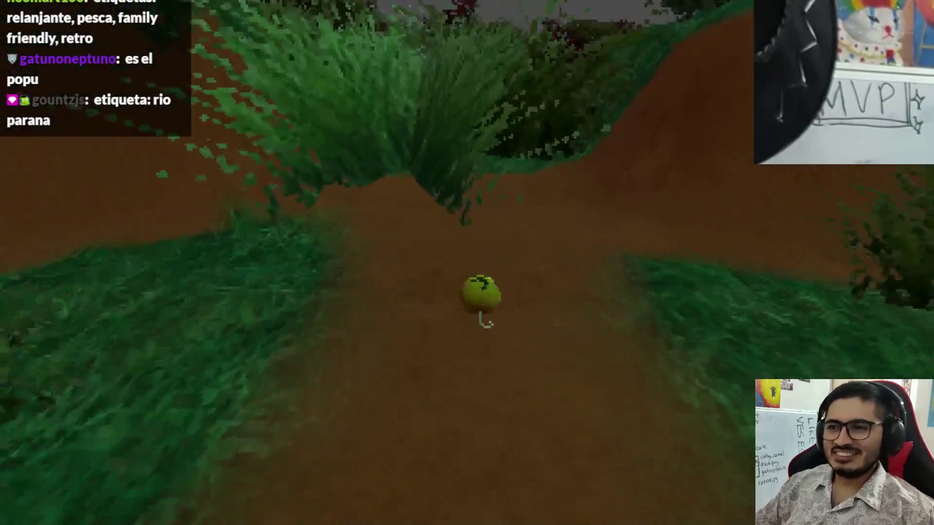
key(e)
click(321, 453)
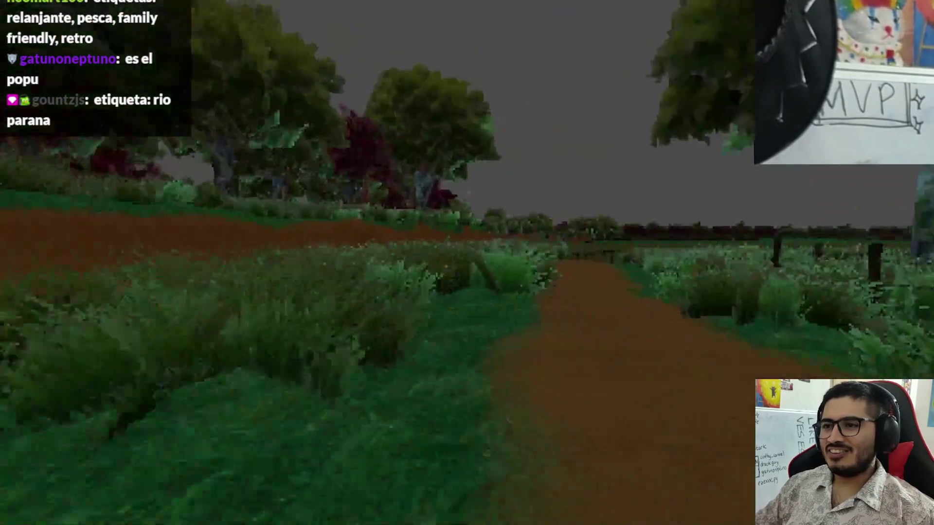
Walk back along the fence and dirt bank past the boats and onto the wooden dock
key(w)
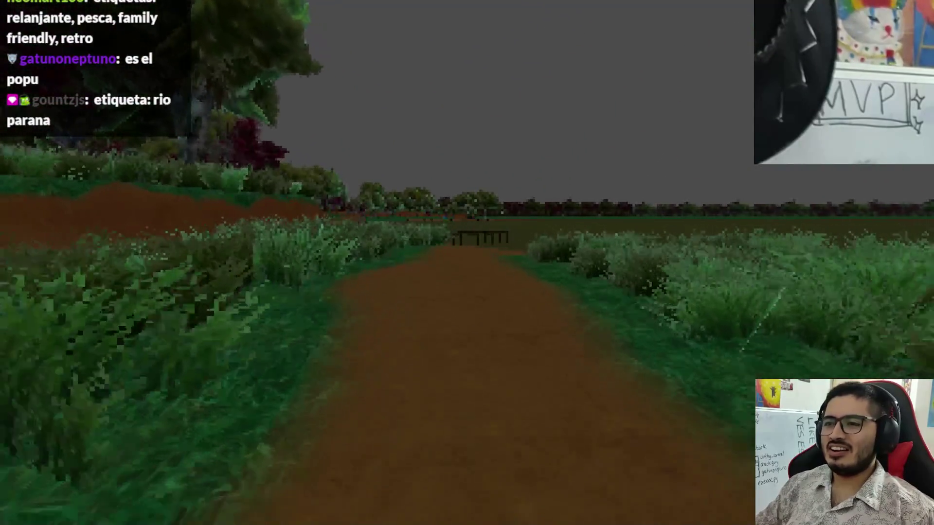
key(w)
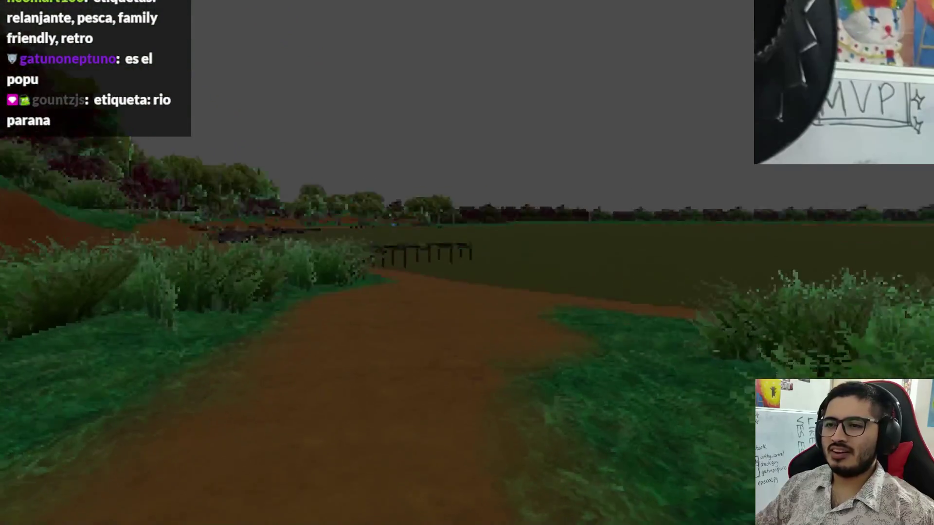
key(w)
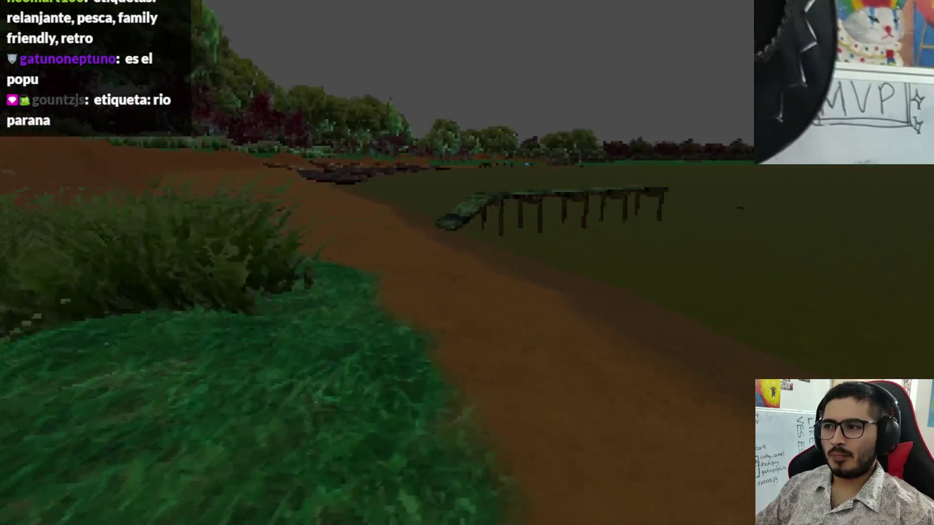
key(w)
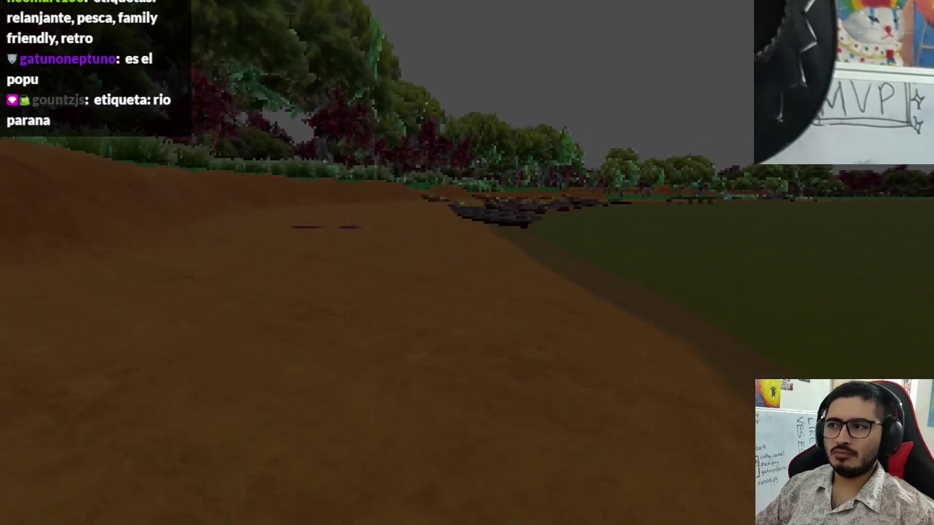
key(w)
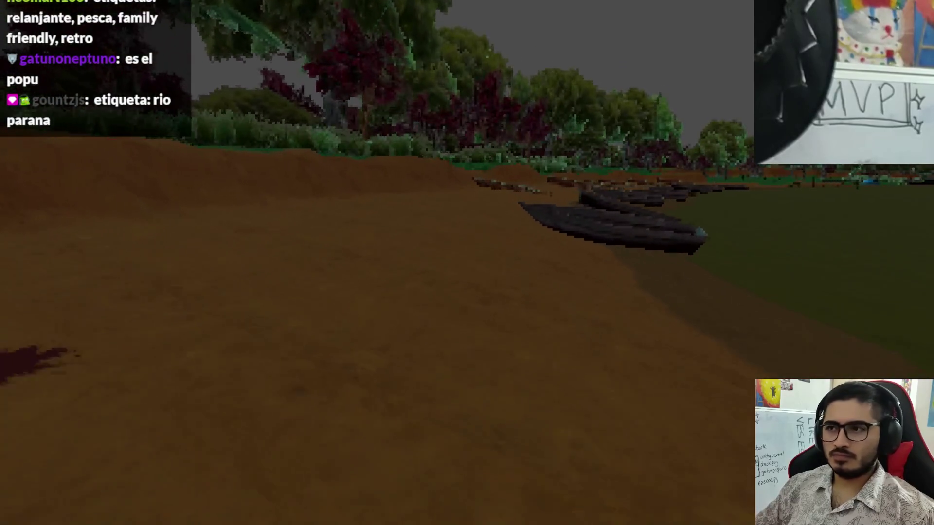
key(w)
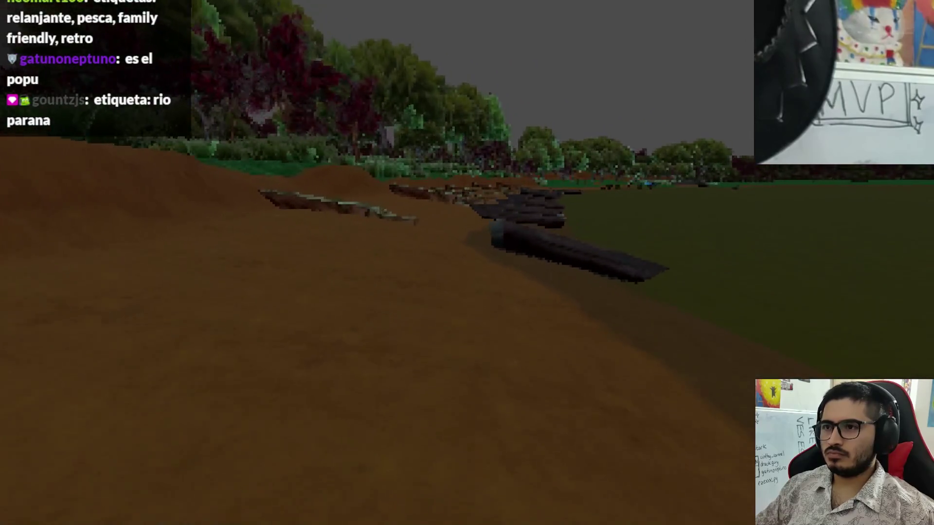
key(w)
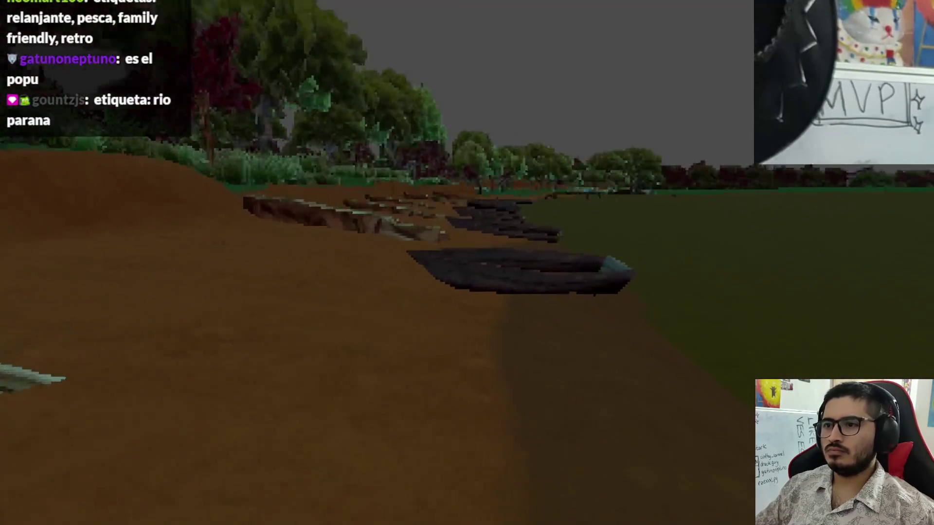
key(w)
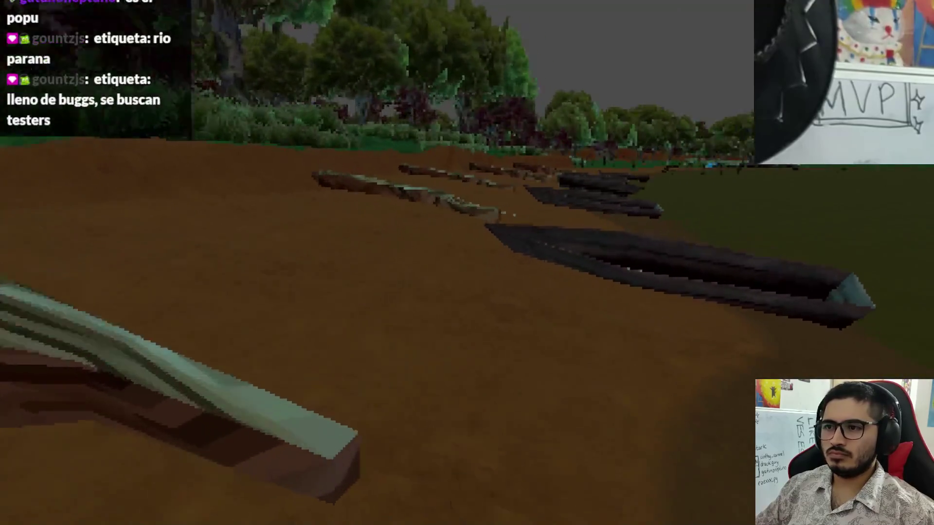
key(w)
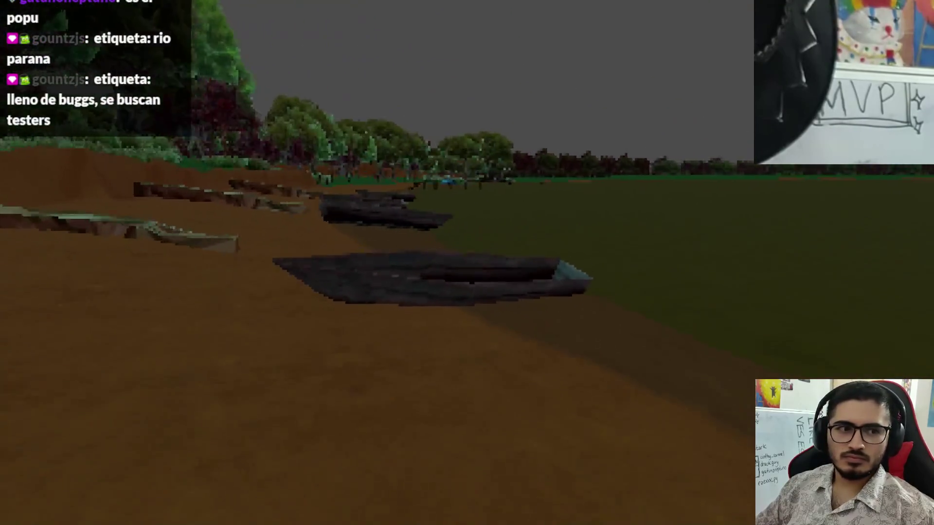
key(w)
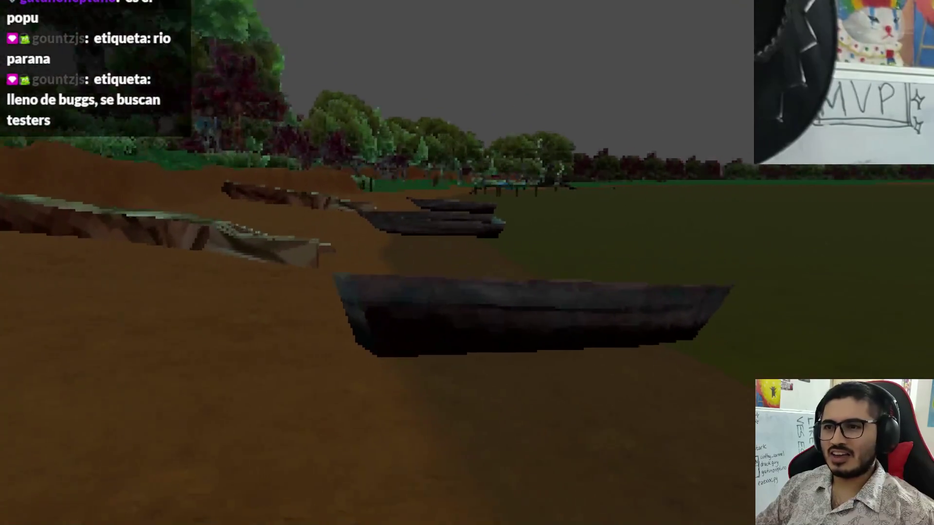
key(w)
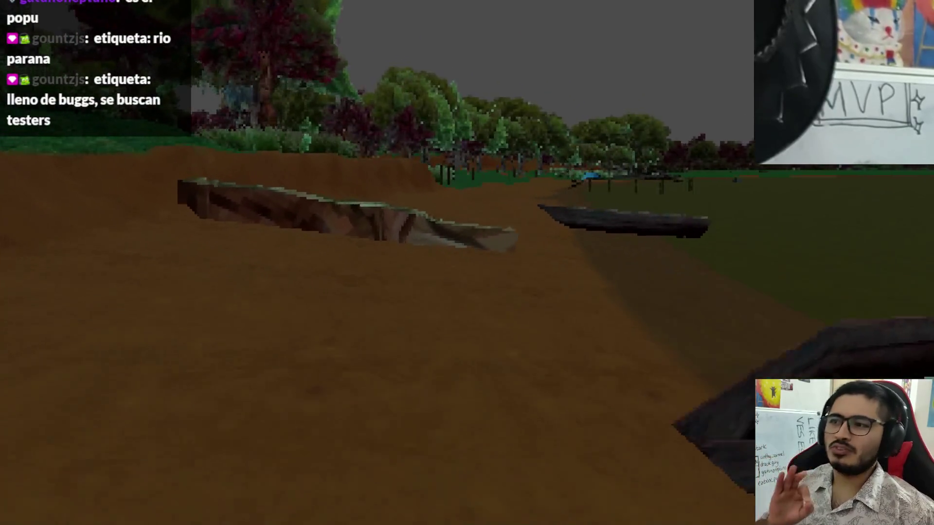
key(w)
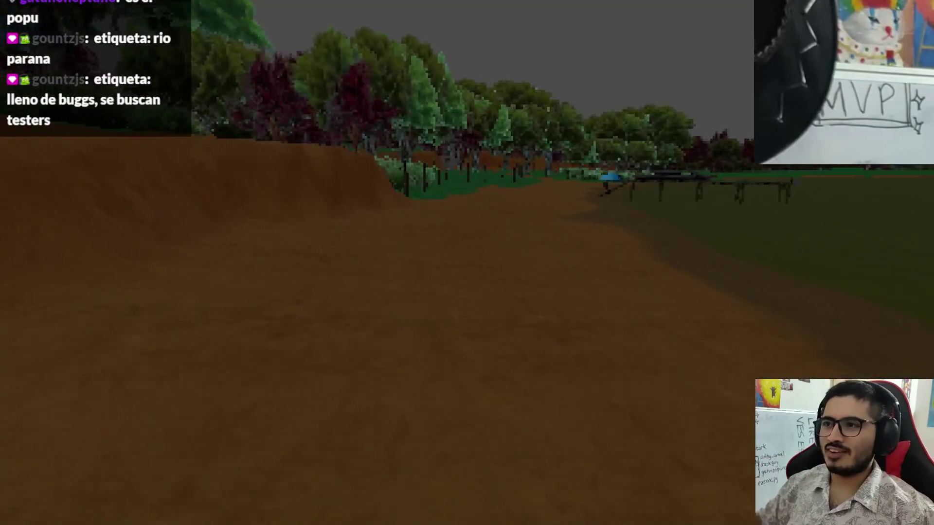
key(w)
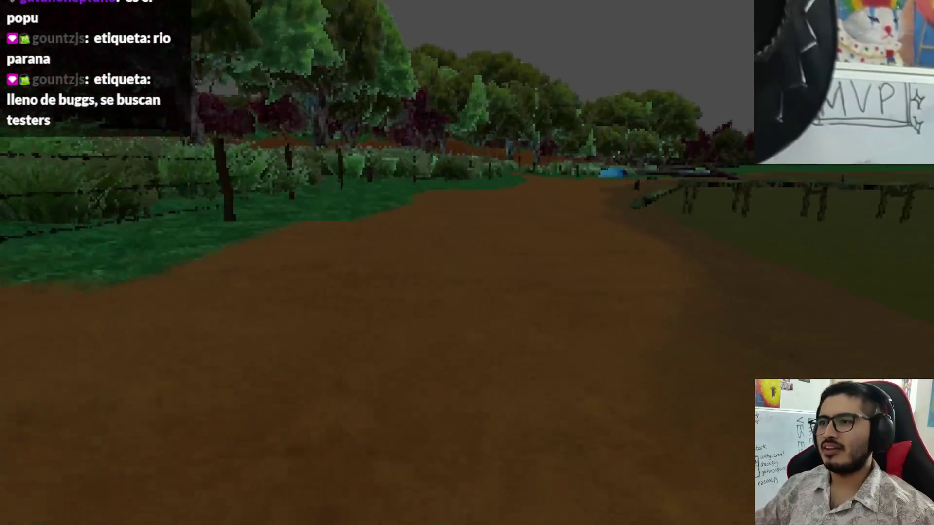
key(w)
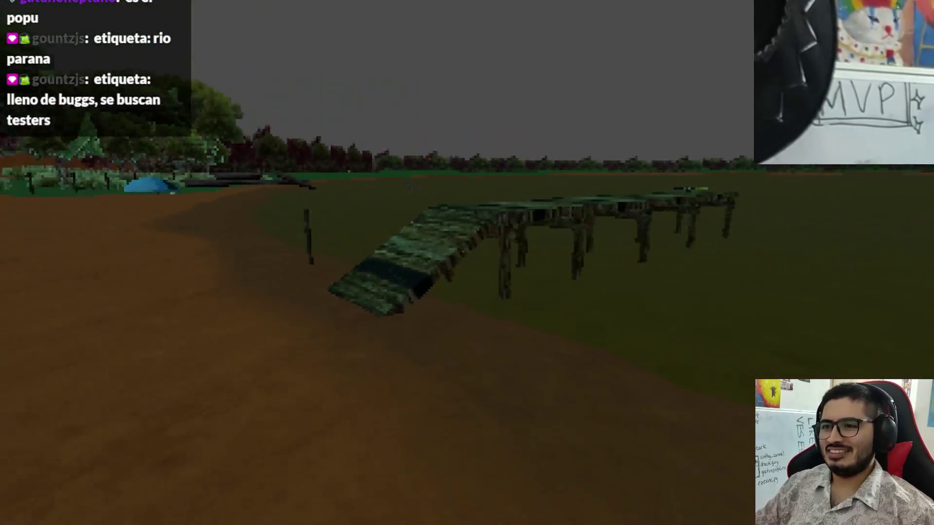
key(w)
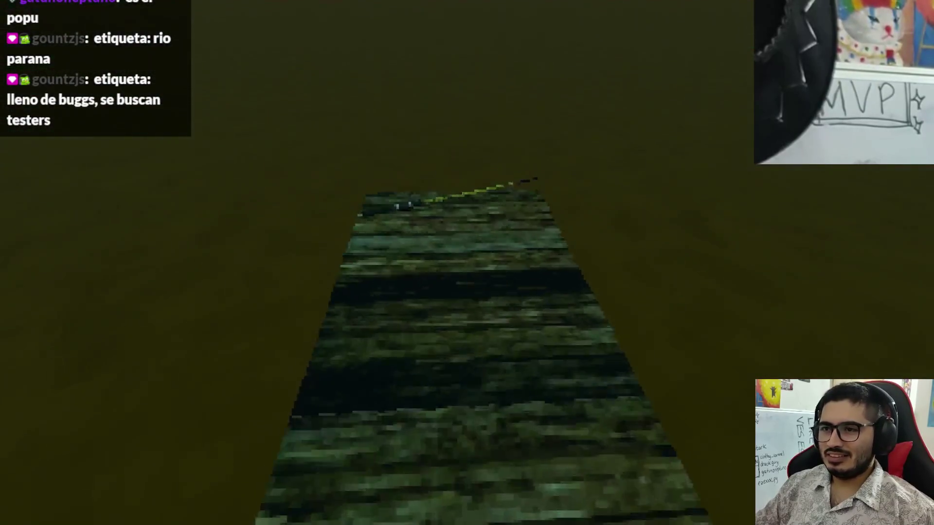
Fish with the rod, casting and reeling the bobber a few times
click(292, 455)
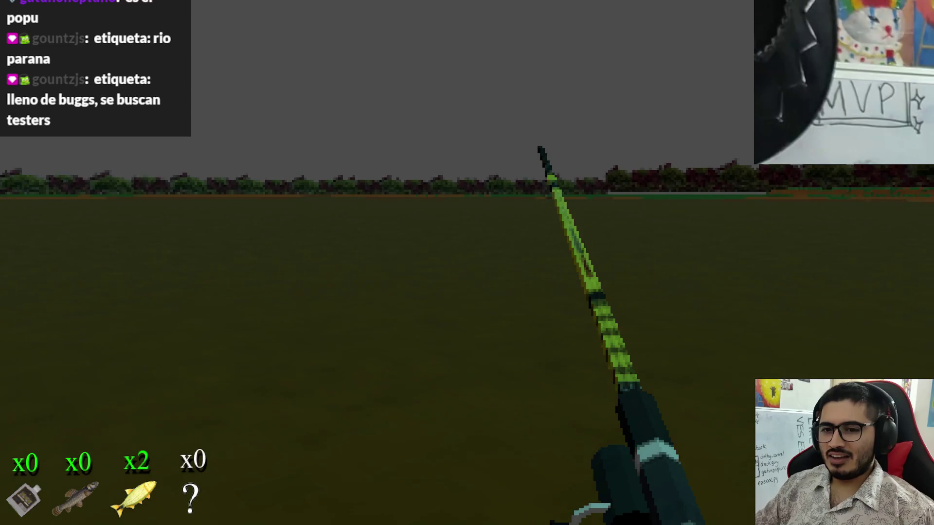
click(467, 263)
click(467, 263)
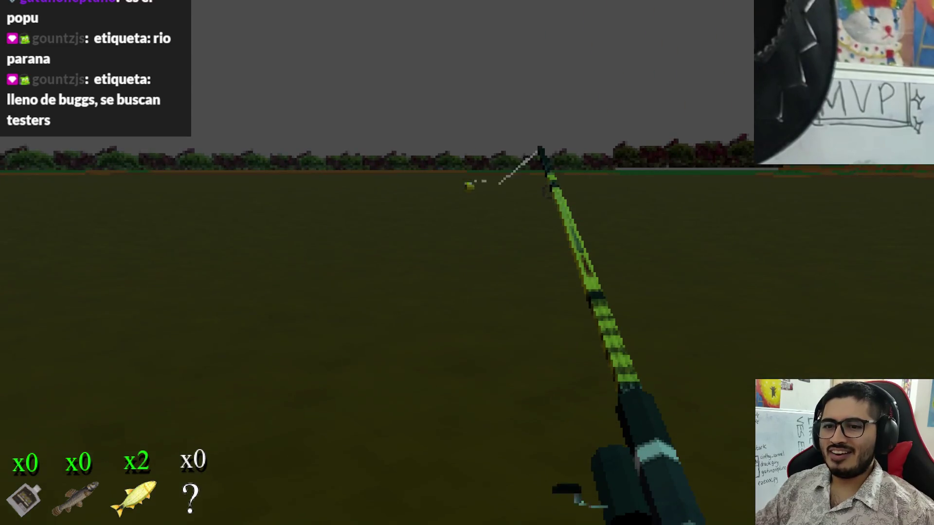
click(468, 263)
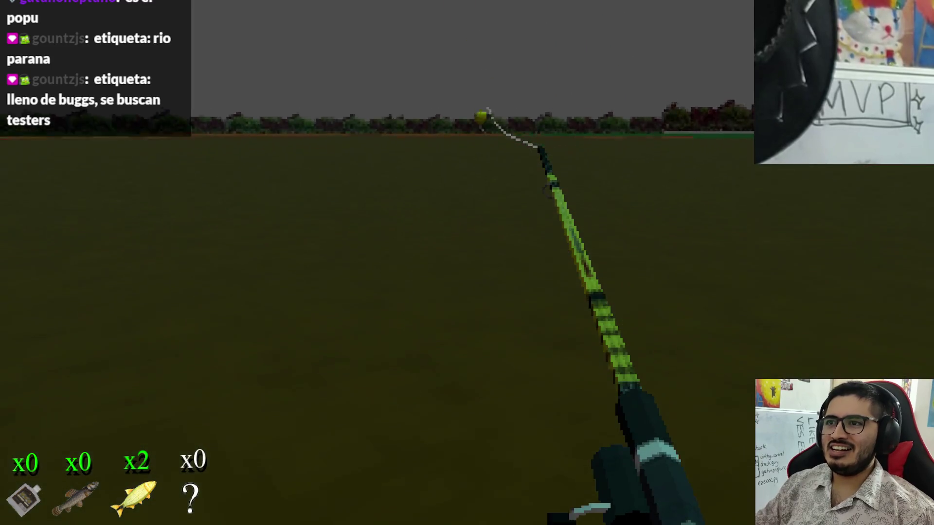
click(467, 263)
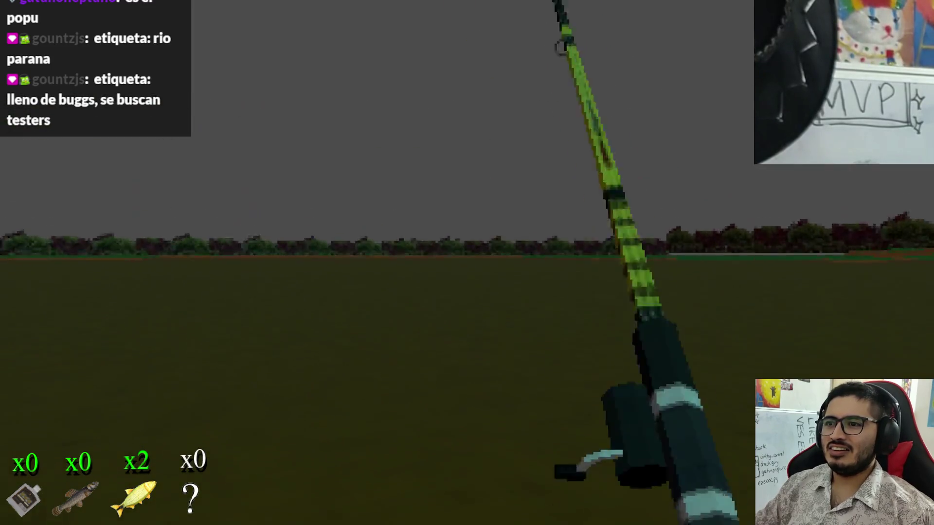
click(467, 263)
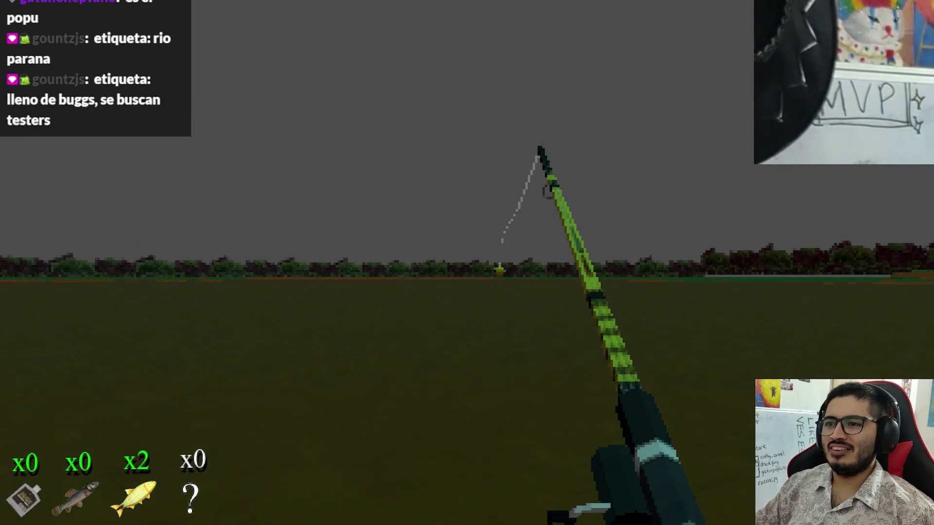
Stop the running game and bring the VS Code window with hook.gd to the front
key(alt+F4)
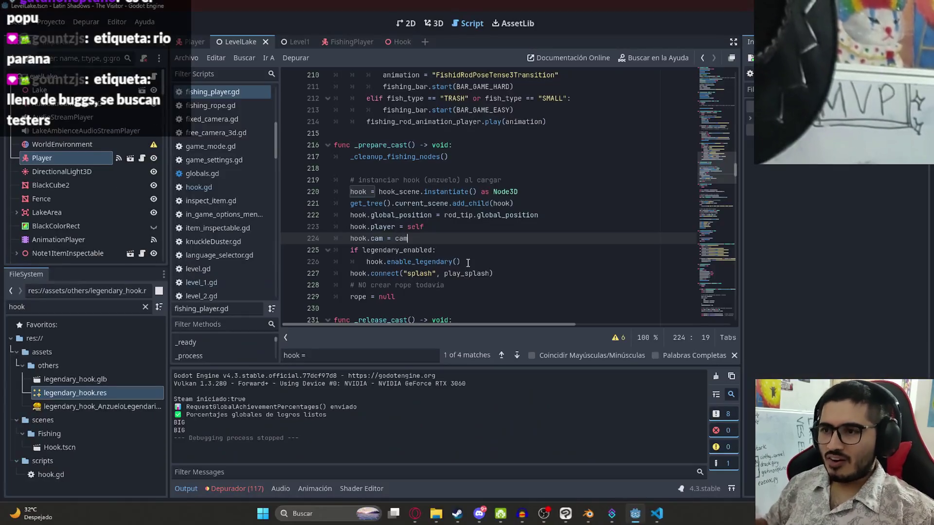
right_click(661, 514)
click(660, 514)
scroll(322, 182, down, 9)
scroll(322, 183, up, 10)
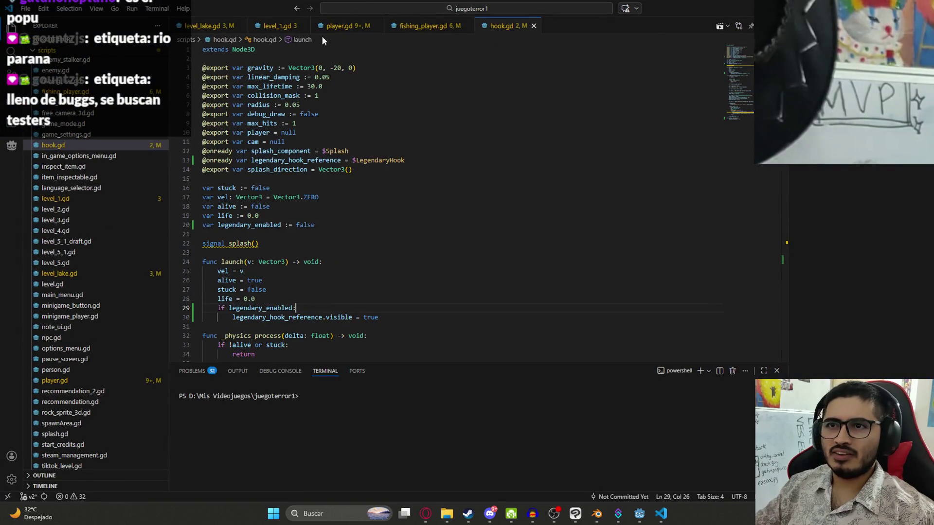
In fishing_player.gd, set big-table LEGENDARY 10 and SMALL 50, save, then small-table LEGENDARY 5
click(416, 26)
drag(730, 344, 727, 50)
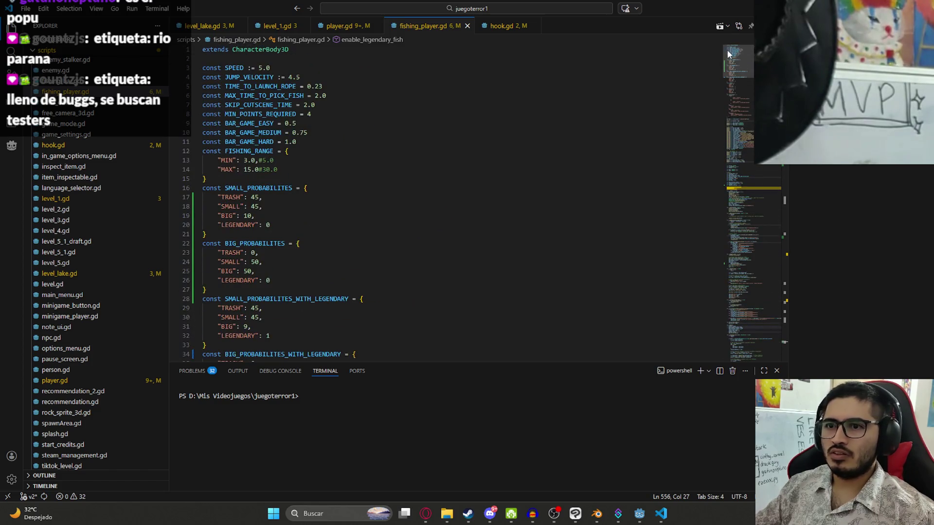
scroll(278, 276, down, 2)
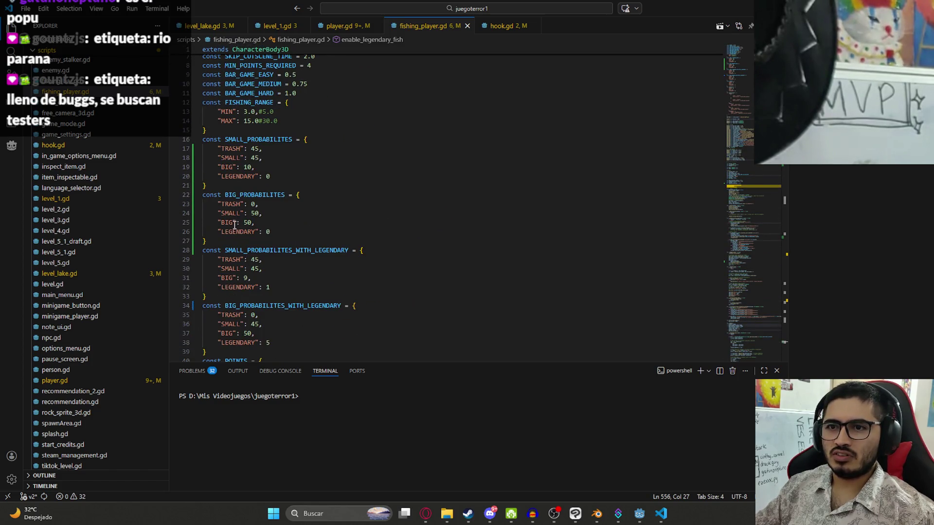
scroll(243, 214, down, 2)
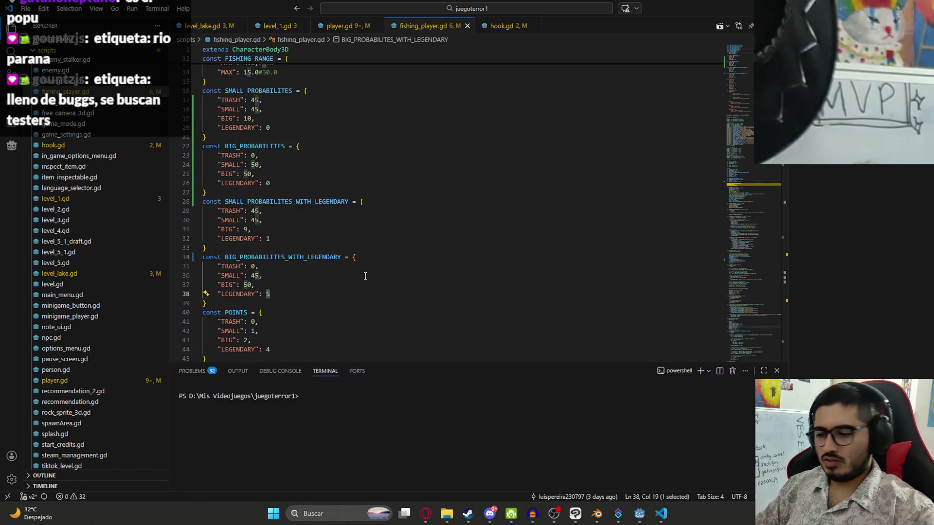
text(10)
text(50)
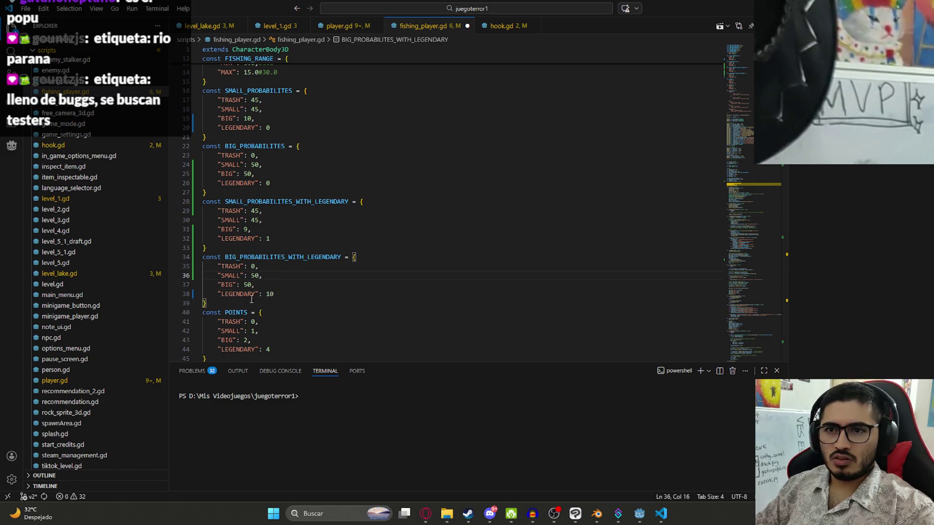
key(ctrl+s)
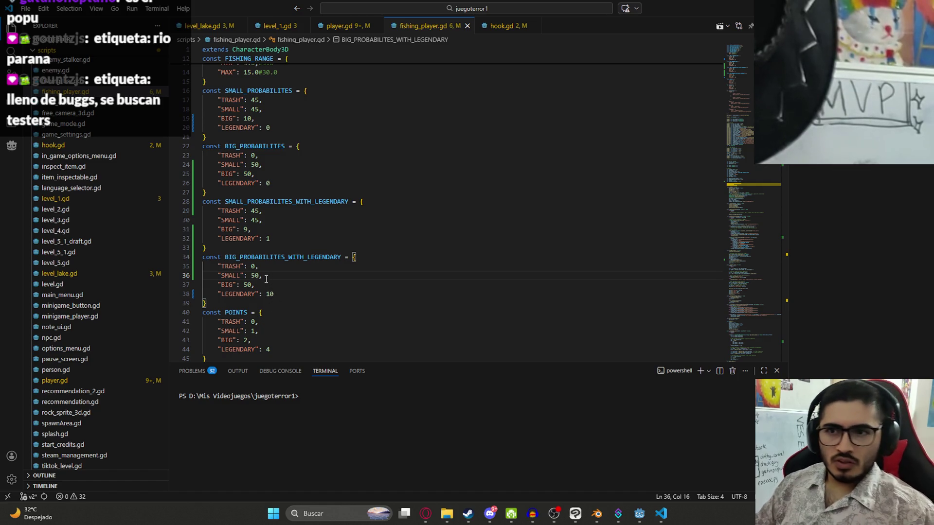
click(267, 235)
key(BackSpace)
text(5)
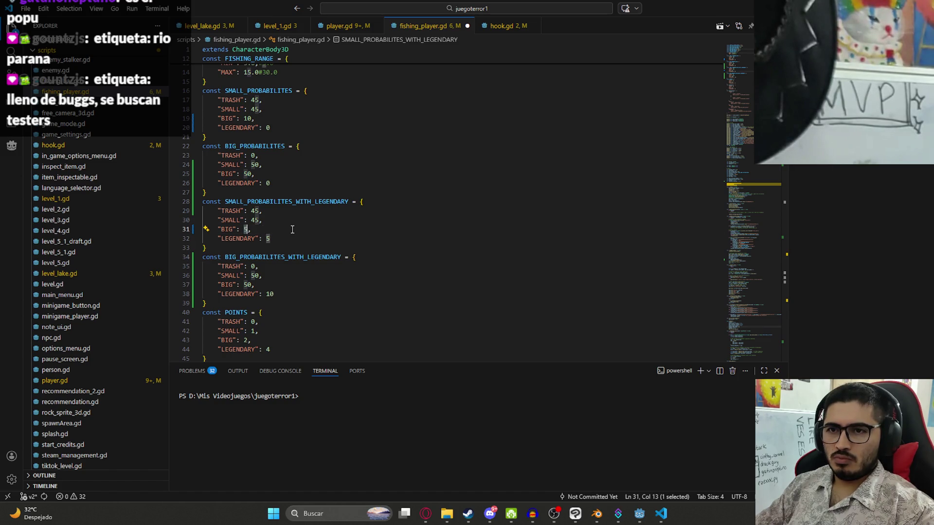
In SMALL_PROBABILITES_WITH_LEGENDARY, set BIG to 10 and TRASH to 35
double_click(267, 238)
click(241, 230)
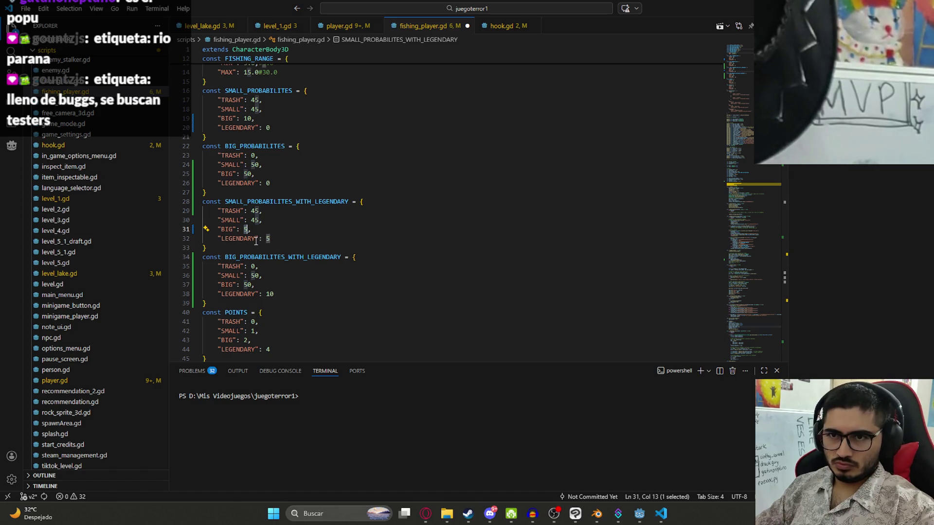
text(10)
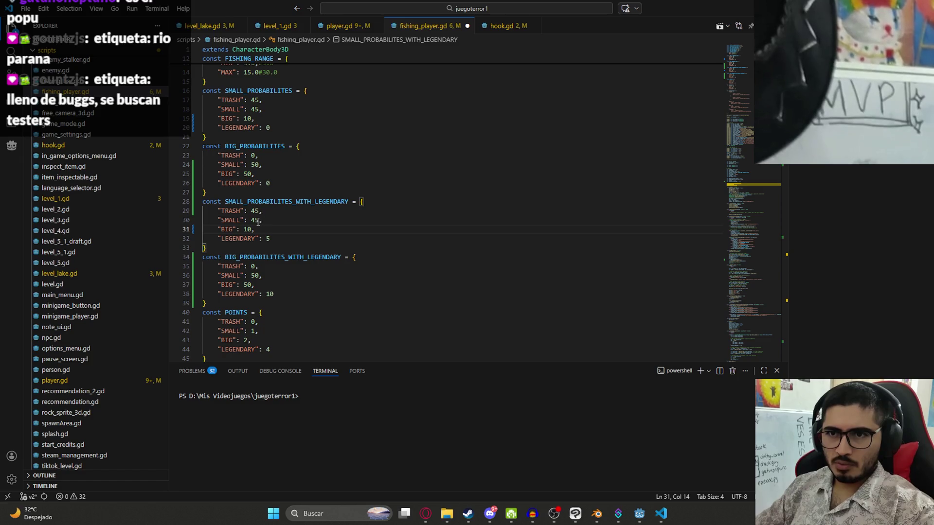
double_click(254, 211)
text(35)
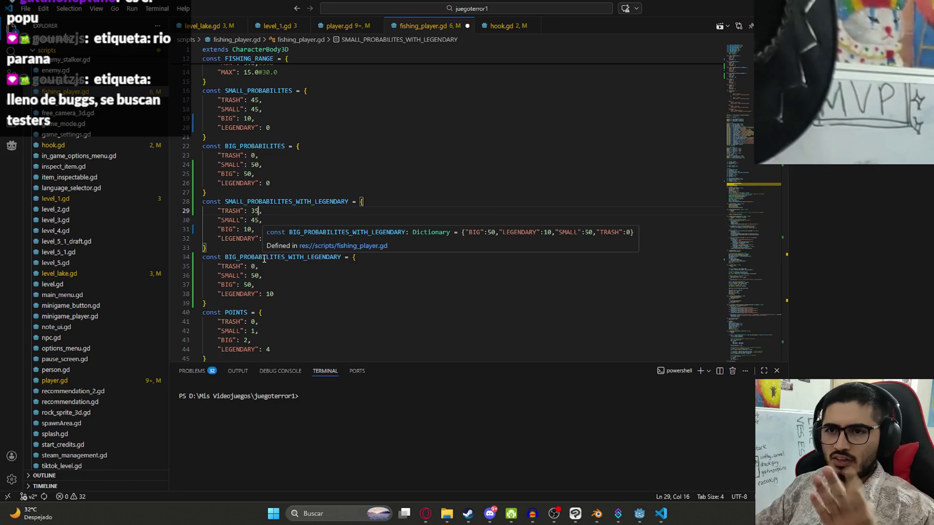
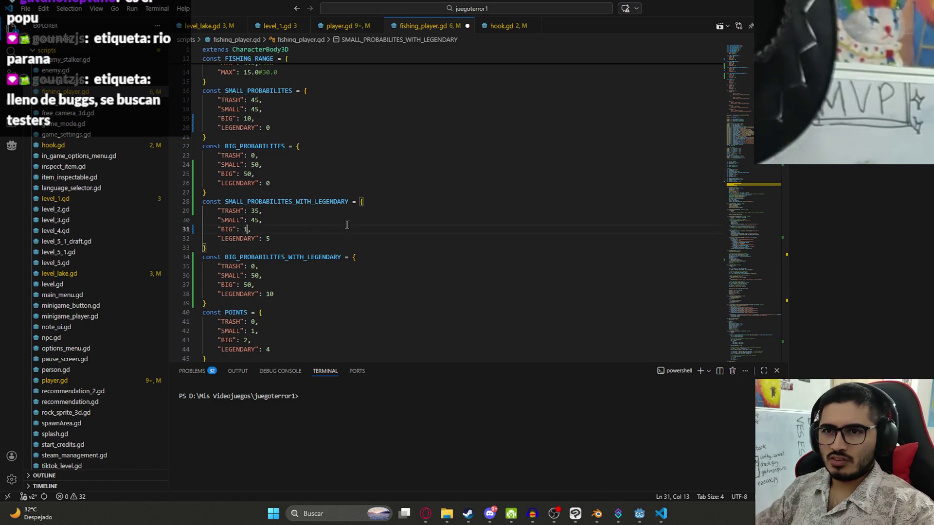
text(5,)
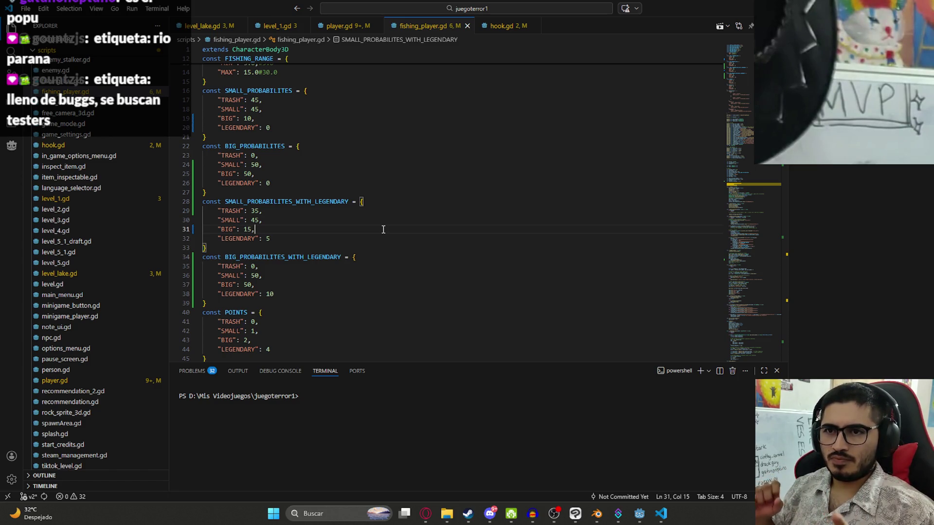
Give BIG a weight of 15 in SMALL_PROBABILITES_WITH_LEGENDARY and check BIG_PROBABILITES_WITH_LEGENDARY
click(305, 294)
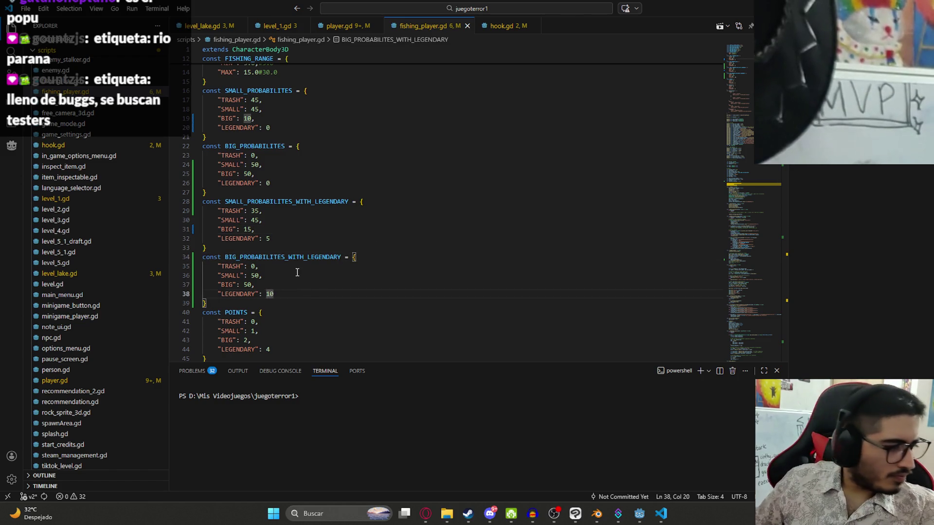
scroll(305, 284, down, 2)
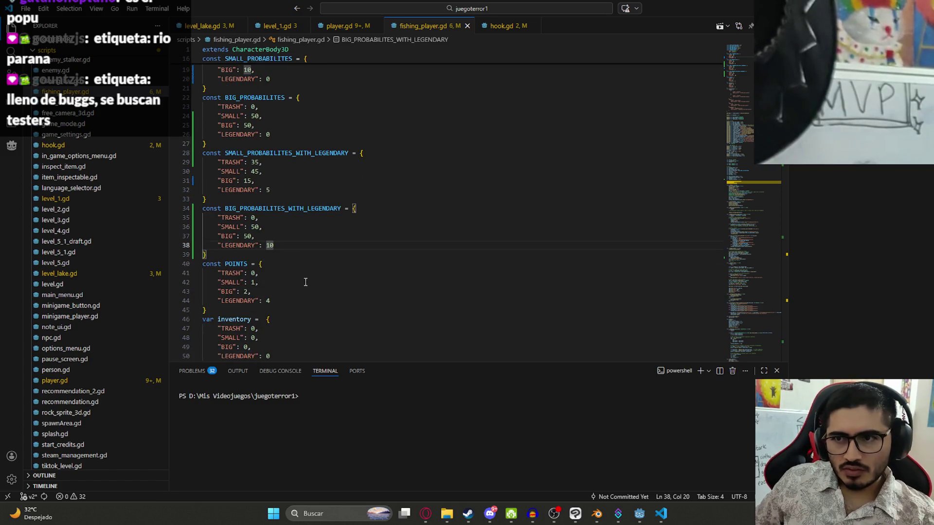
scroll(263, 227, down, 1)
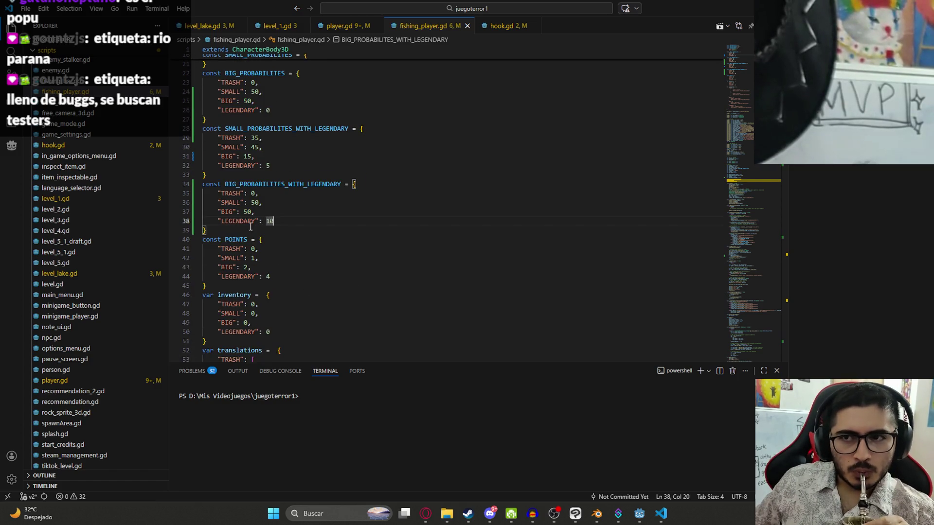
double_click(248, 183)
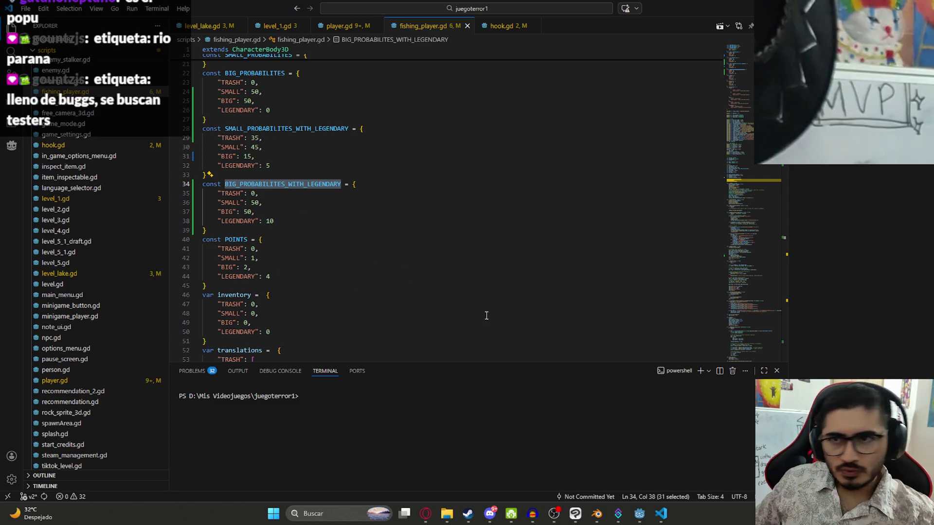
click(640, 515)
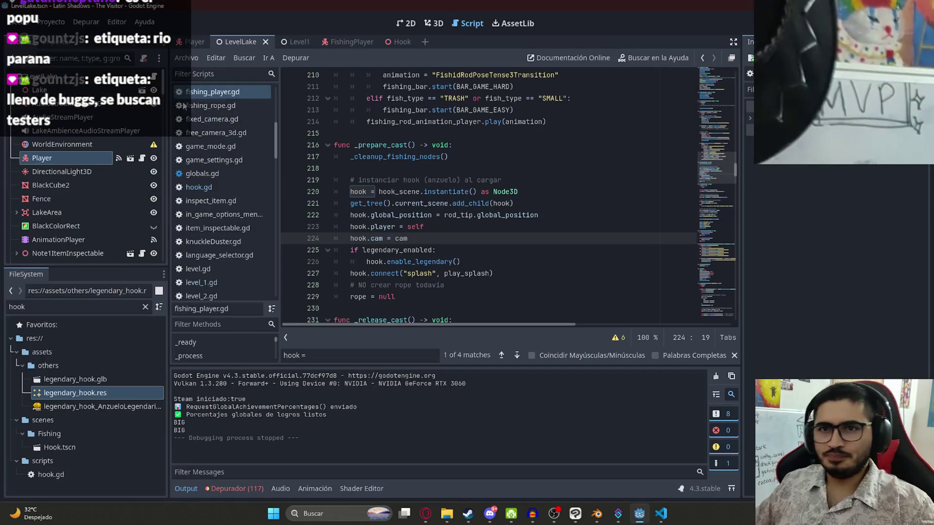
Quick-load a different .tres environment resource onto the WorldEnvironment node's Environment property
click(69, 145)
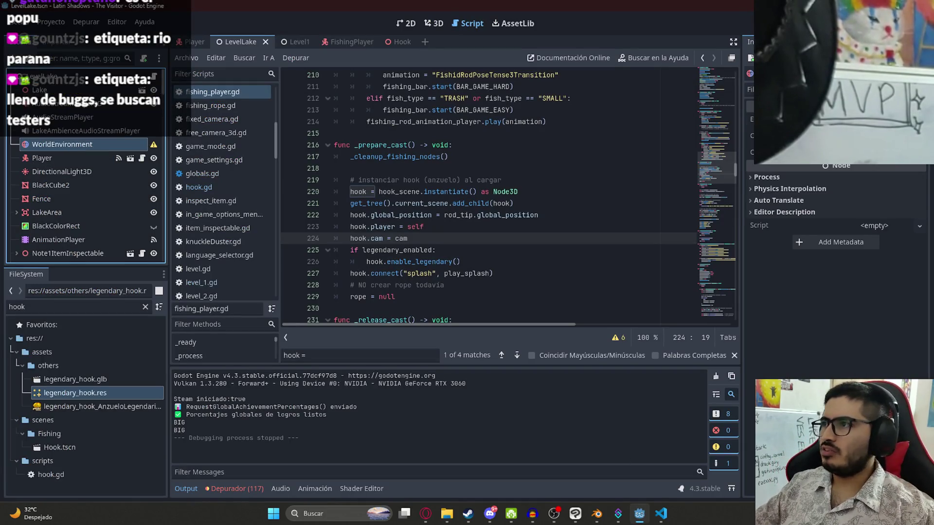
click(876, 95)
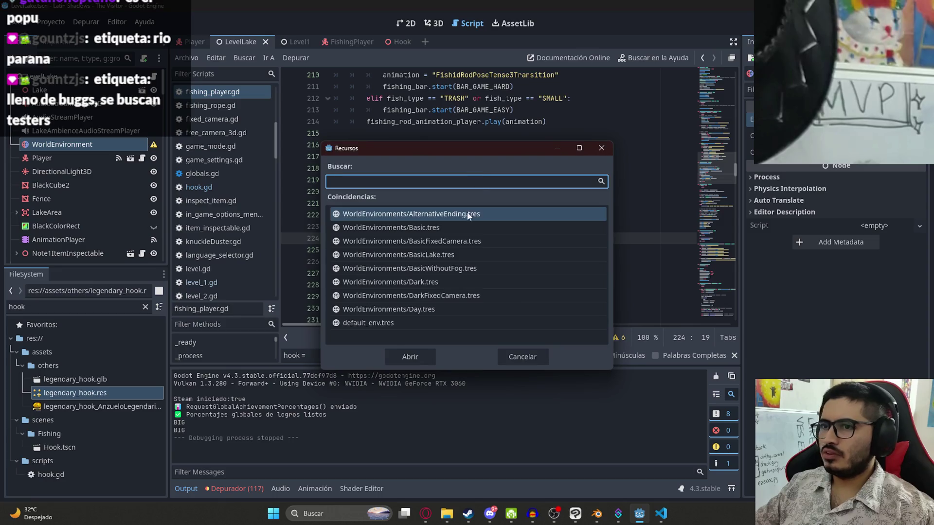
double_click(428, 255)
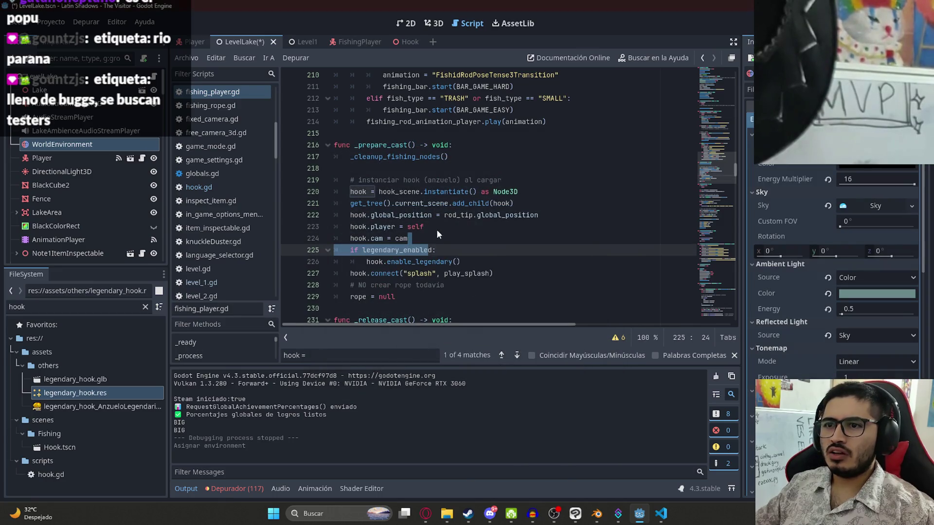
click(477, 215)
key(alt+Tab)
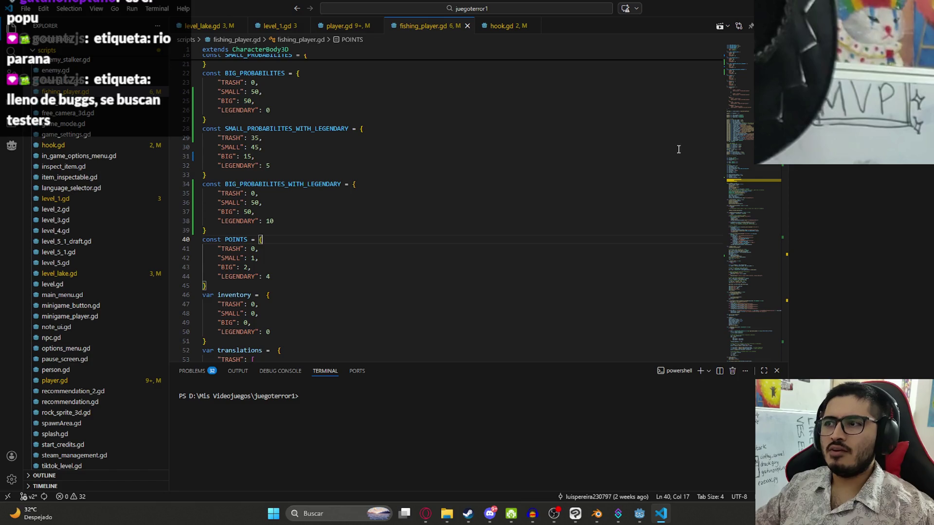
Find all three legendary_label uses in fishing_player.gd, ending at enable_legendary_fish
drag(747, 75, 745, 335)
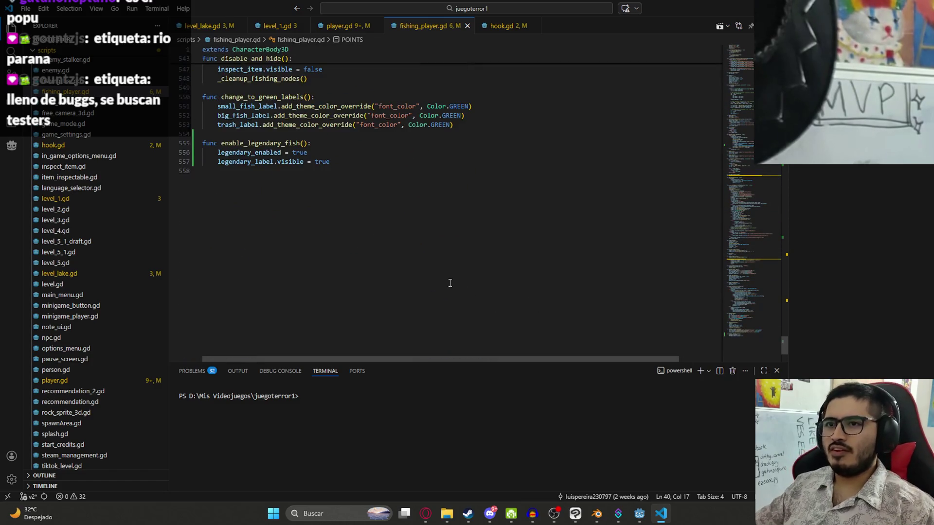
double_click(249, 162)
scroll(255, 212, up, 2)
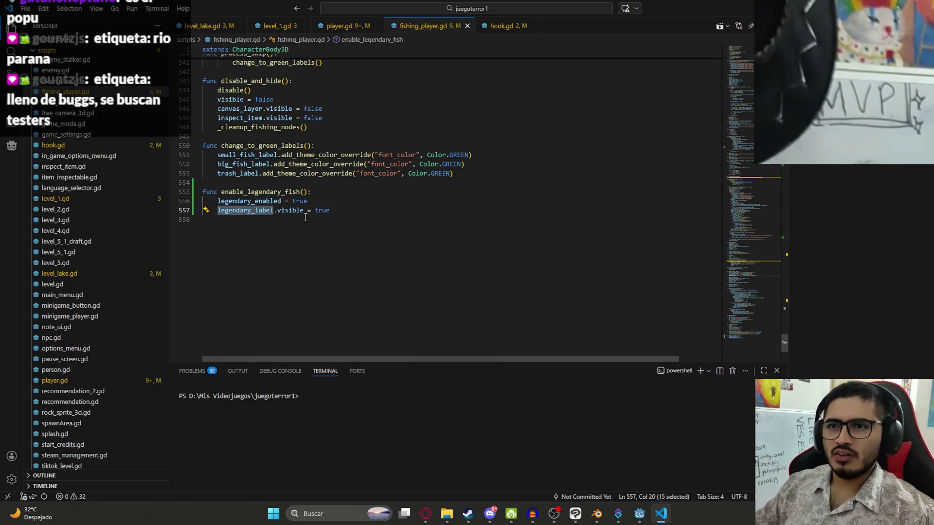
key(ctrl+f)
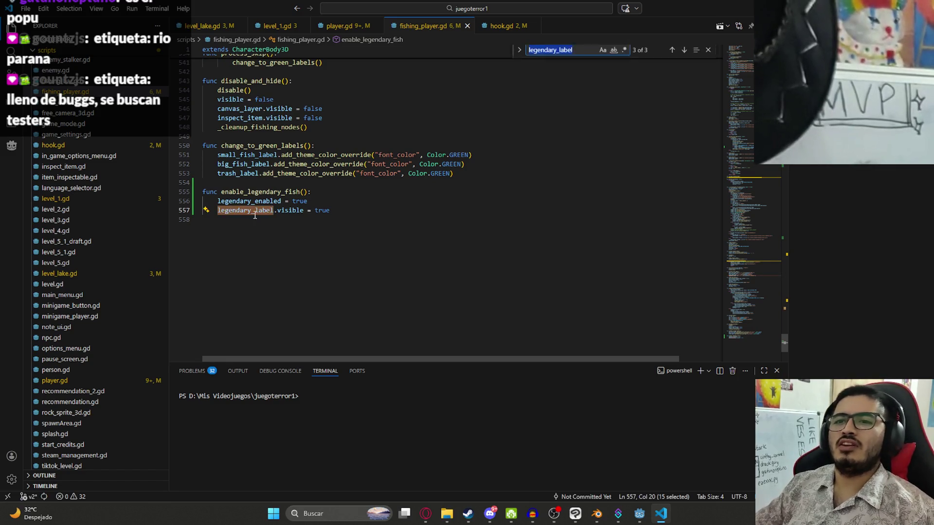
key(Return)
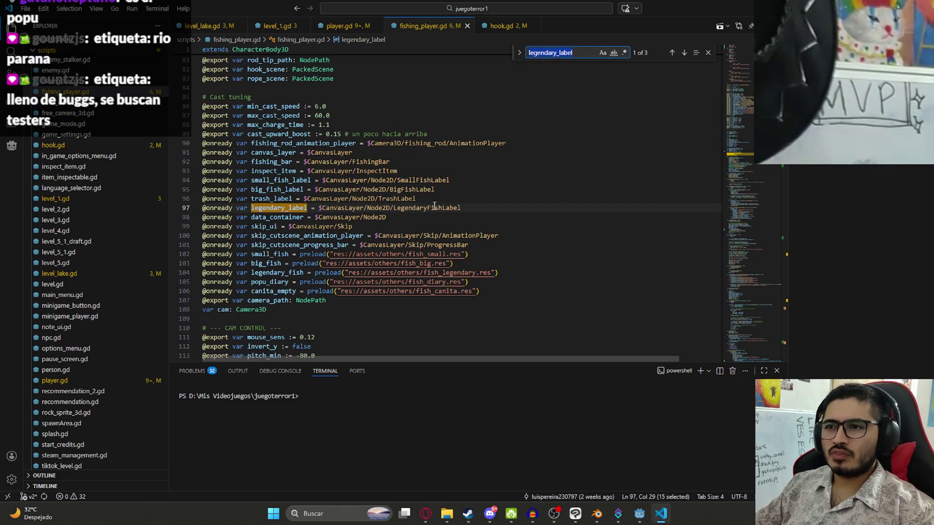
key(Return)
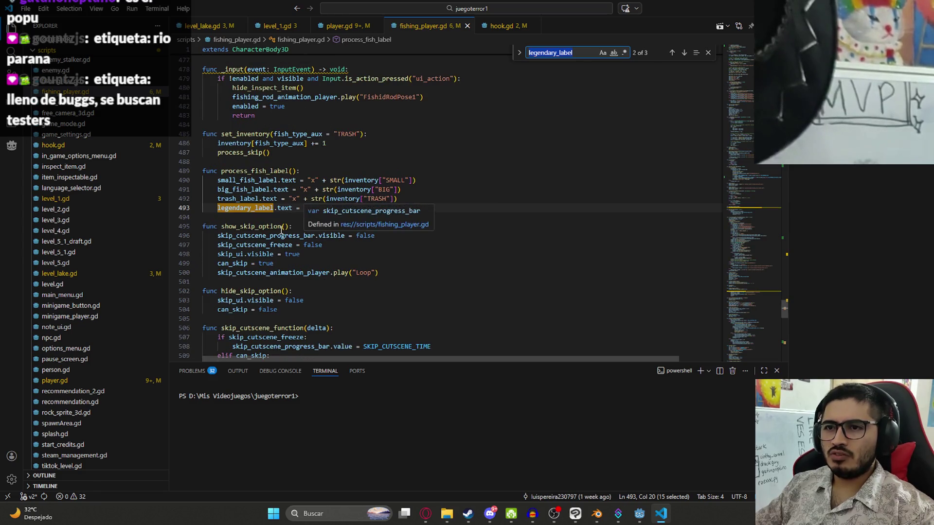
key(Return)
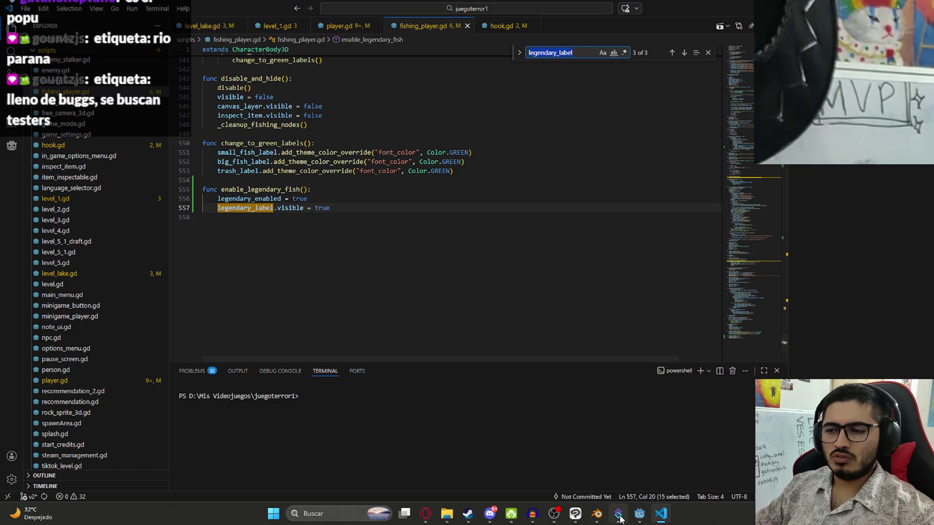
click(639, 514)
Inspect the legendary icon and the LegendaryFishLabel, BigFishLabel and TrashLabel nodes in the FishingPlayer 2D scene
click(351, 42)
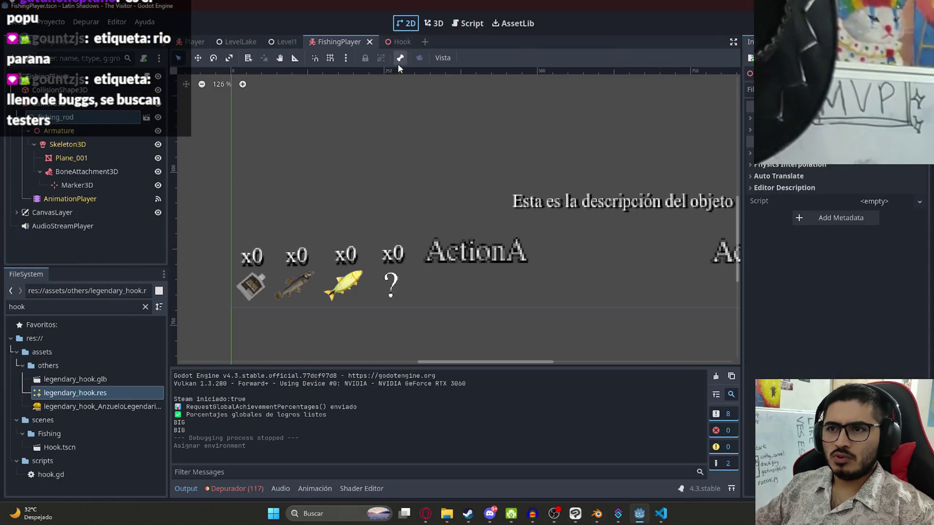
click(387, 289)
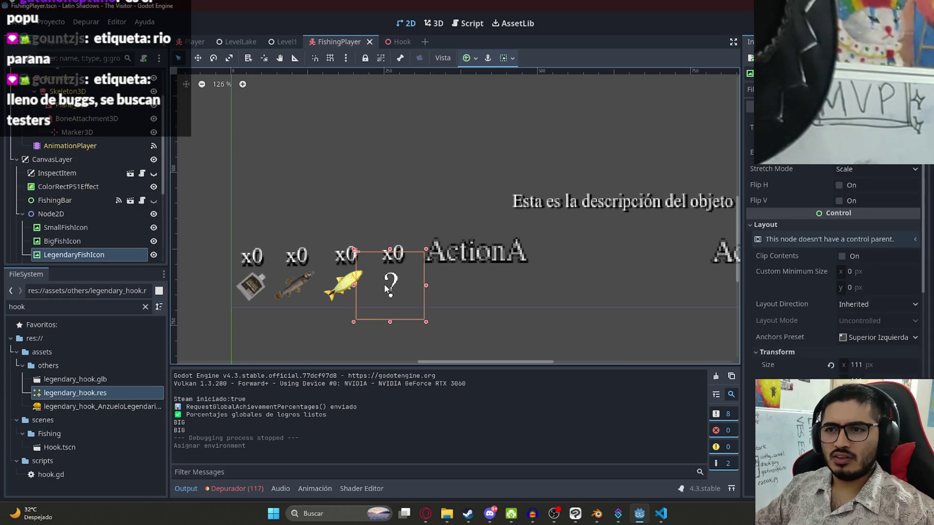
scroll(115, 231, down, 4)
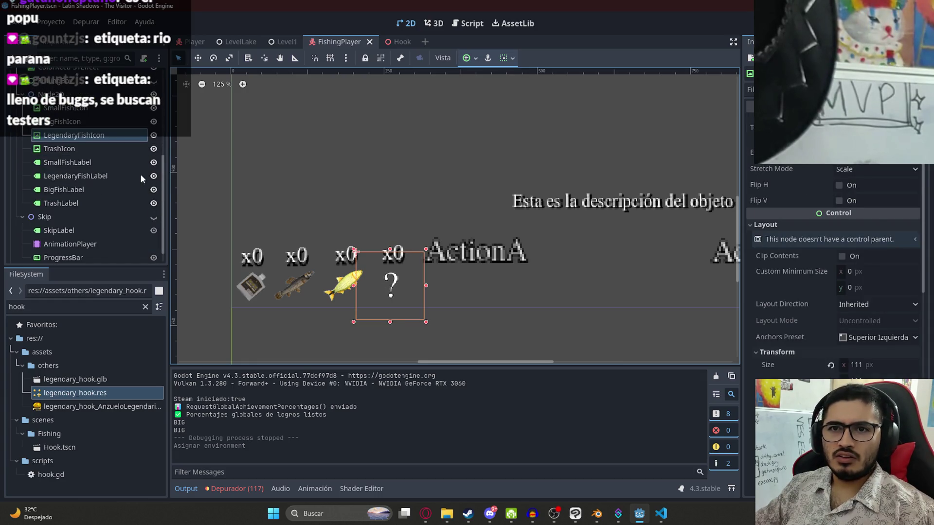
click(120, 176)
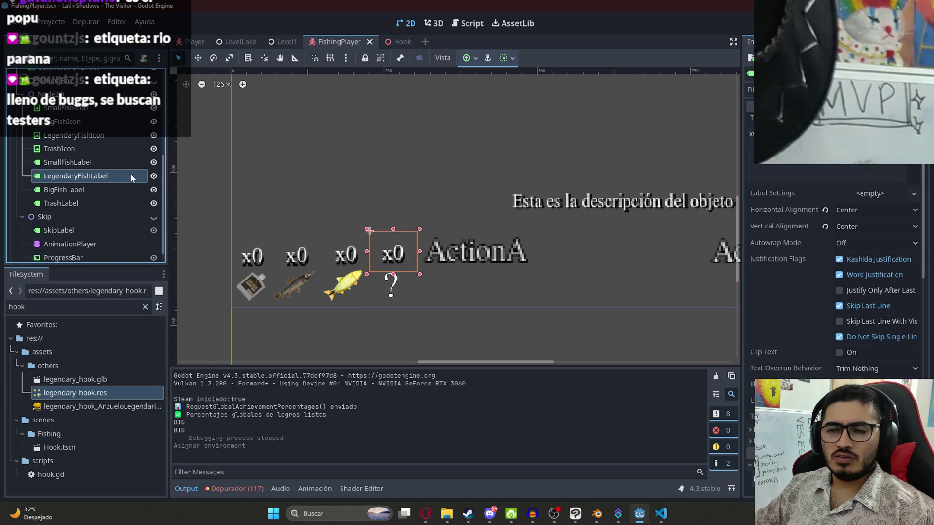
click(112, 188)
click(91, 202)
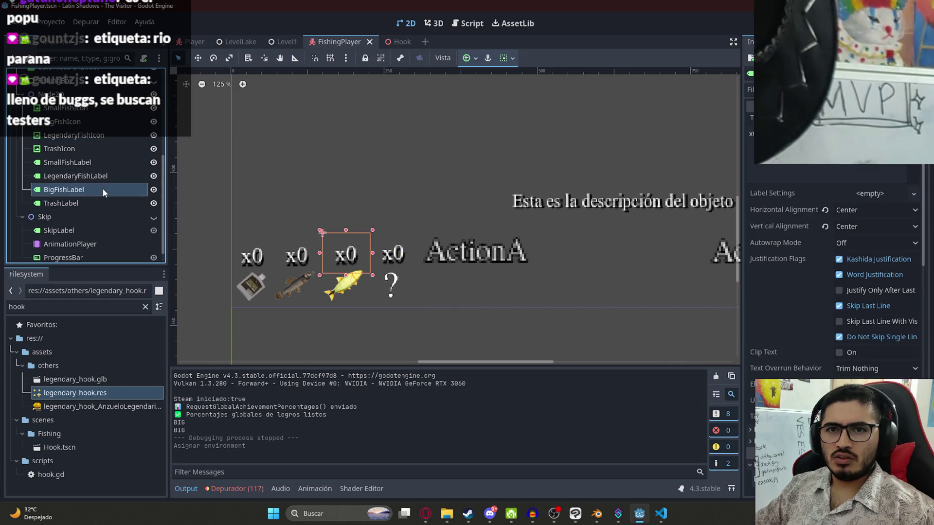
click(116, 176)
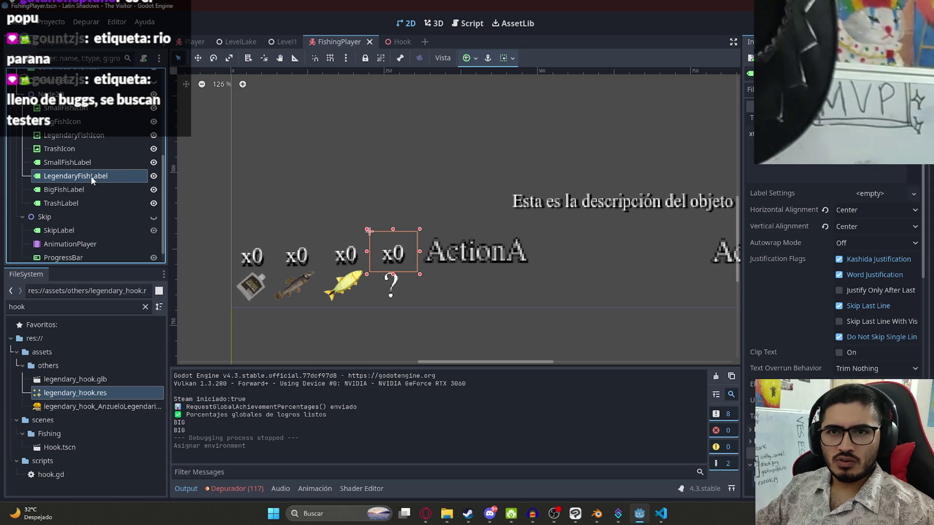
click(95, 177)
key(Escape)
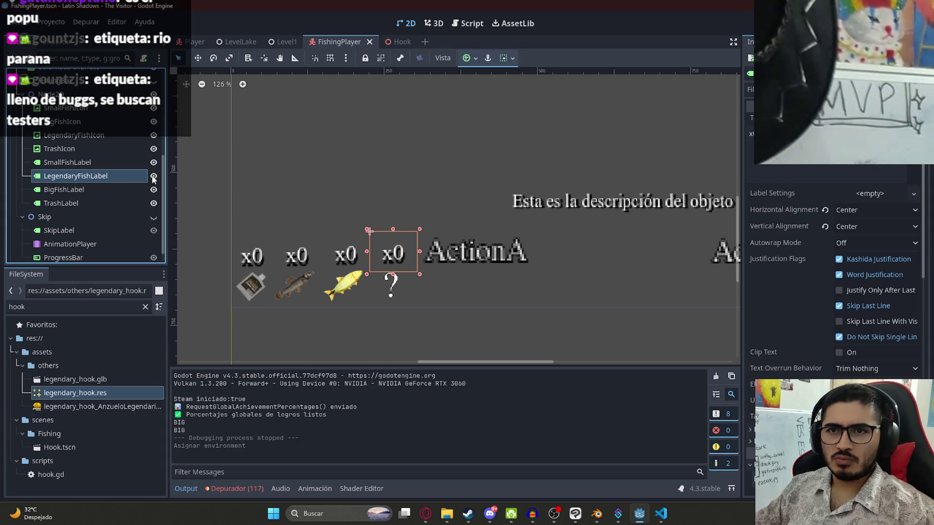
Hide the LegendaryFishLabel and the legendary question-mark icon by default and save the scene
click(154, 177)
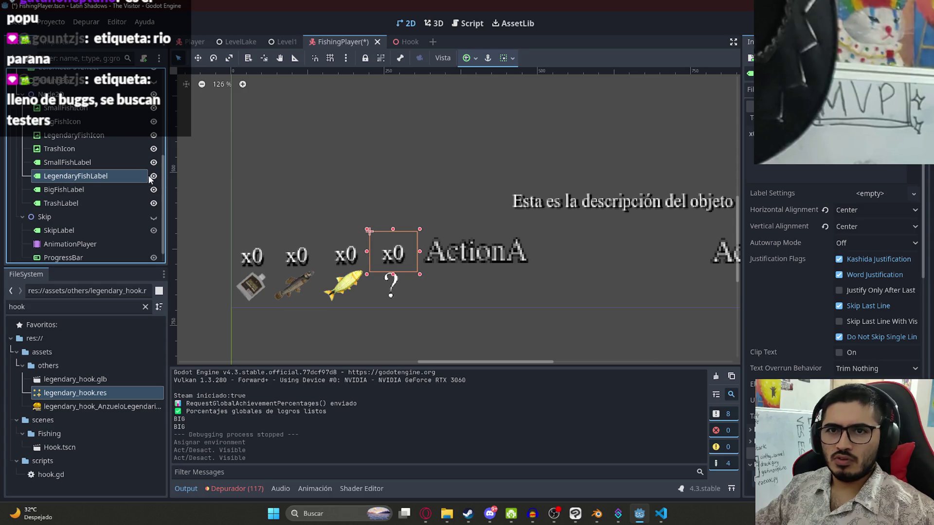
click(153, 190)
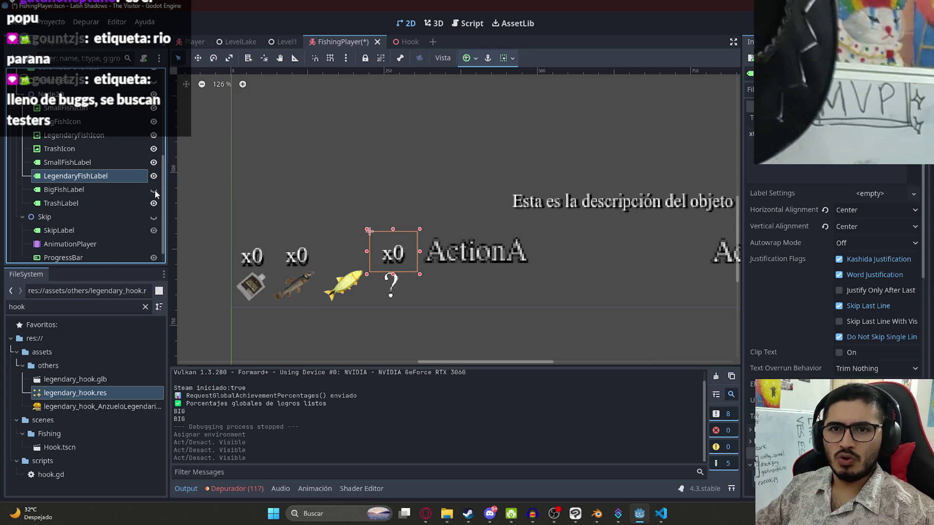
click(153, 190)
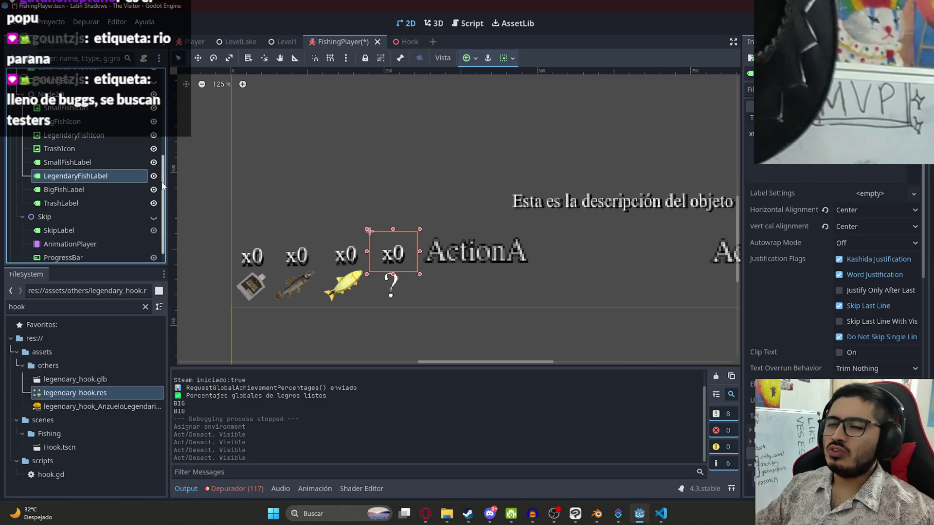
click(154, 177)
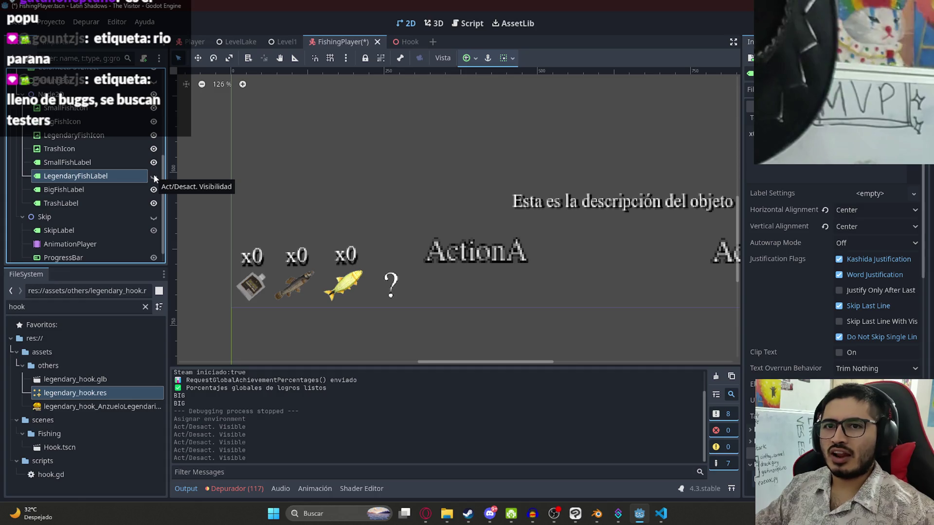
click(153, 136)
key(ctrl+s)
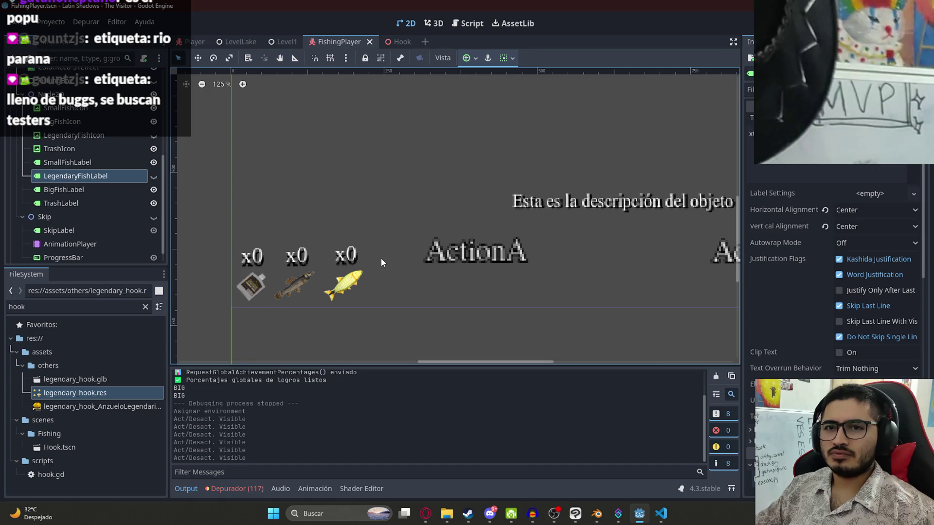
scroll(139, 192, down, 1)
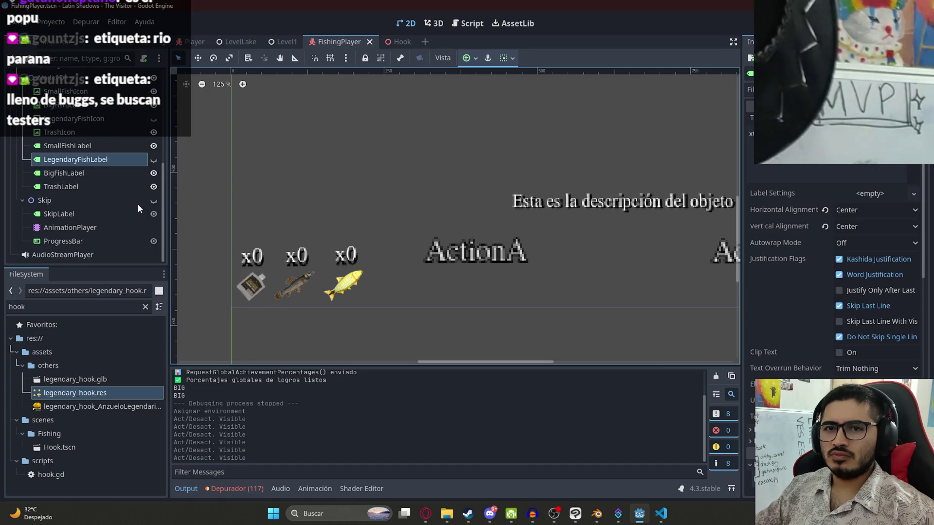
scroll(137, 204, up, 5)
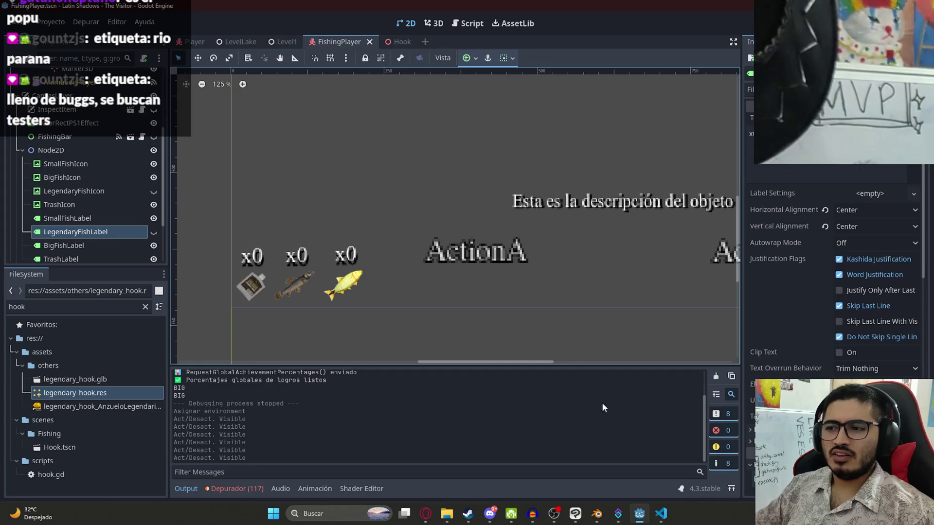
click(664, 515)
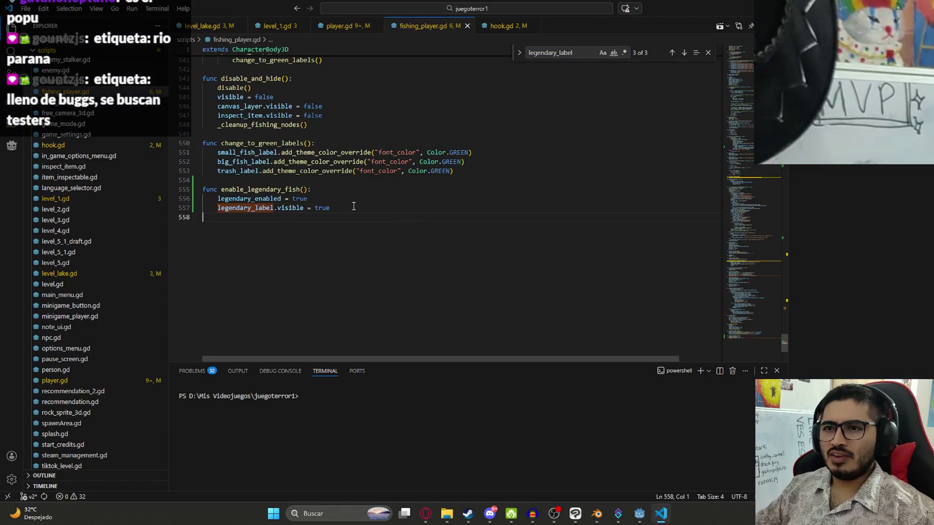
Add 'legendary_fish.visible = true' in enable_legendary_fish and check the legendary_fish declaration
key(alt+Tab)
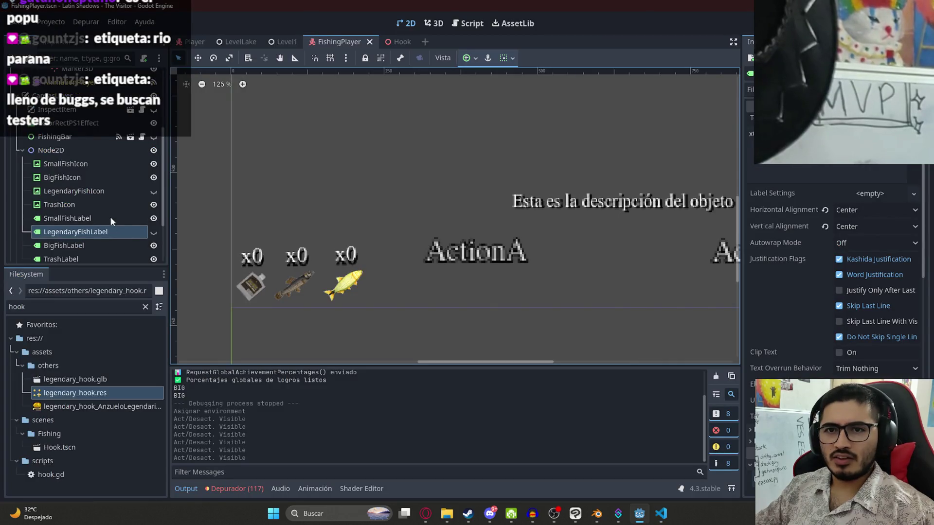
key(alt+Tab)
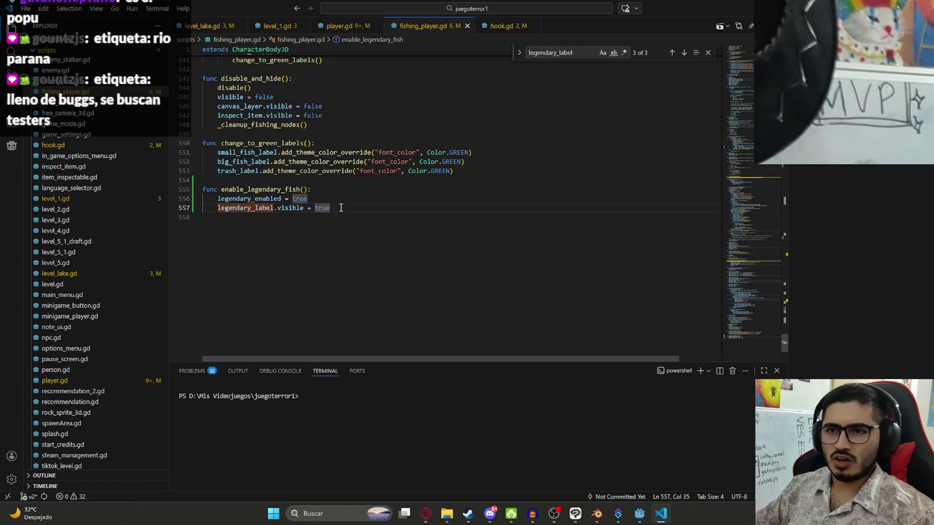
key(Return)
text(lege)
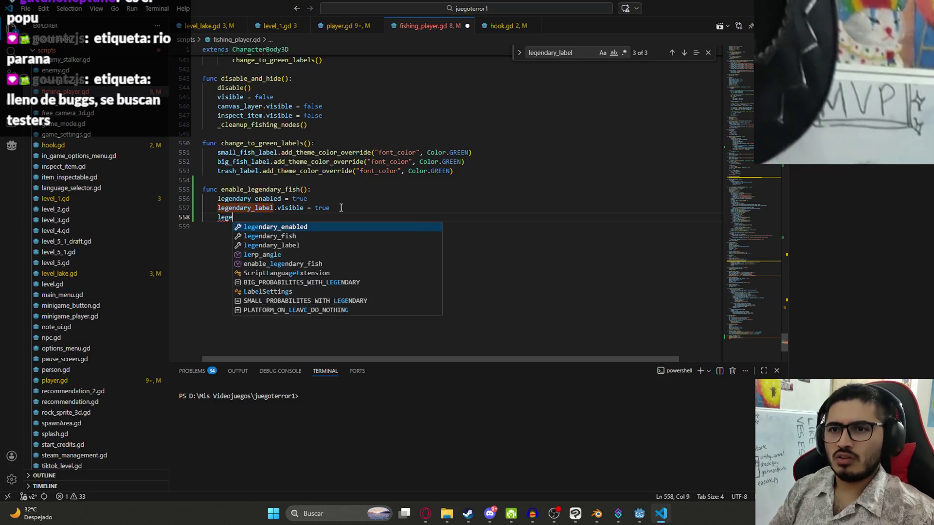
text(ndary_fish.vis)
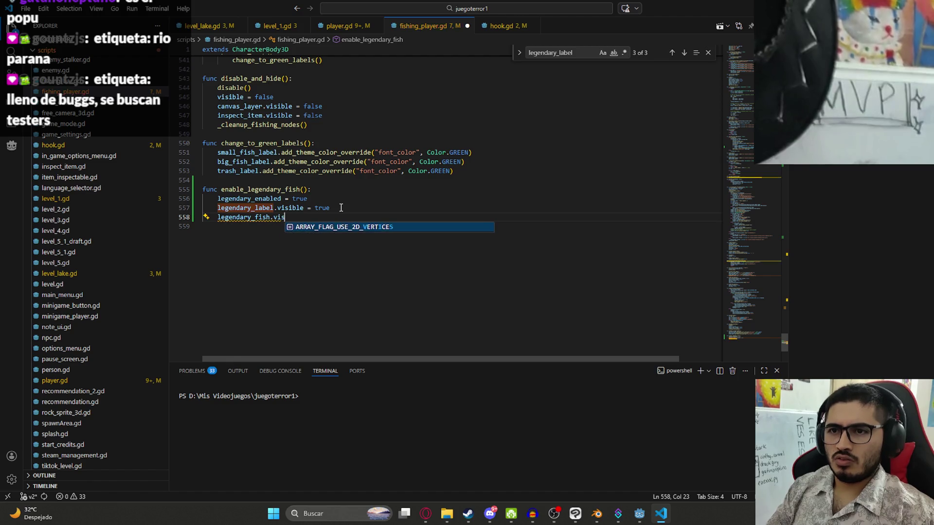
text(ible = true)
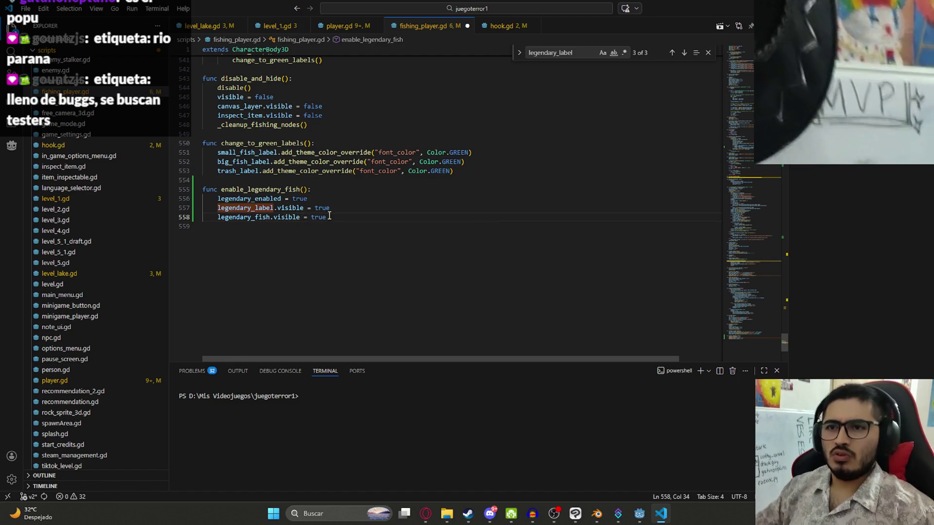
ctrl+click(251, 217)
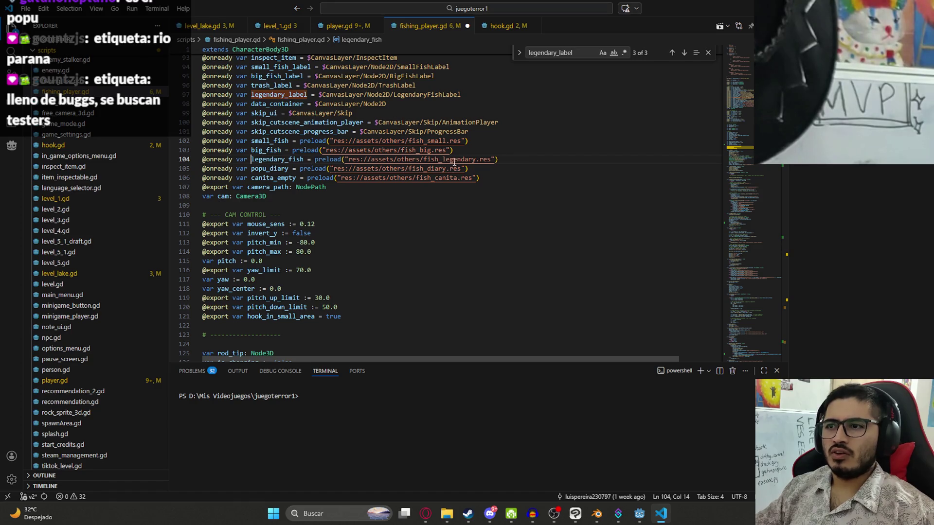
key(ctrl+f)
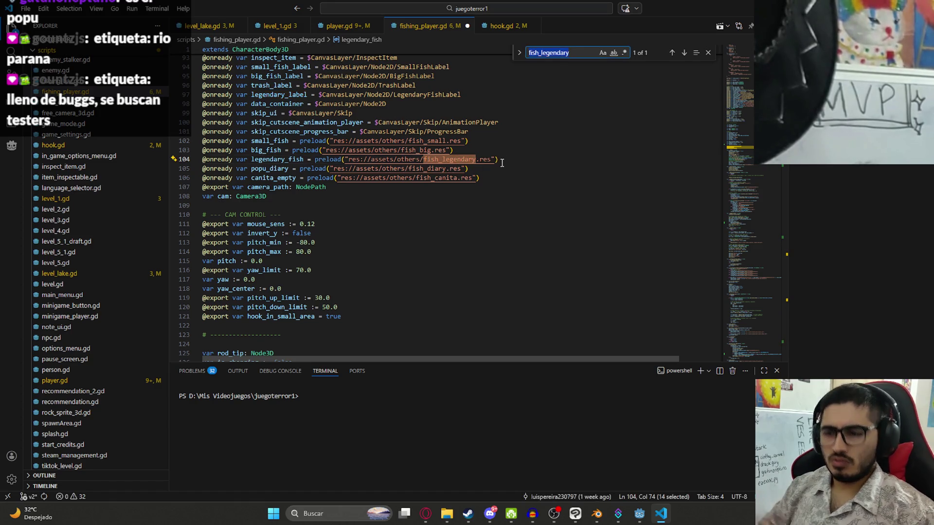
text(fishicon)
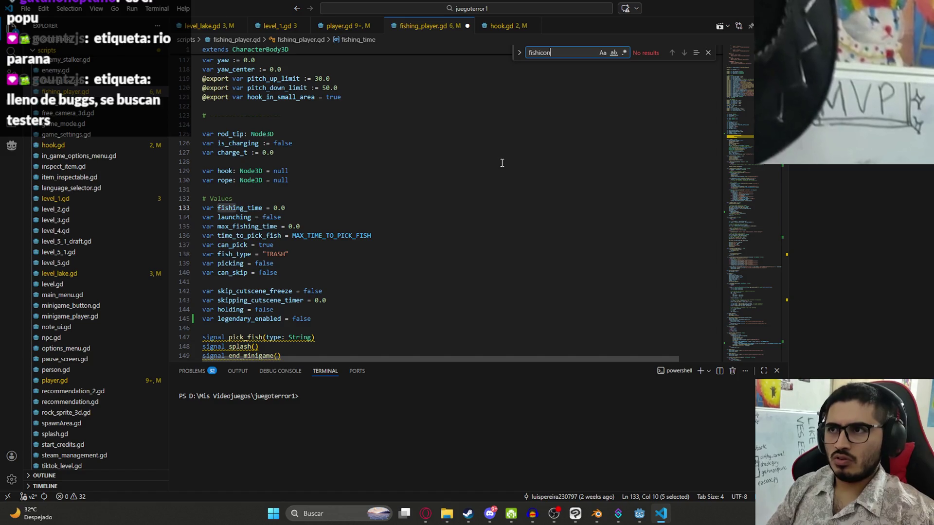
key(alt+Tab)
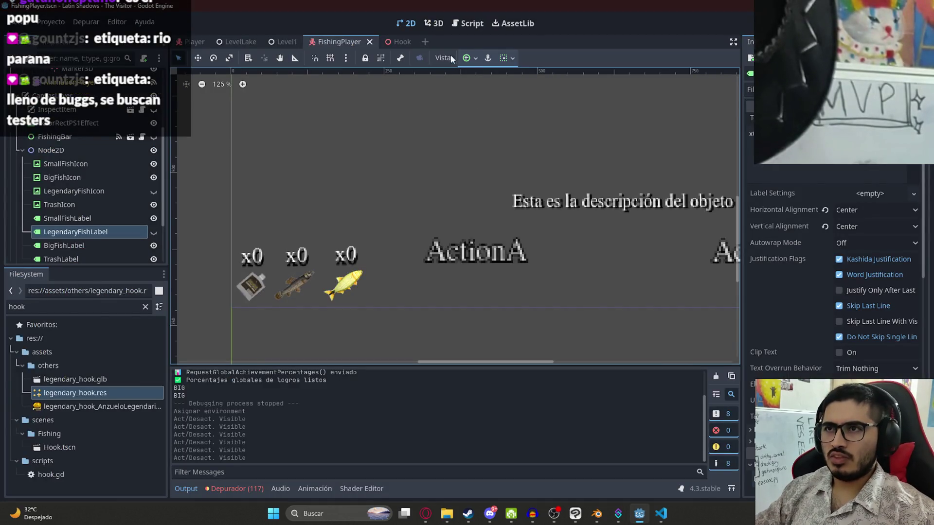
click(465, 23)
scroll(708, 146, up, 5)
scroll(708, 89, up, 7)
scroll(708, 85, up, 10)
scroll(708, 110, up, 10)
scroll(716, 109, up, 4)
scroll(718, 108, up, 8)
scroll(721, 106, down, 5)
scroll(725, 108, up, 1)
scroll(726, 113, down, 5)
click(672, 145)
scroll(647, 162, up, 3)
key(Return)
text(@onready var legendary_fish_icon =)
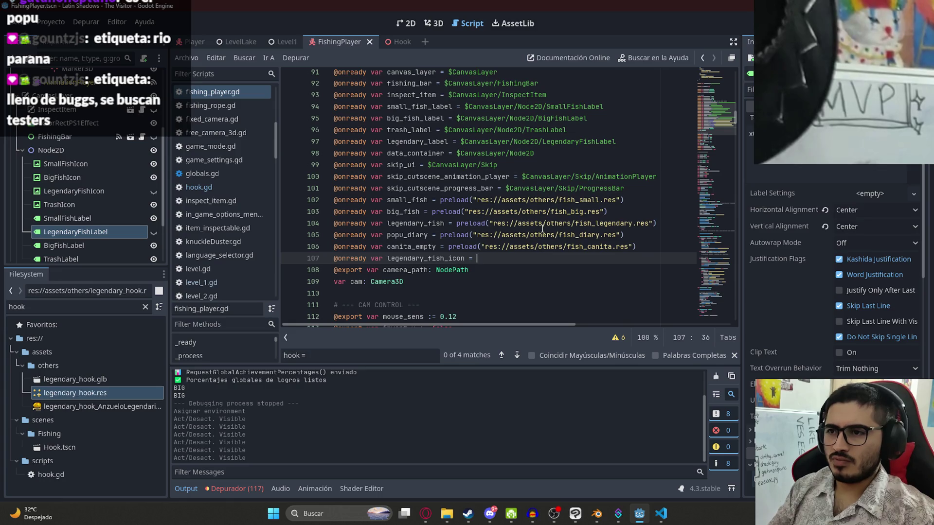
text($Legendar)
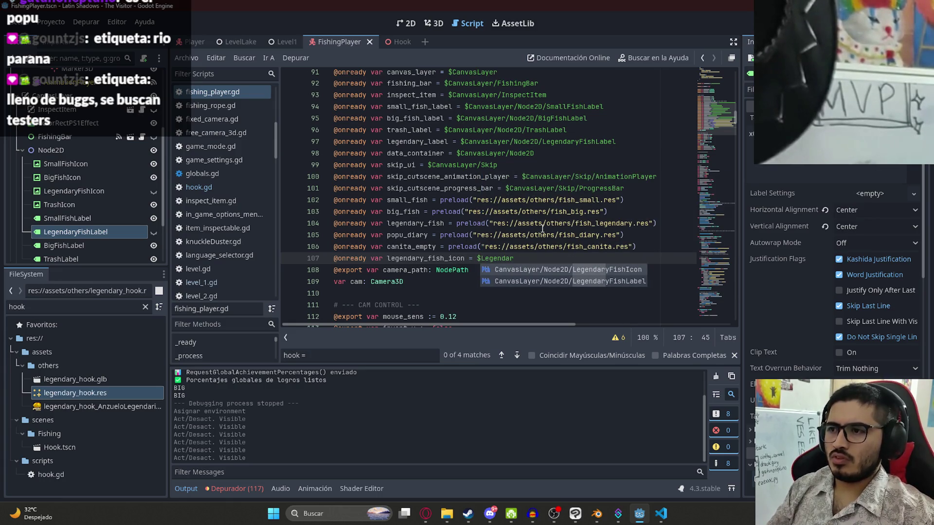
key(Return)
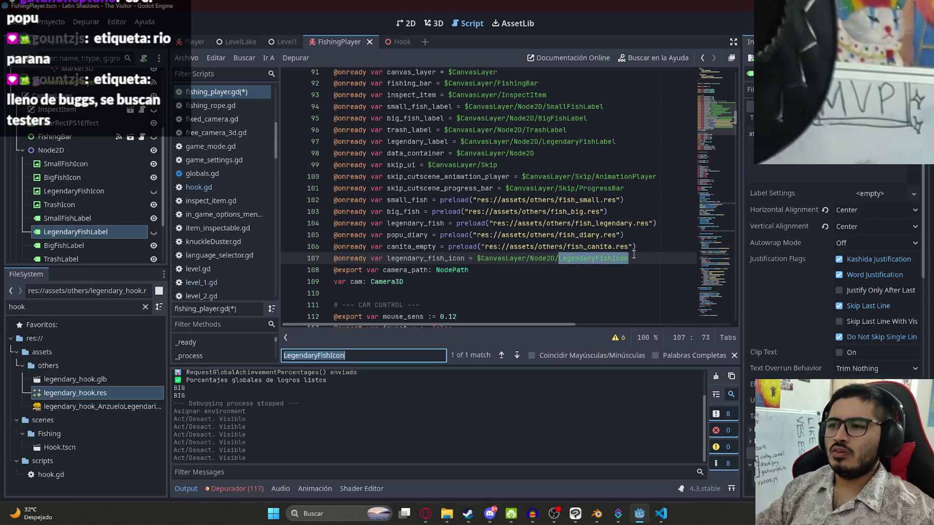
scroll(627, 253, down, 2)
Add 'legendary_fish_icon.visible = true' at the end of enable_legendary_fish
click(442, 192)
drag(712, 124, 682, 317)
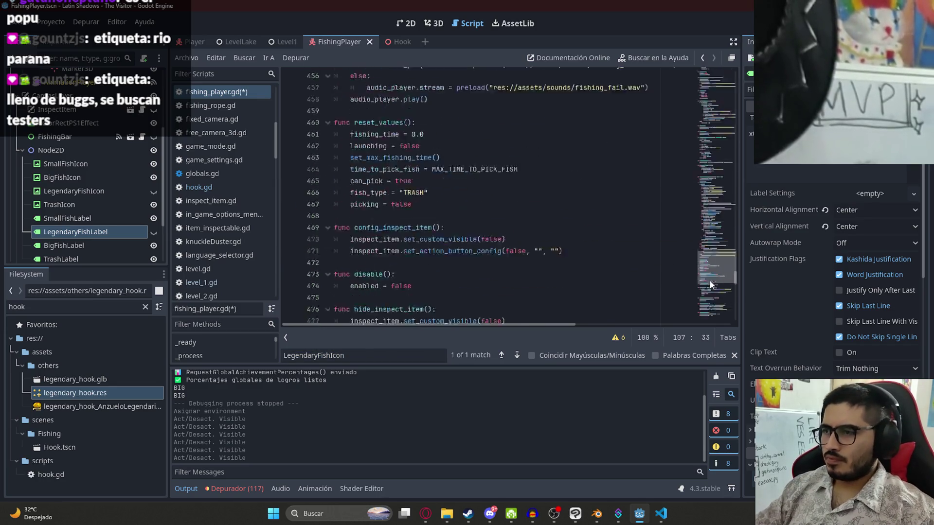
click(500, 300)
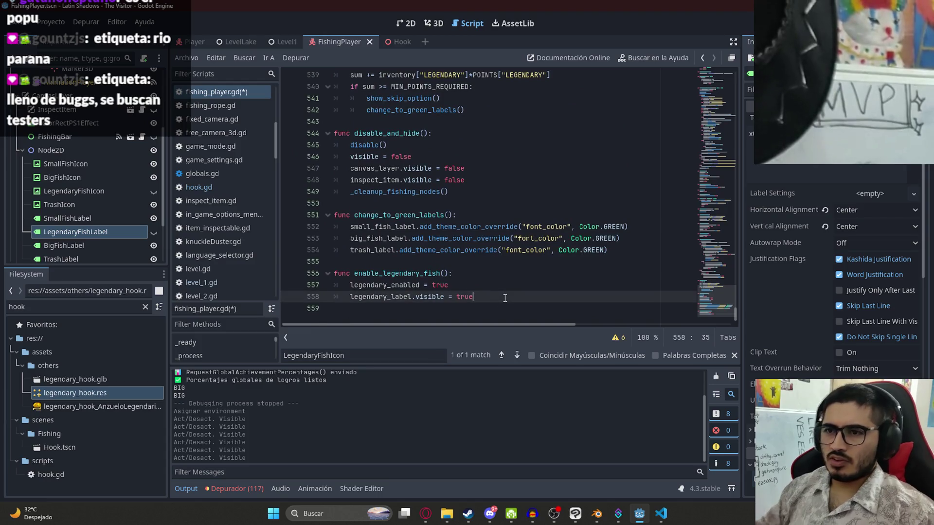
key(Return)
text(legendary_fish_icon.visible = )
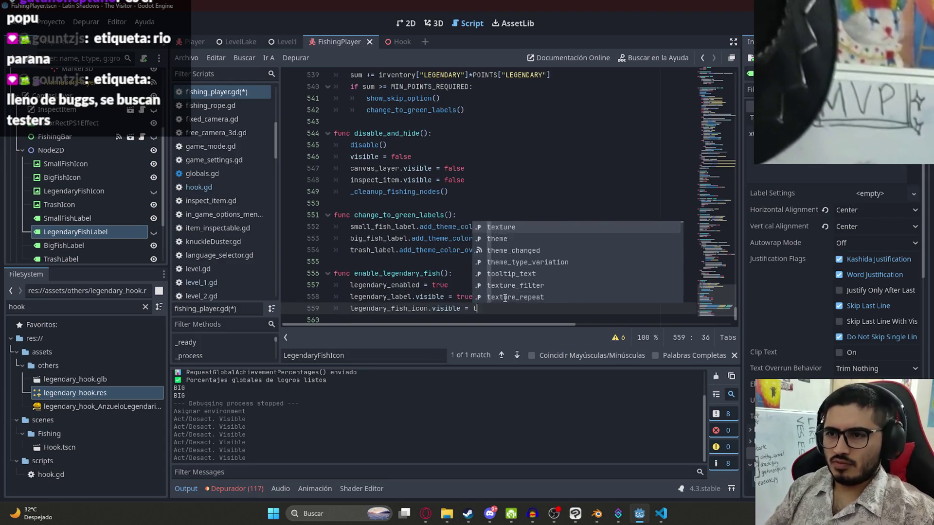
text(true)
click(383, 296)
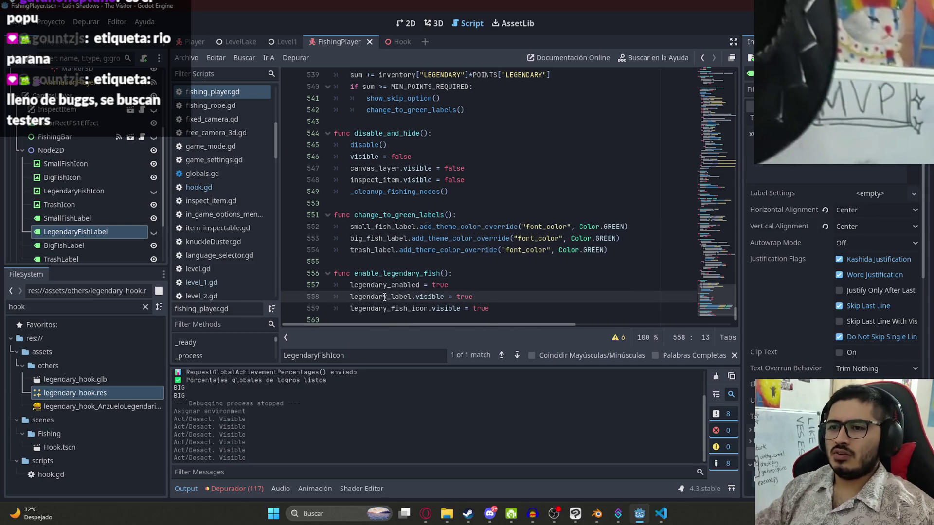
key(Return)
key(Return)
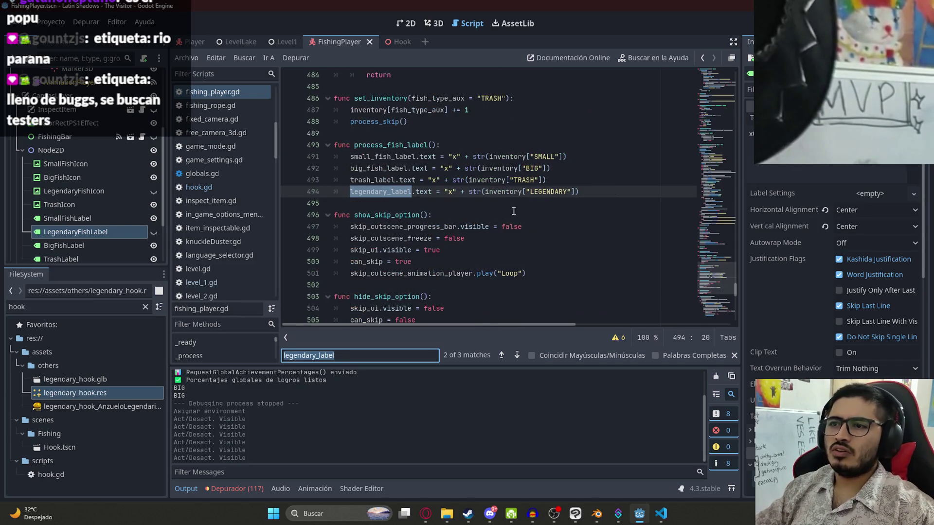
Run the LevelLake scene on its own with 'Reproducir Esta Escena'
click(227, 41)
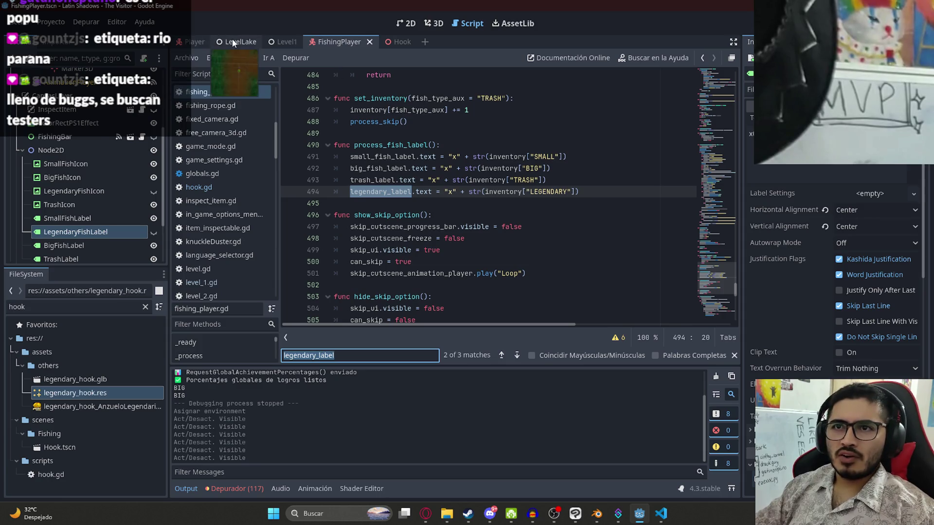
right_click(226, 42)
click(280, 117)
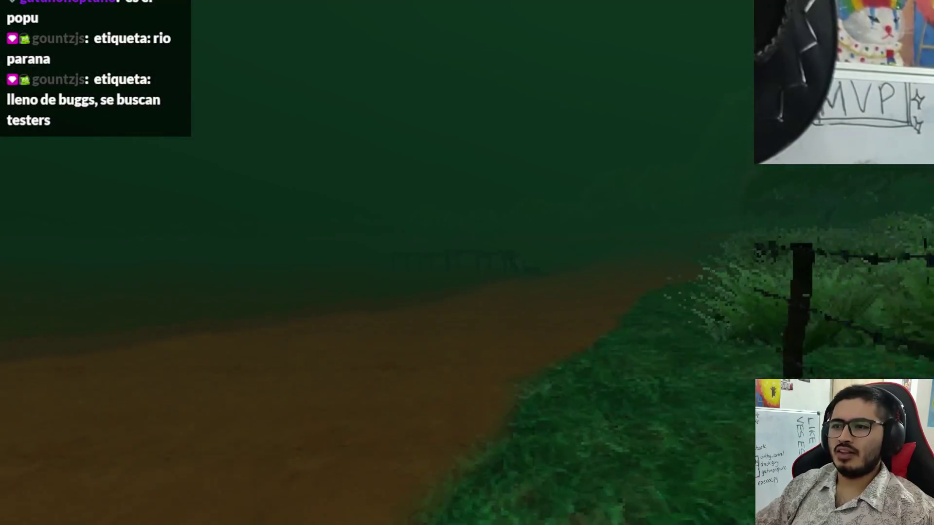
Walk to the dock, choose Pescar, cast the line and start reeling when a fish bites
key(w)
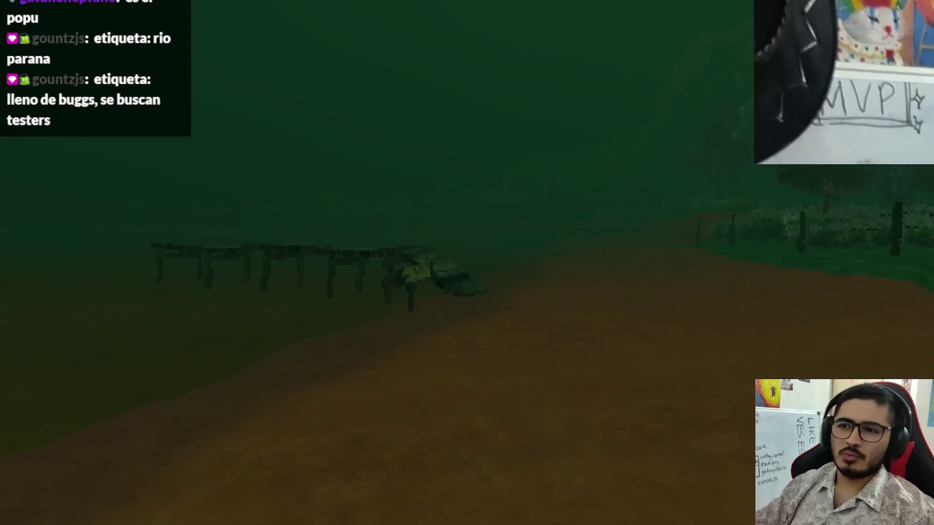
key(w)
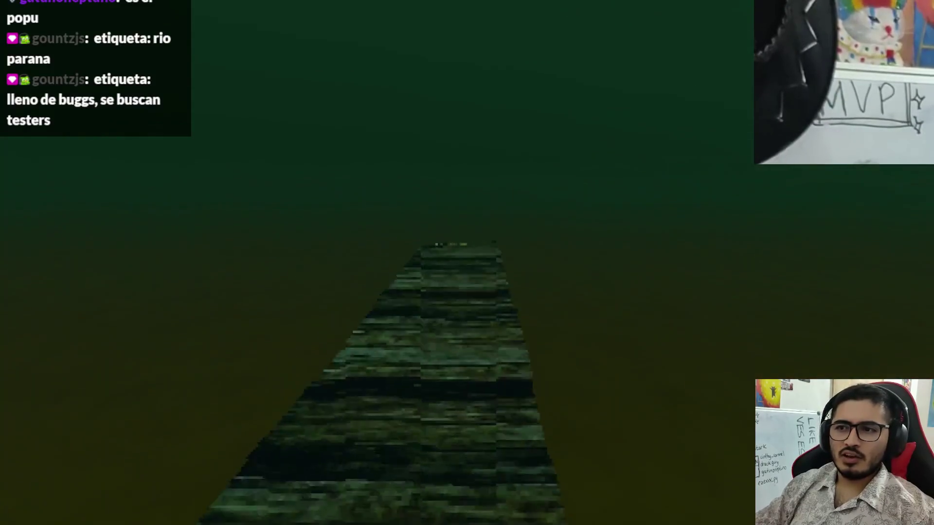
click(359, 436)
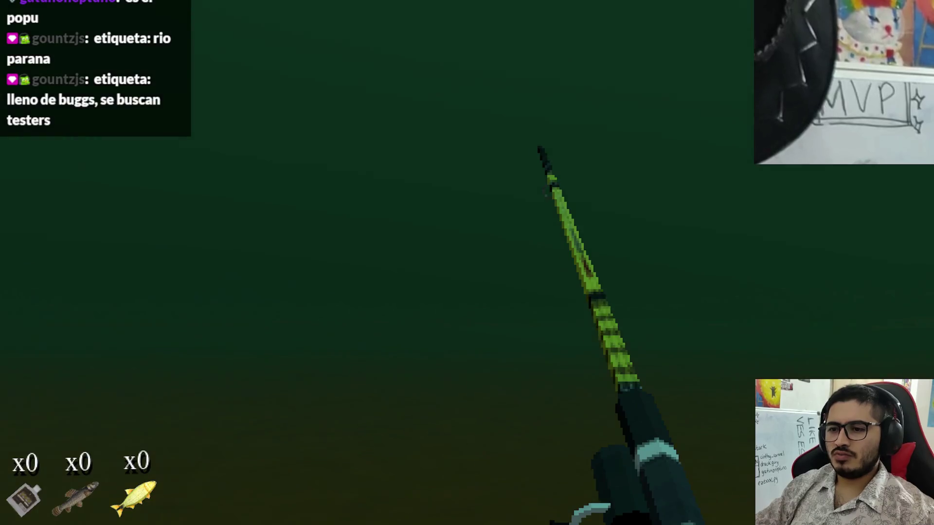
click(467, 264)
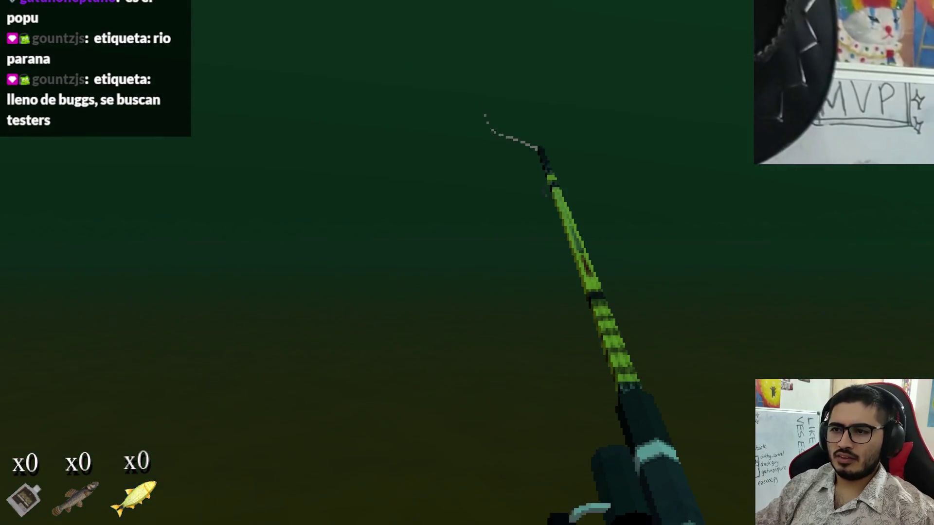
click(468, 263)
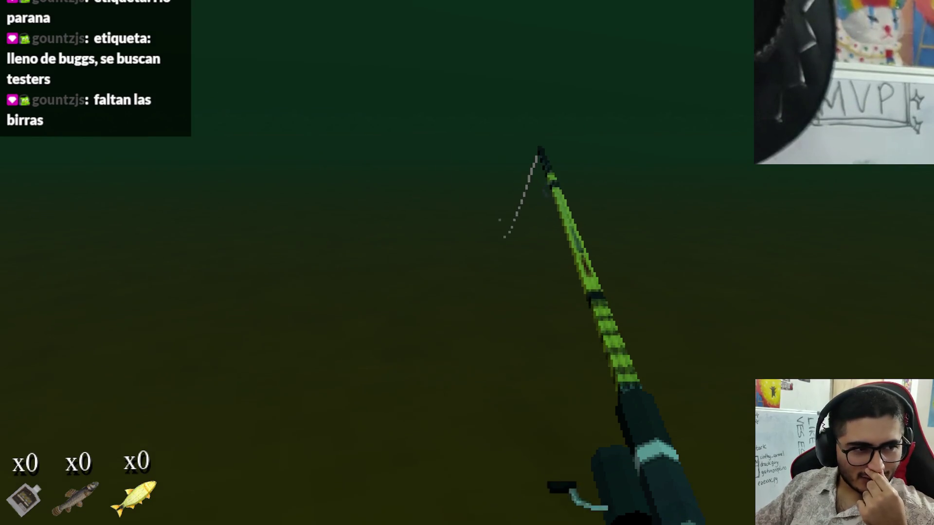
click(467, 263)
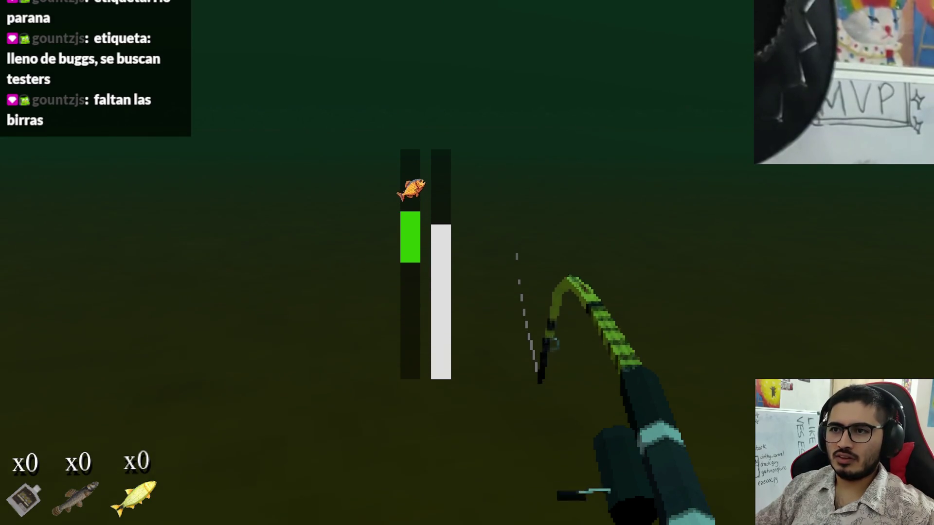
Keep the green catch bar on the fish until the Dorado Grande is landed
click(467, 263)
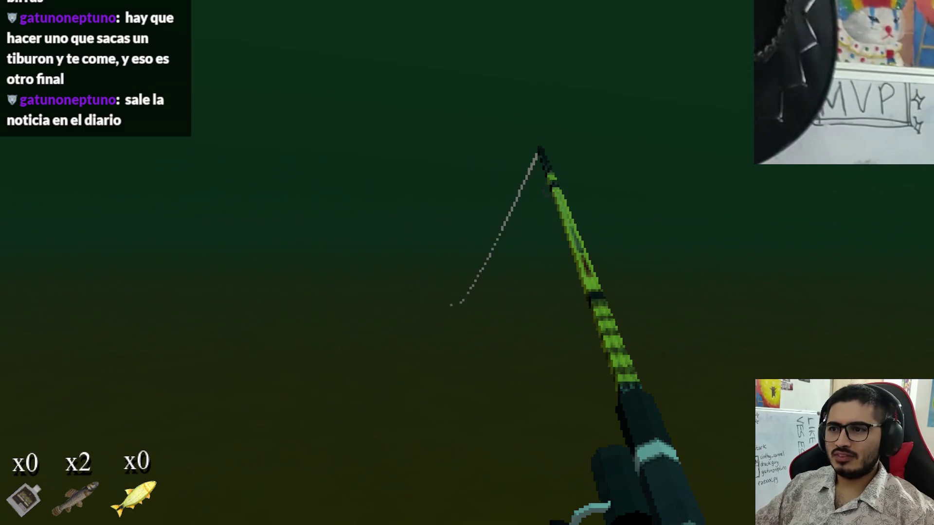
key(space)
key(space)
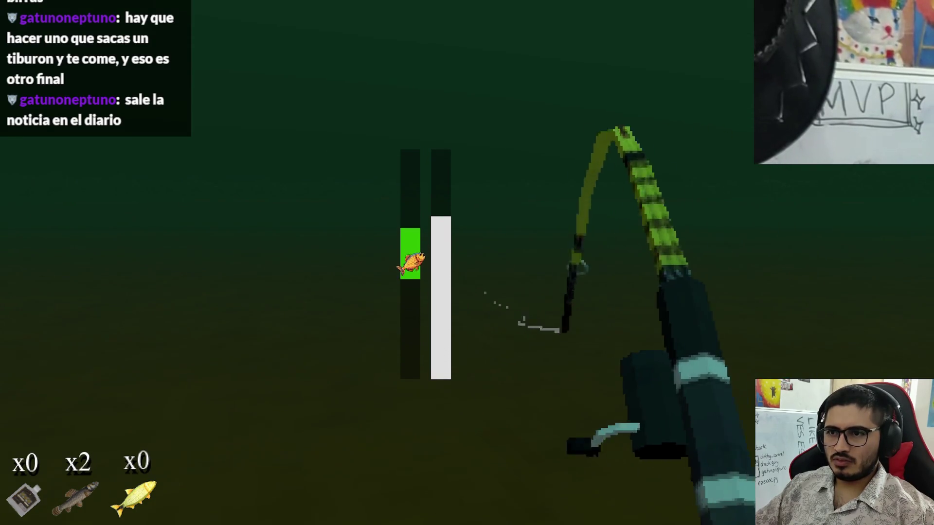
key(space)
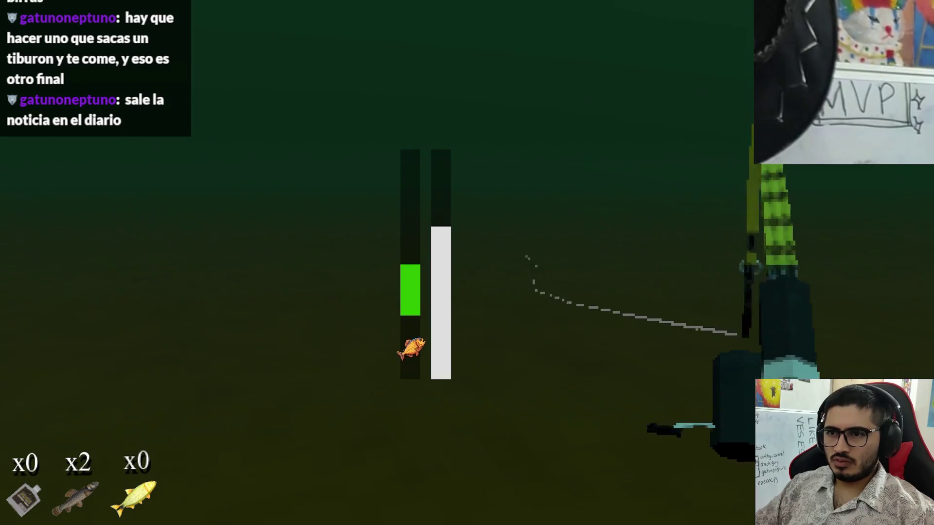
key(space)
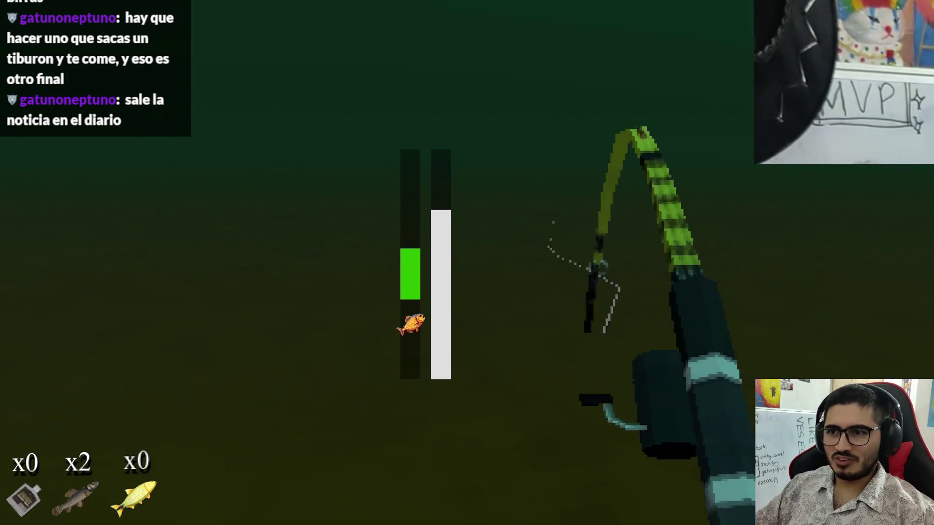
key(space)
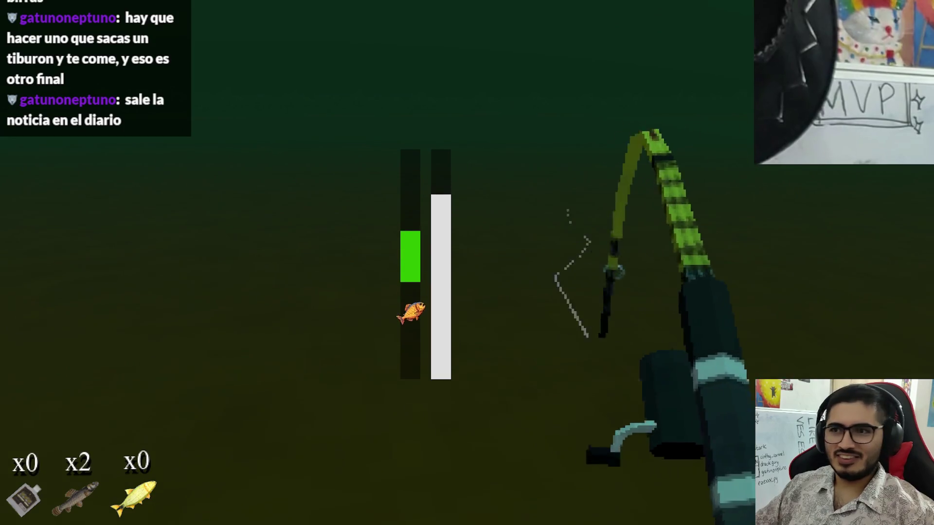
key(space)
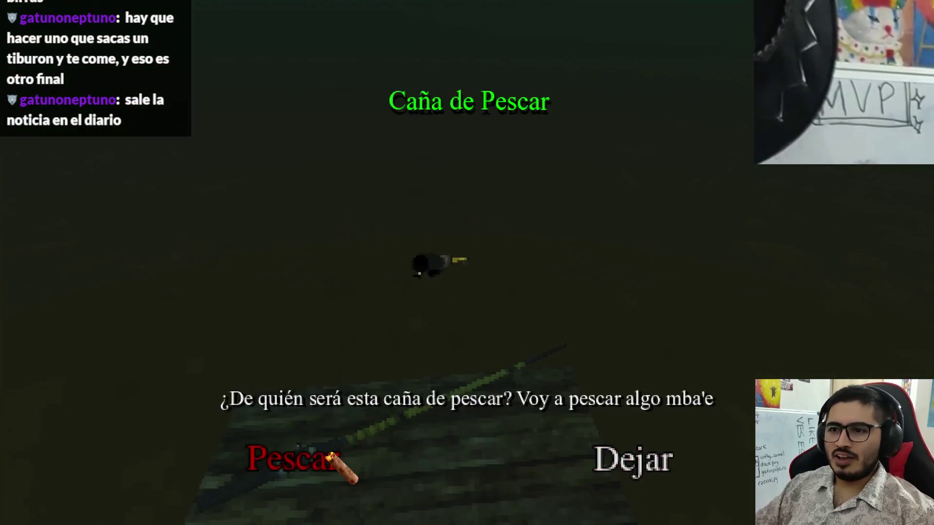
Choose Pescar, walk to the hook on the path and grab the Anzuelo Legendario
click(315, 466)
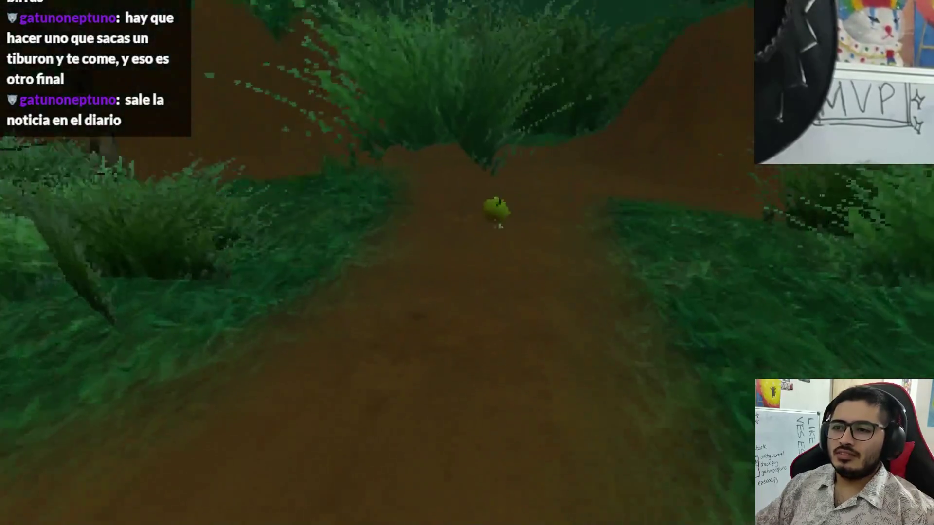
key(e)
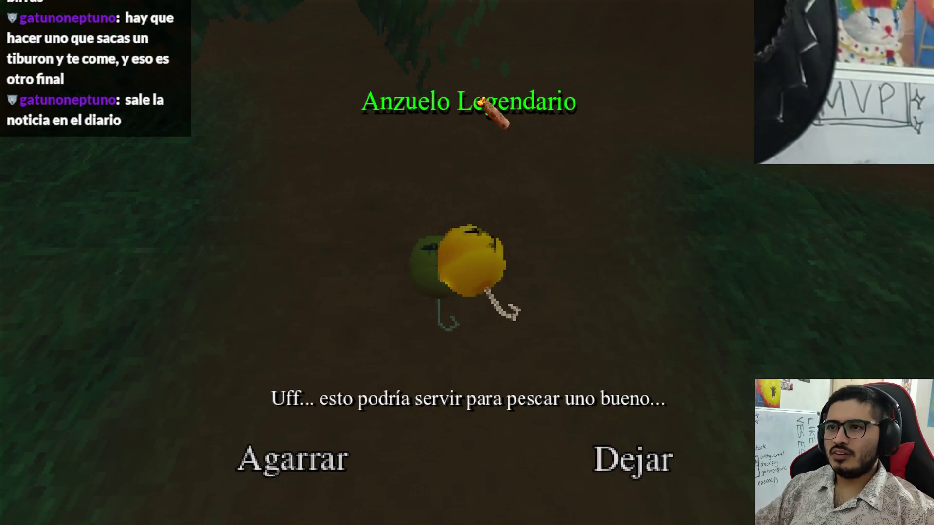
click(312, 461)
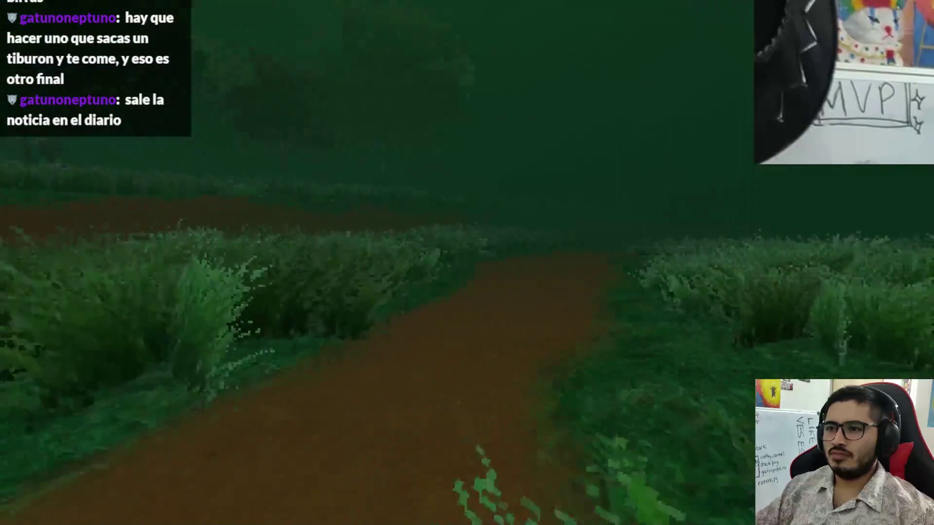
Walk along the shore to the blood spots and read the note beside them
key(w)
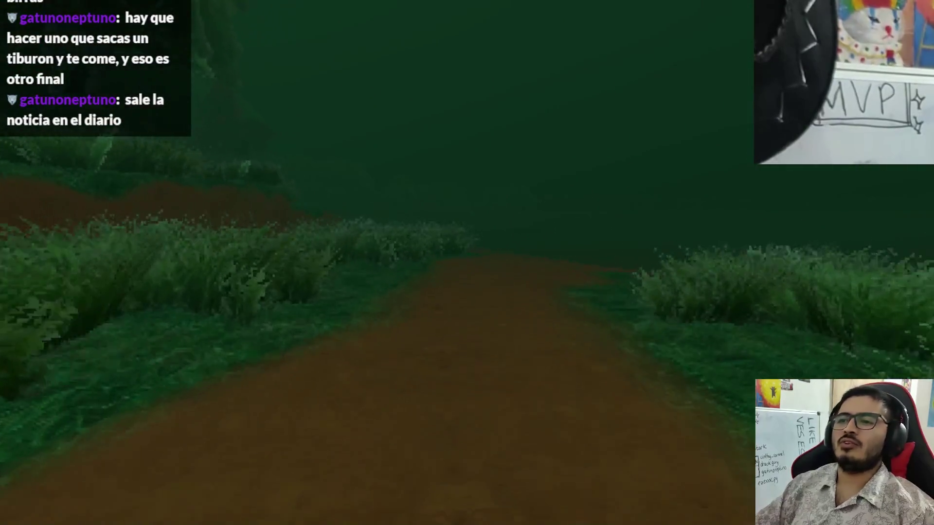
key(w)
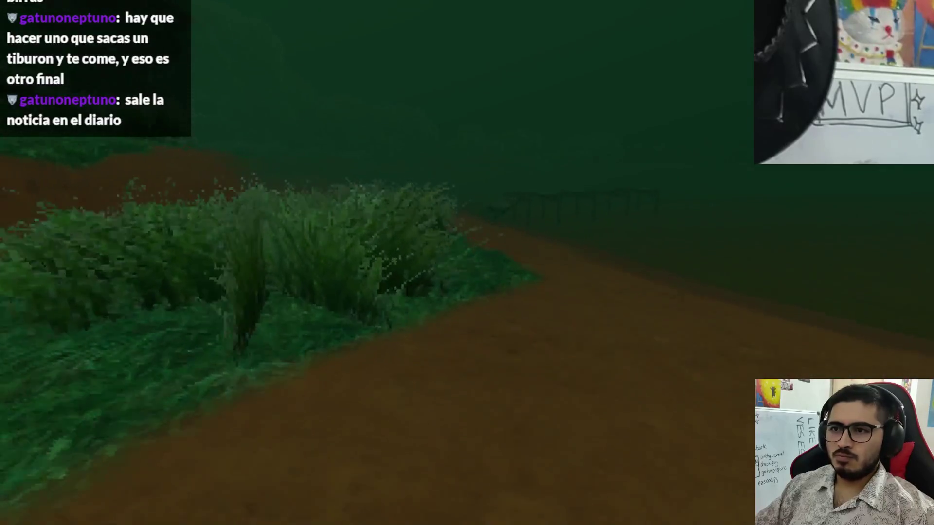
key(w)
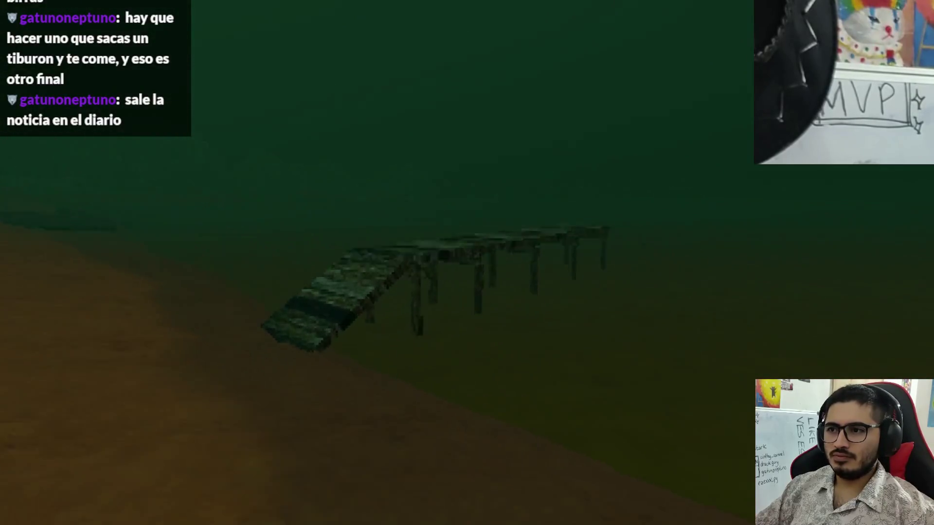
key(w)
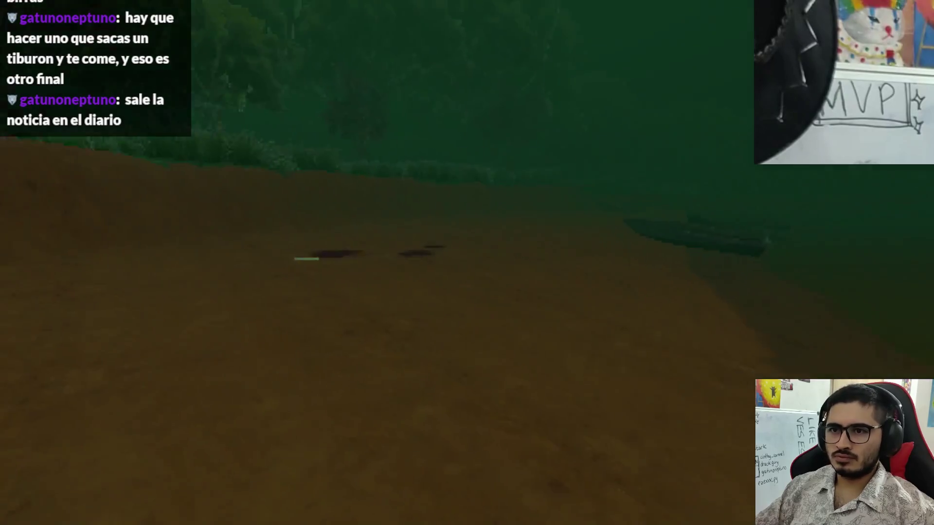
key(w)
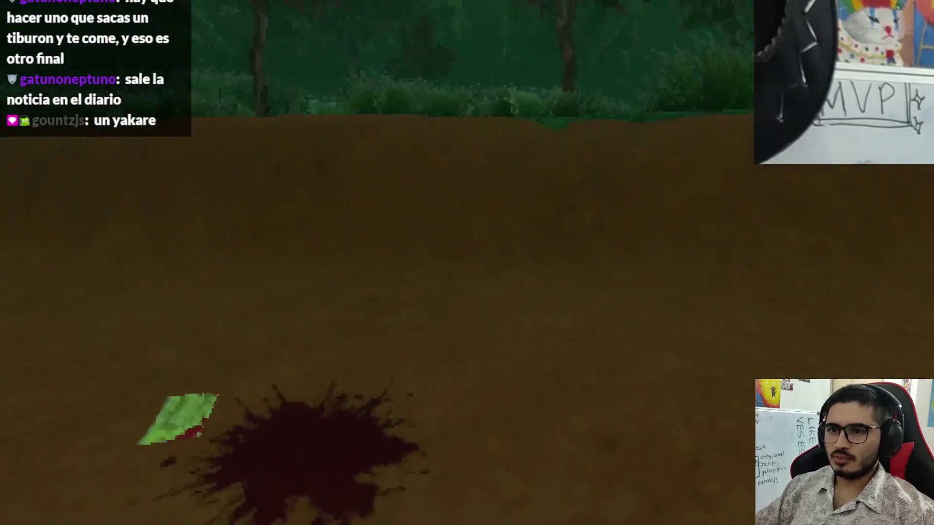
key(e)
key(e)
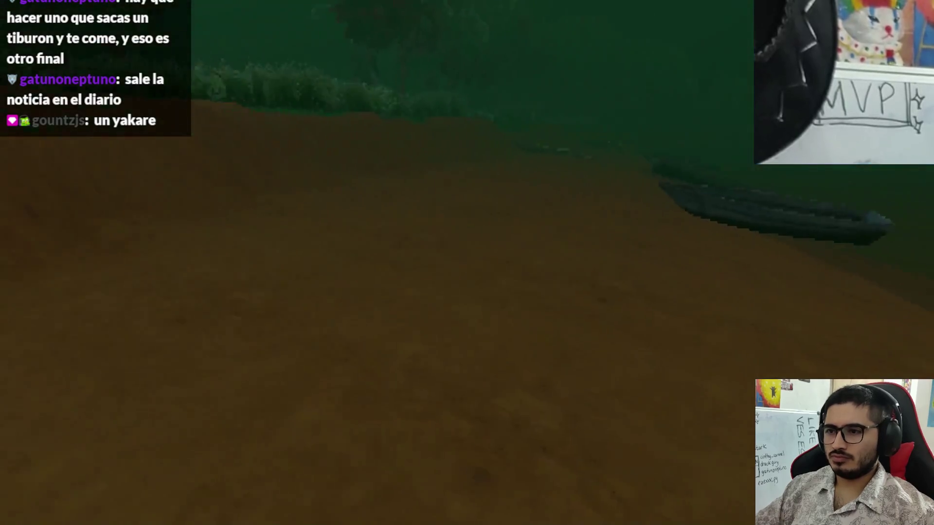
Walk past the beached boats and out onto the wooden dock toward the fishing rod
key(w)
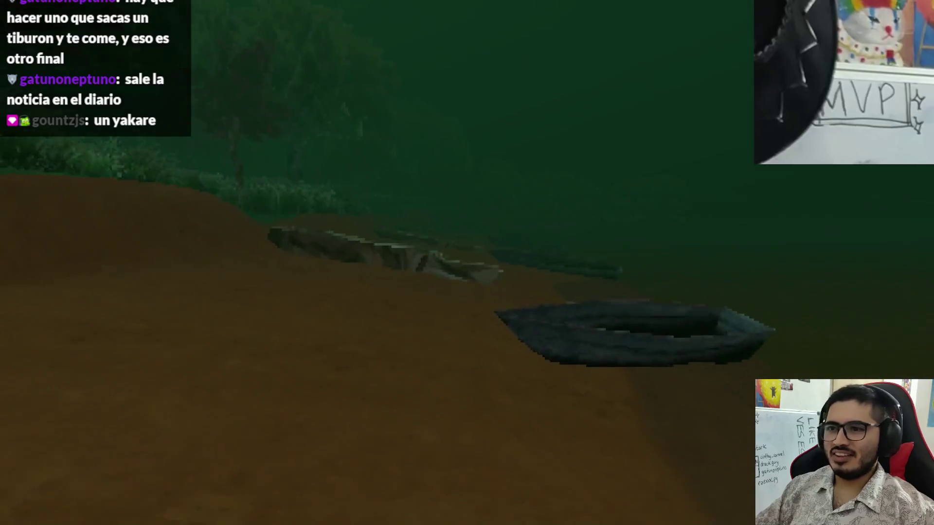
key(w)
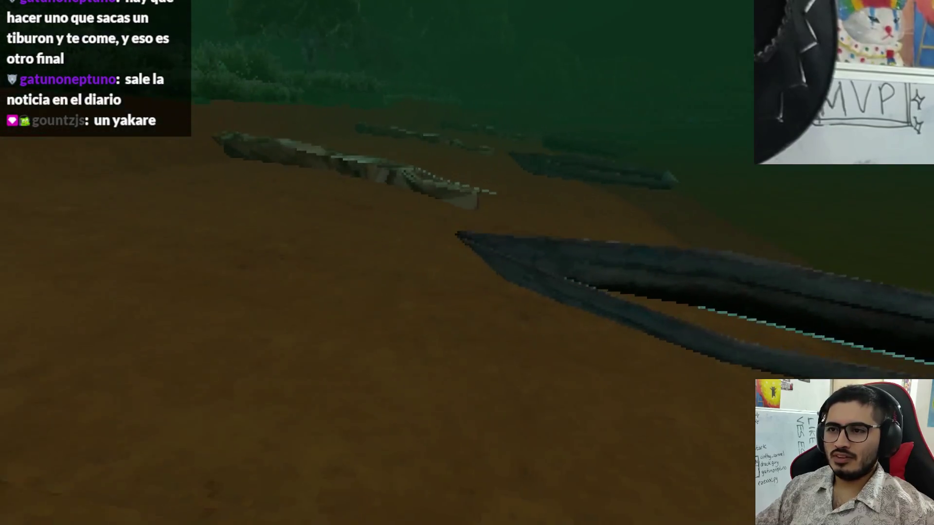
key(w)
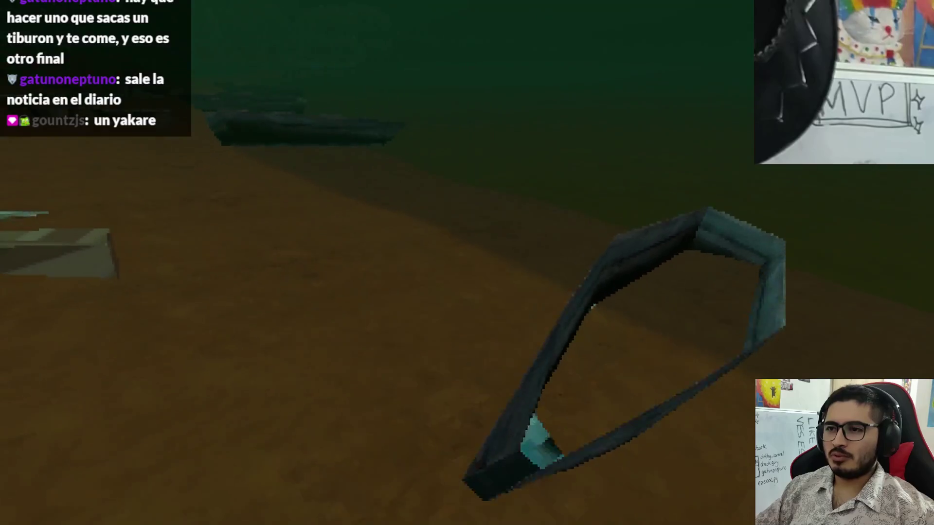
key(w)
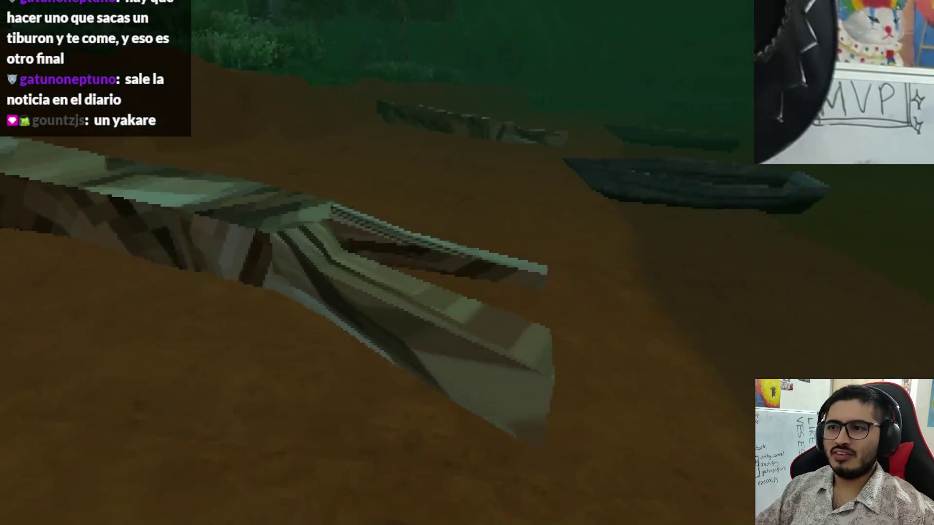
key(w)
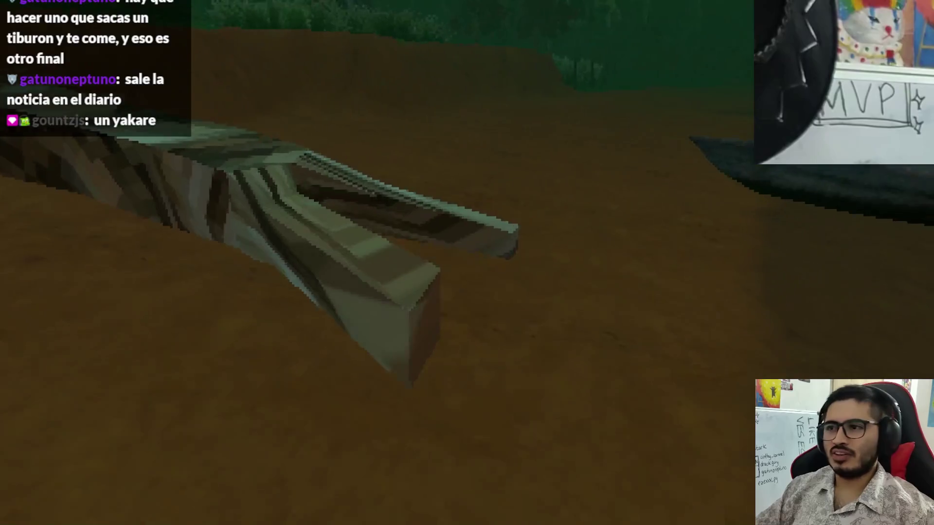
key(w)
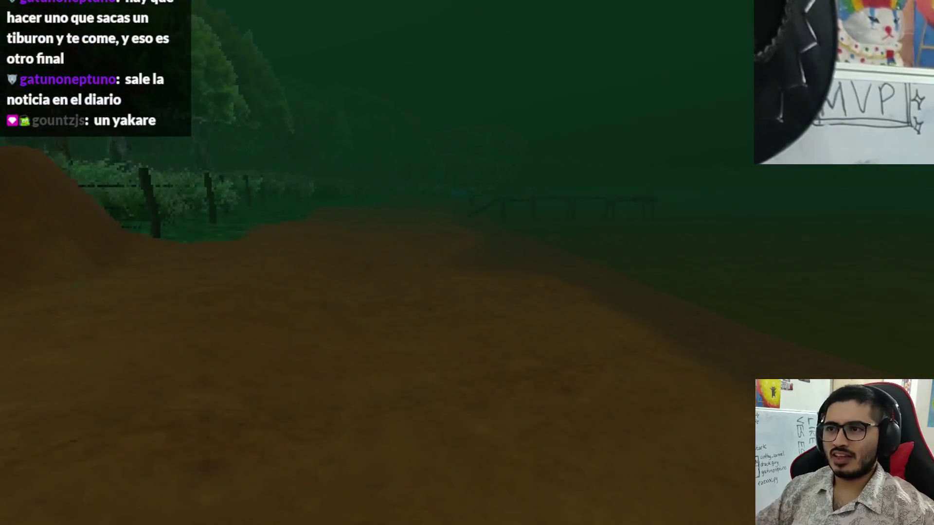
key(w)
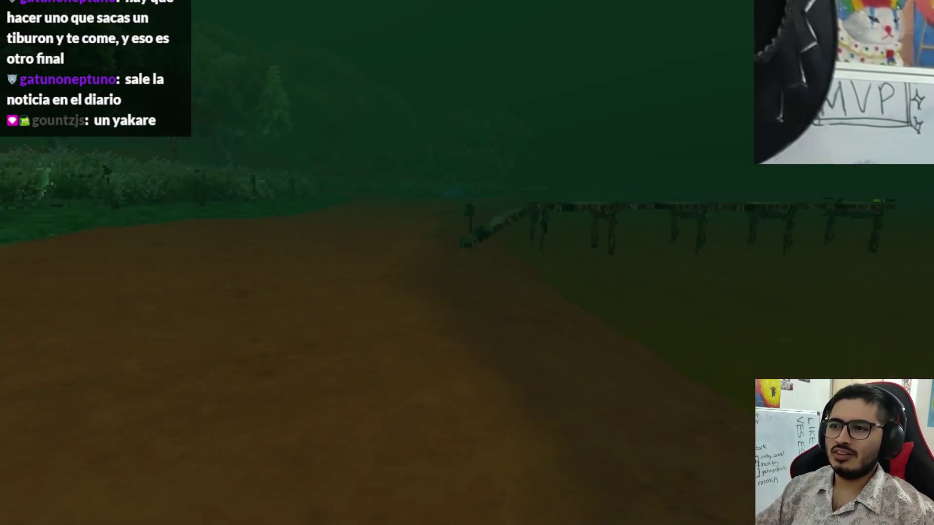
key(w)
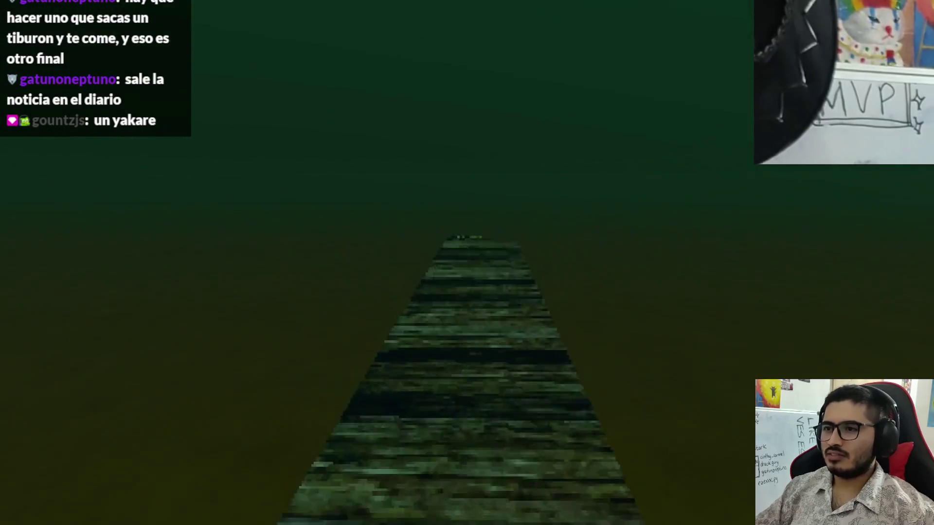
Take the rod with Pescar, fish briefly, then pause and quit to the desktop
click(336, 448)
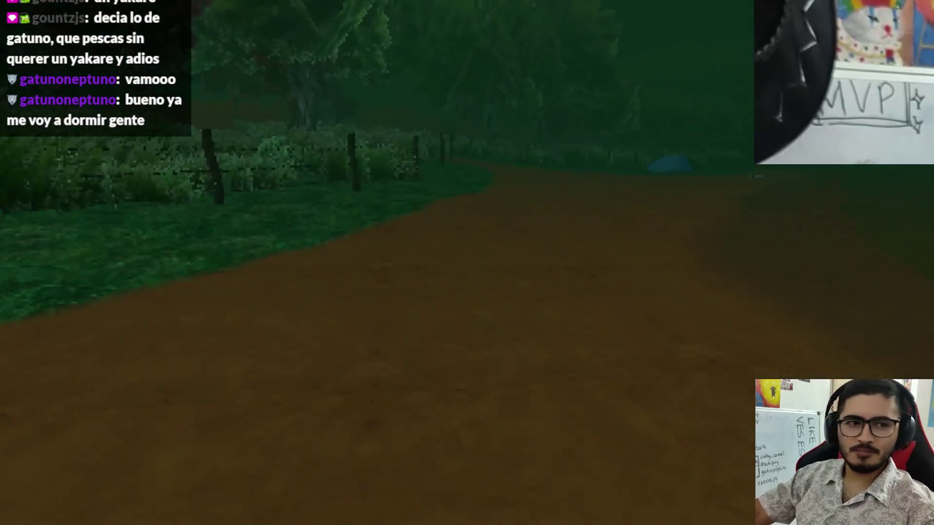
key(Escape)
click(366, 378)
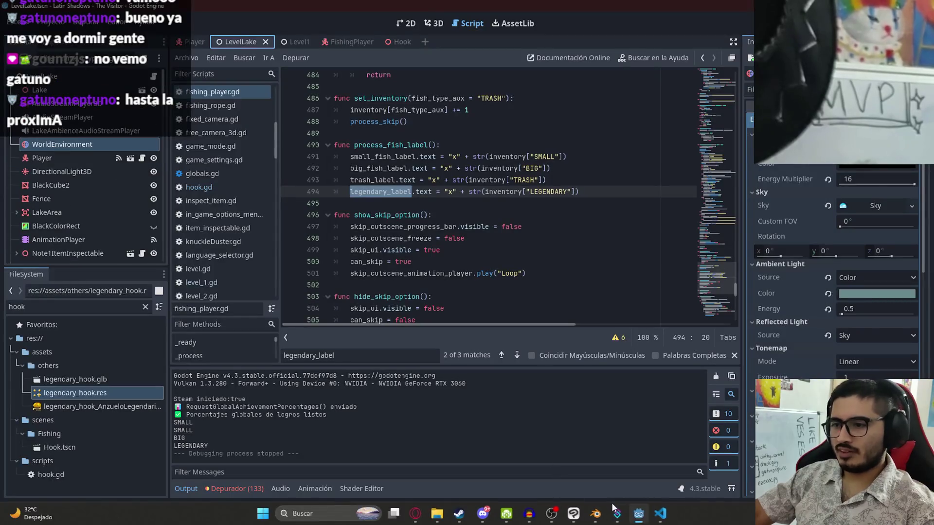
In the VS Code terminal run git status, git add ., commit the legendary-hook changes and clear the output
click(659, 516)
text(git)
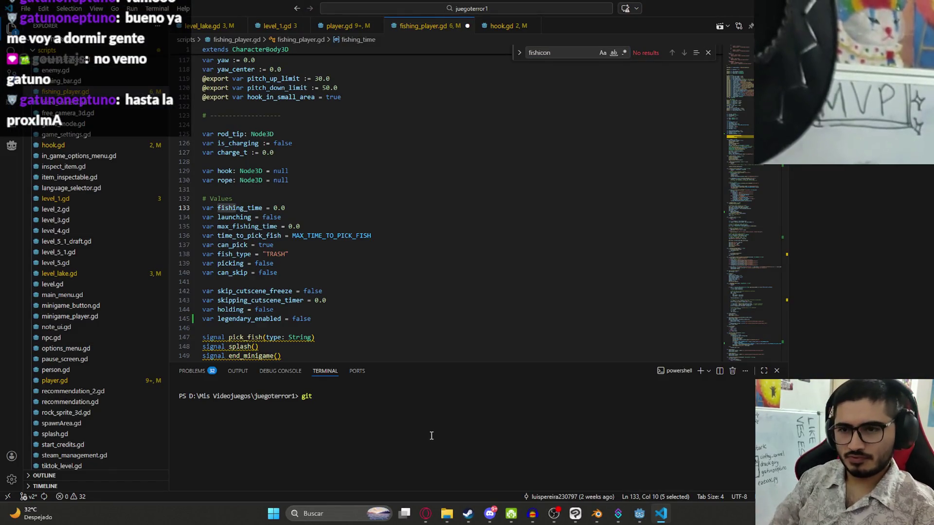
text(statu)
key(Return)
text(gi)
text( .)
key(Return)
text(git commit -m "feat)
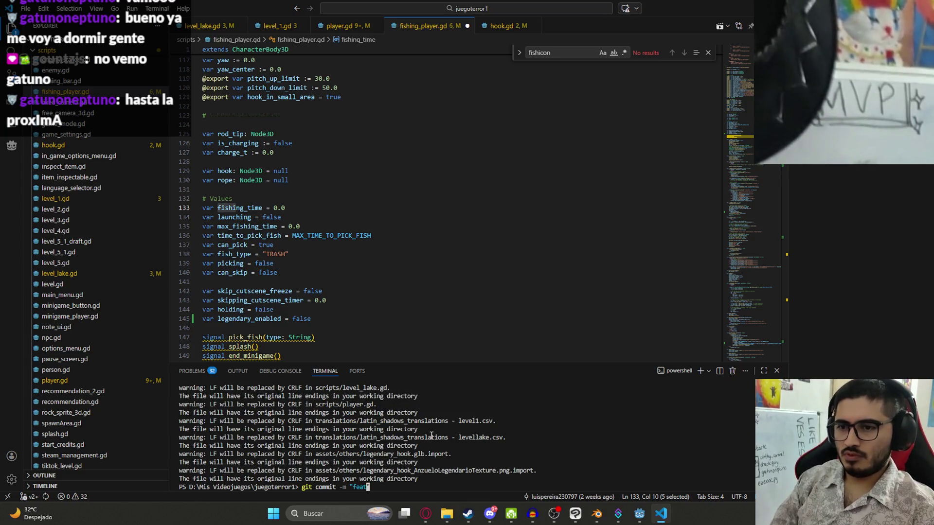
text(:)
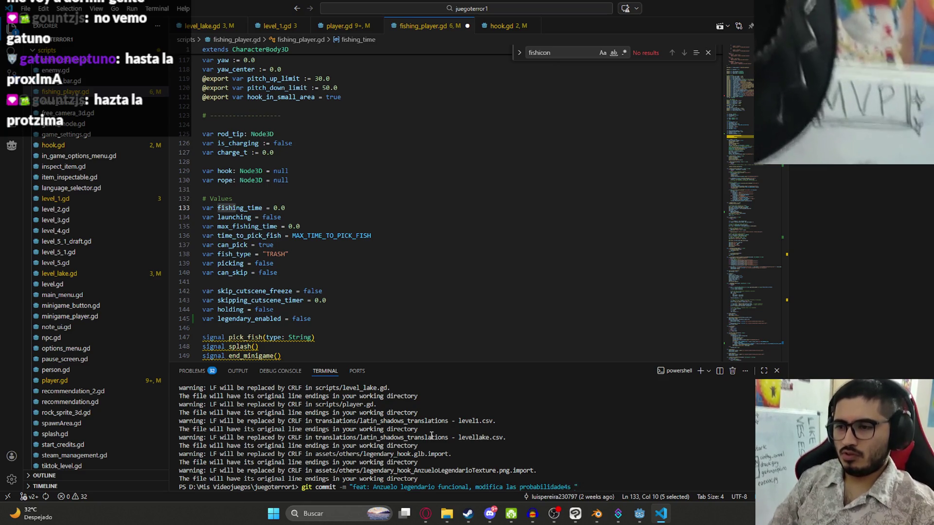
text(y ap)
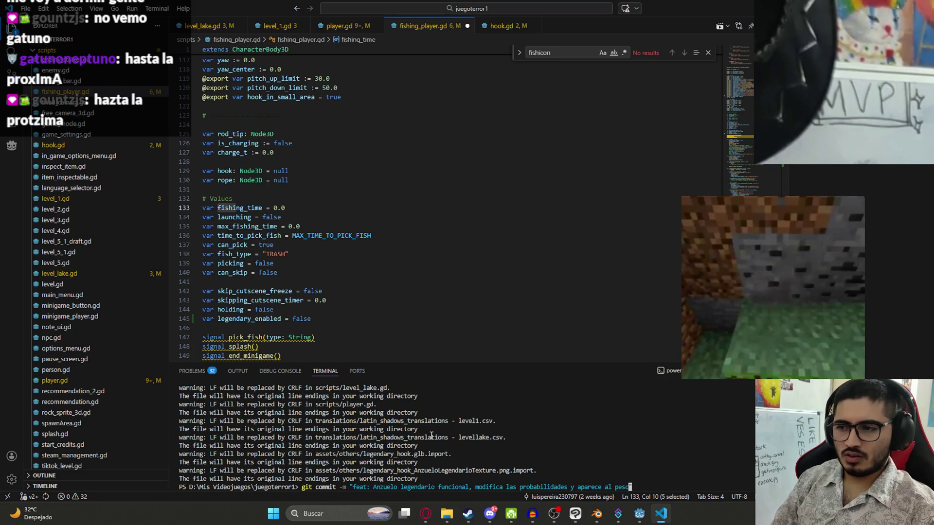
text(ar la caña de)
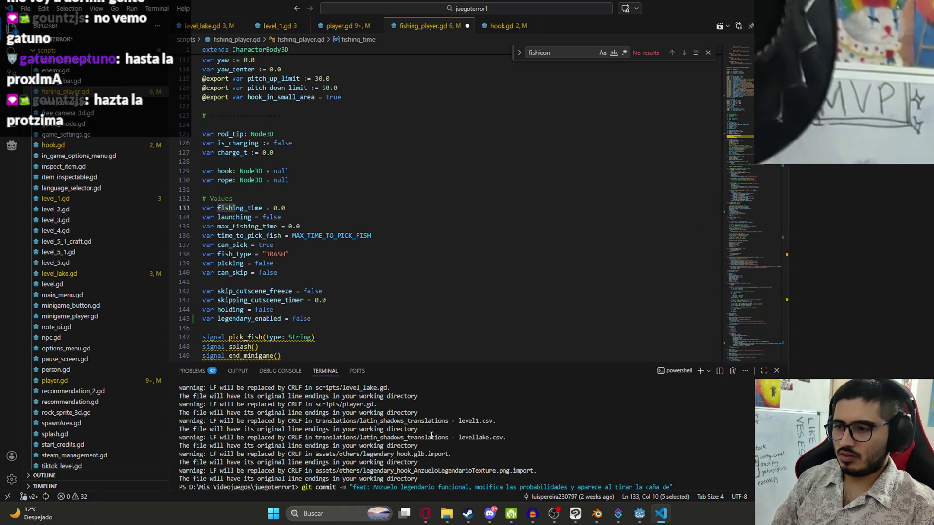
text(")
key(Return)
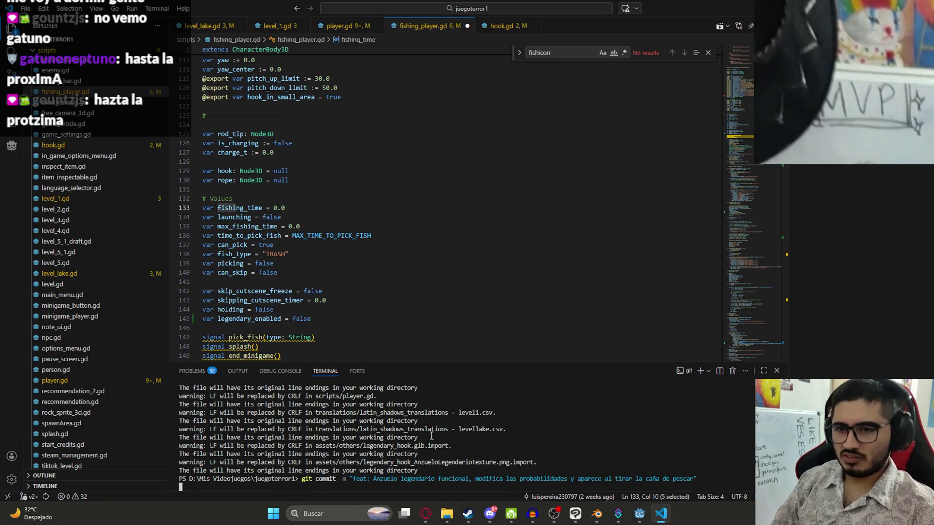
text(git push)
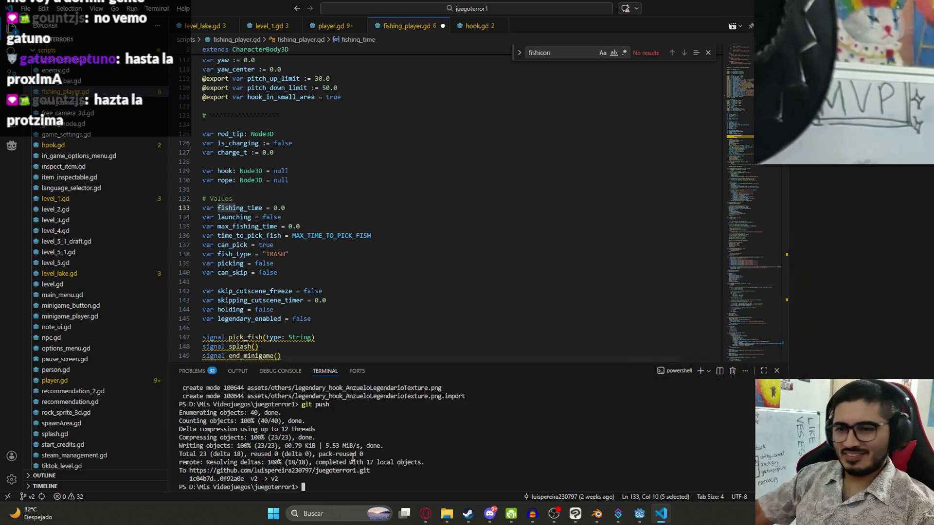
text(cls)
key(Return)
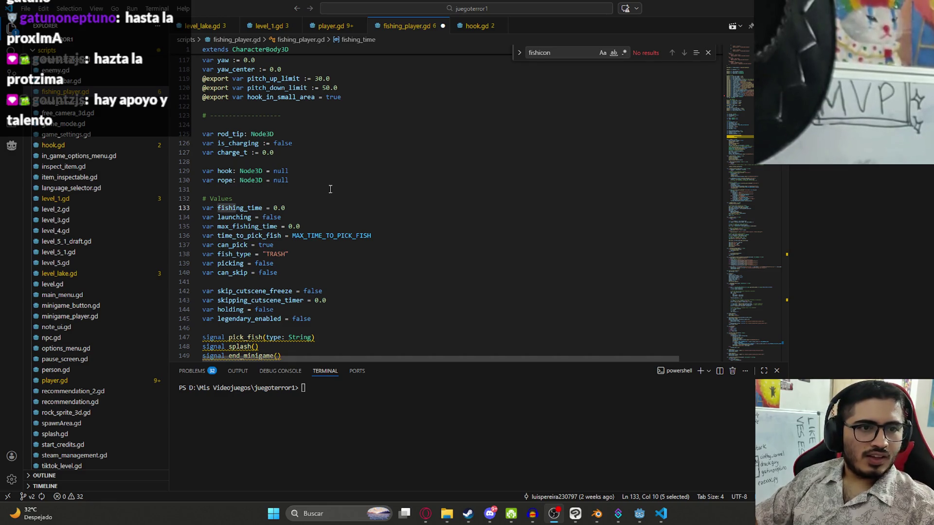
Dismiss the find box, jump to the end of fishing_player.gd and close it without saving
click(350, 218)
scroll(522, 131, up, 4)
click(708, 53)
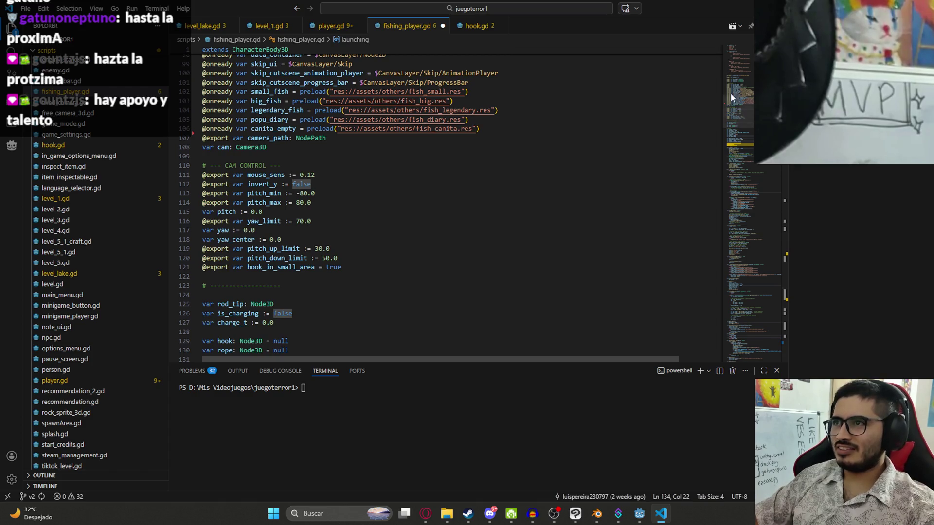
click(736, 61)
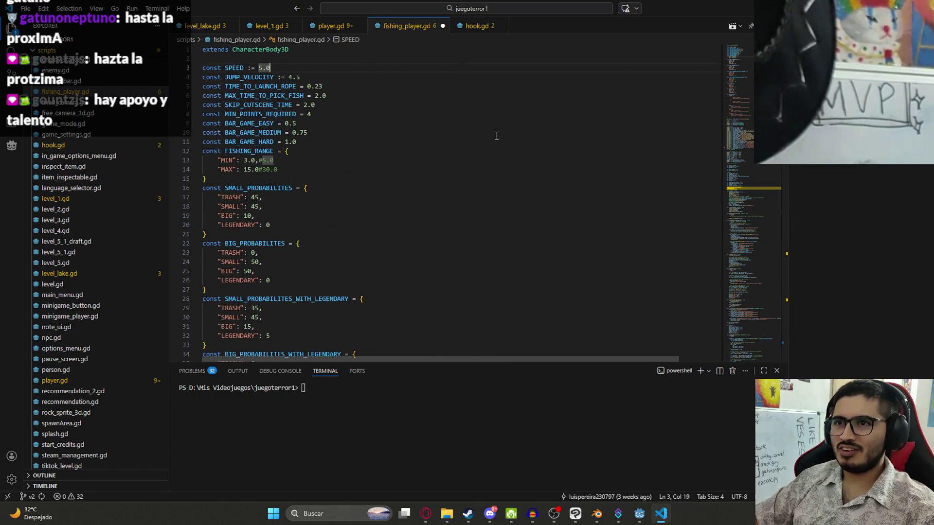
key(alt+Left)
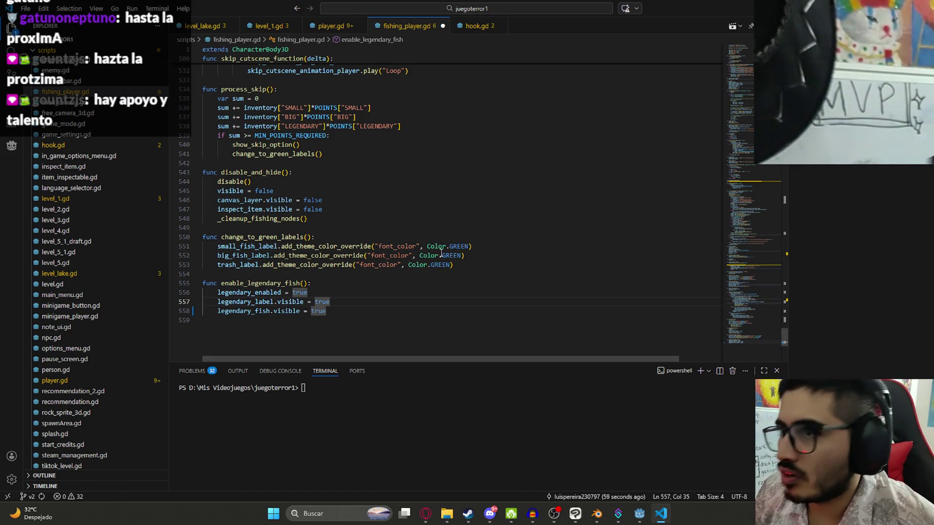
click(442, 26)
click(483, 262)
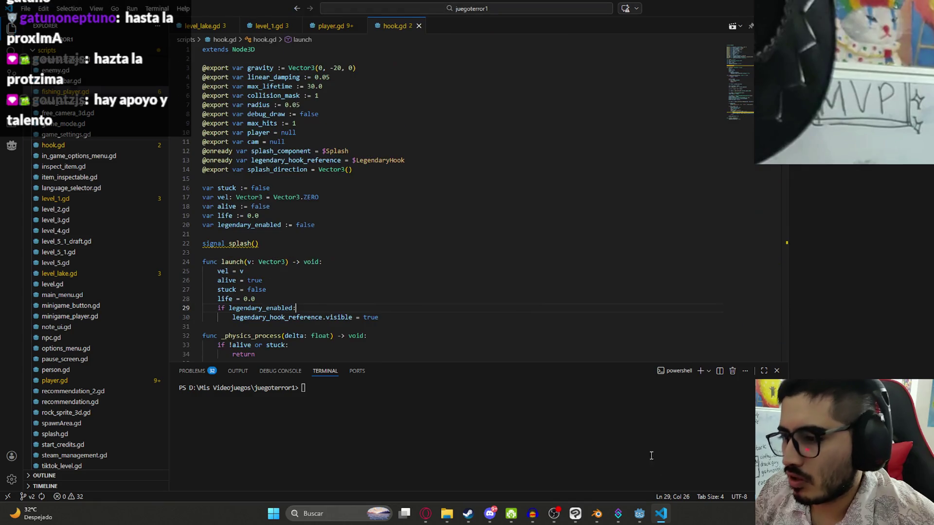
Bring the Godot editor to the front and place the caret at the end of the fishing player script
click(639, 514)
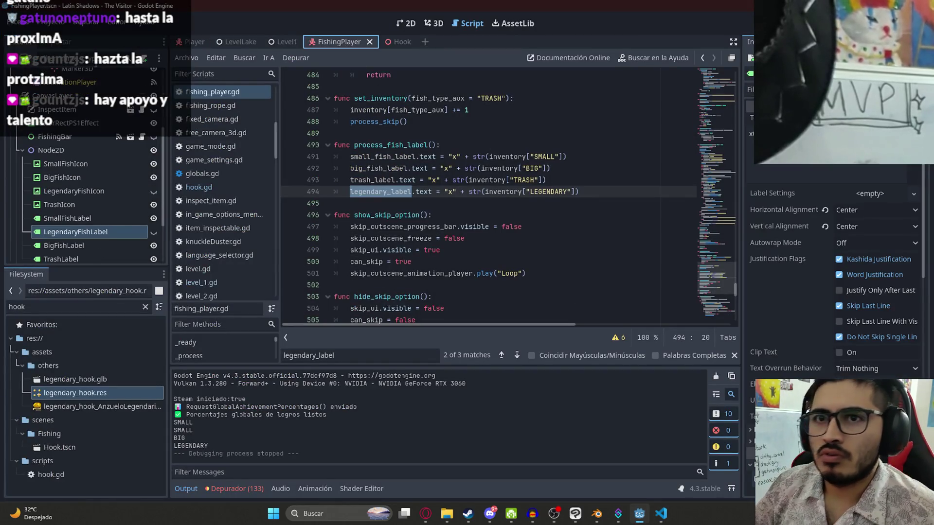
scroll(135, 93, up, 3)
click(659, 253)
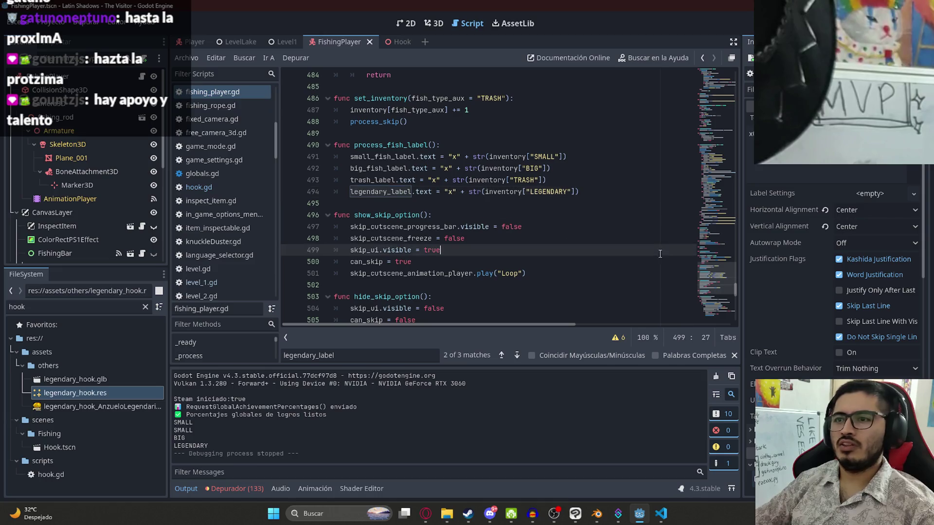
click(701, 283)
click(515, 298)
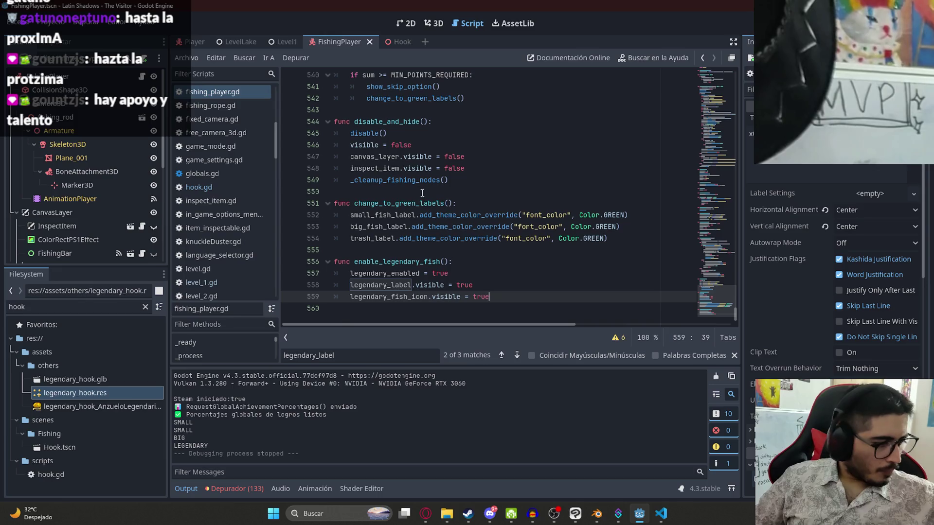
On the Trello board tick the legendary hook and difficulty items on Mecánica Pesca, reaching 13/13
click(426, 516)
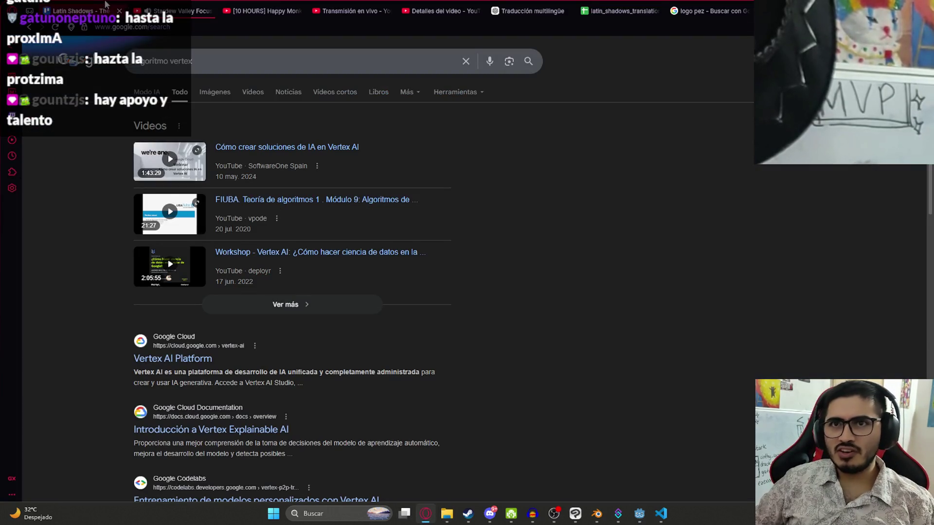
click(106, 6)
click(492, 133)
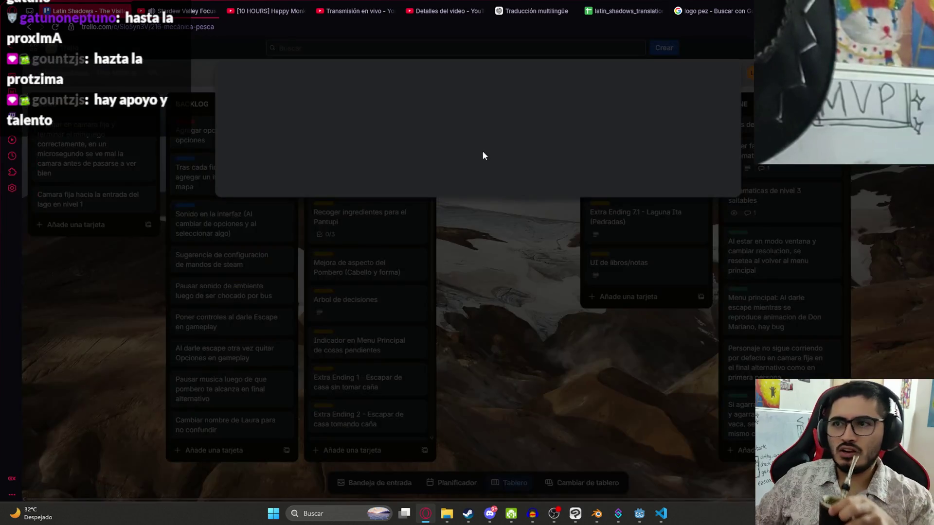
scroll(409, 255, down, 1)
scroll(381, 323, down, 2)
scroll(343, 369, down, 1)
scroll(250, 416, down, 1)
click(234, 372)
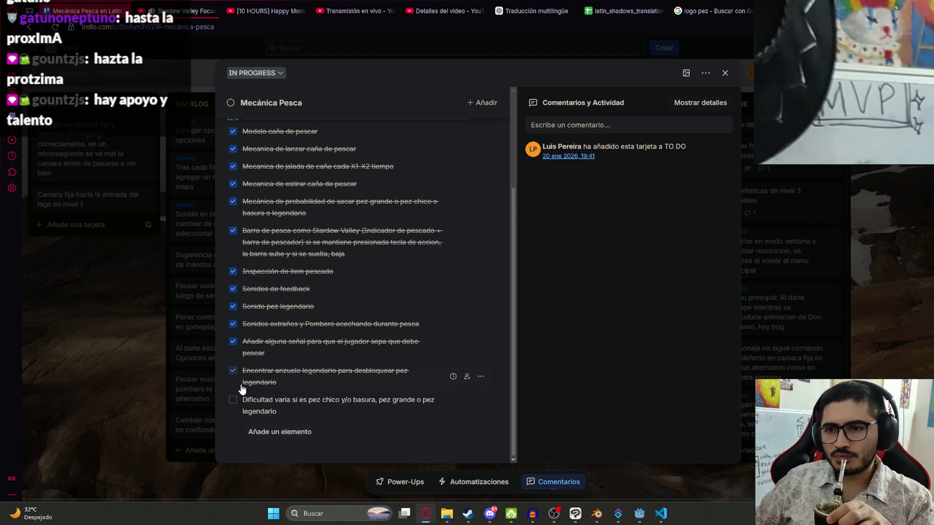
click(232, 401)
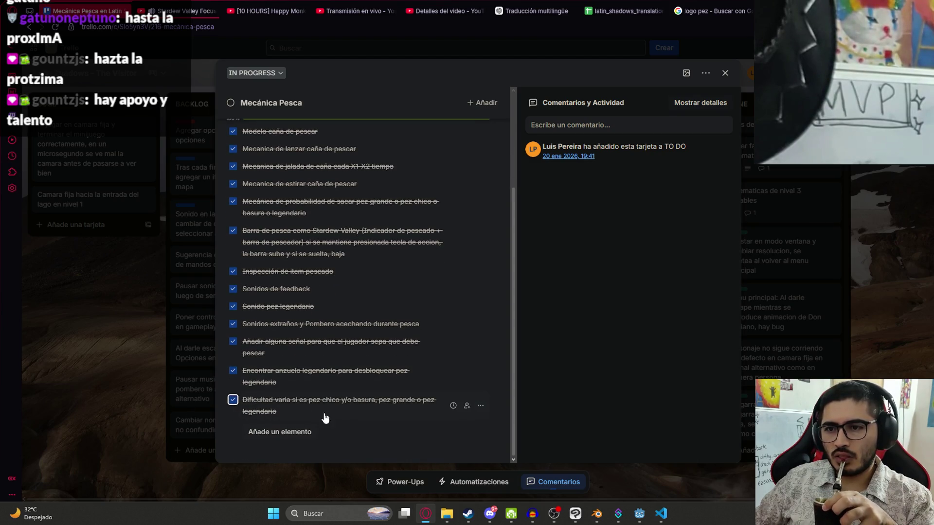
click(110, 422)
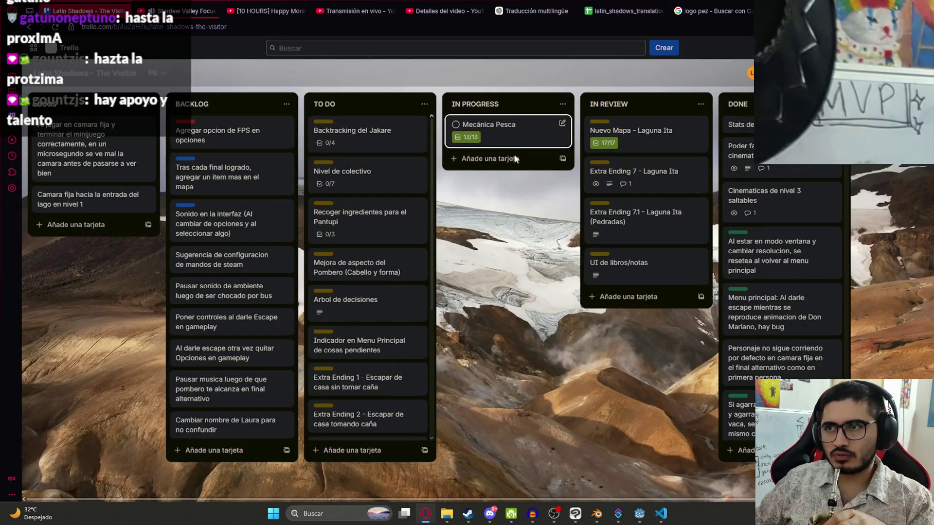
Drag Mecánica Pesca into IN REVIEW and Backtracking del Jakare into IN PROGRESS, then open that card
drag(496, 126, 635, 129)
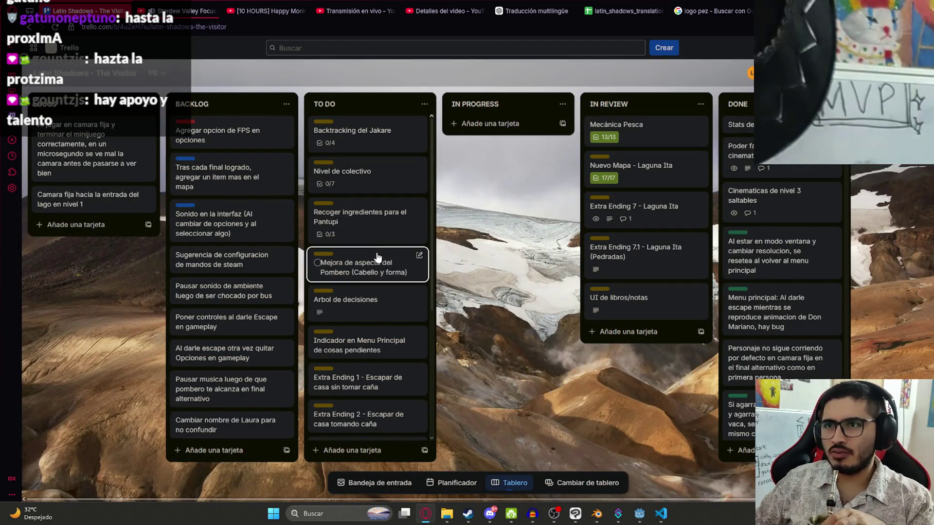
drag(354, 131, 488, 131)
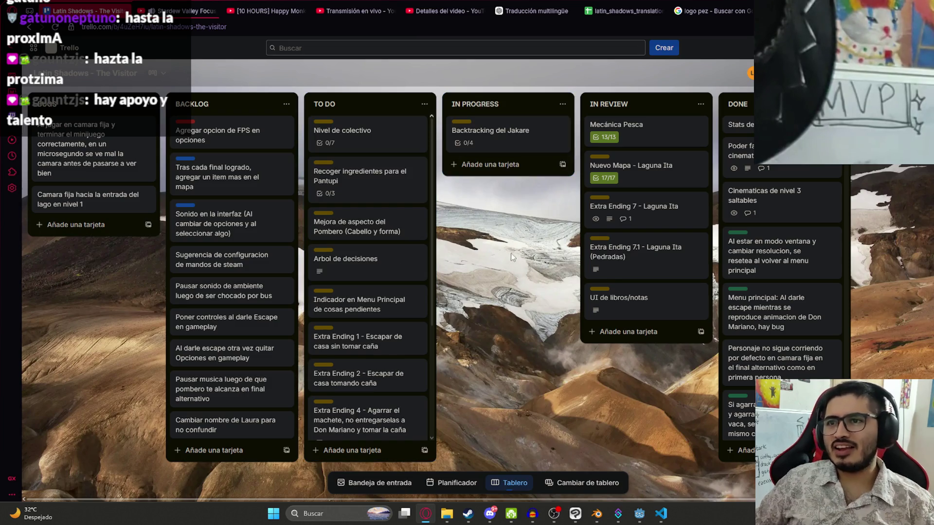
scroll(389, 230, down, 3)
scroll(388, 226, up, 3)
scroll(379, 220, up, 2)
scroll(375, 204, down, 1)
scroll(374, 185, down, 4)
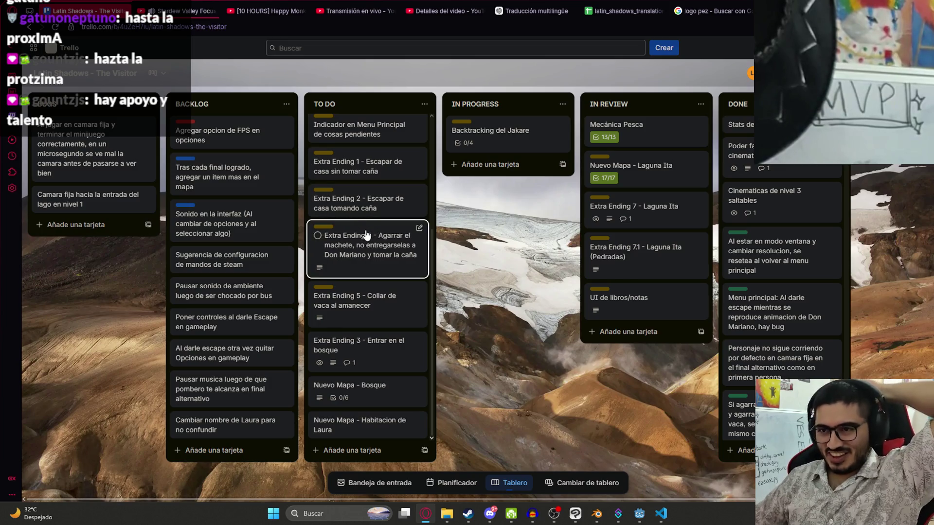
scroll(372, 233, up, 3)
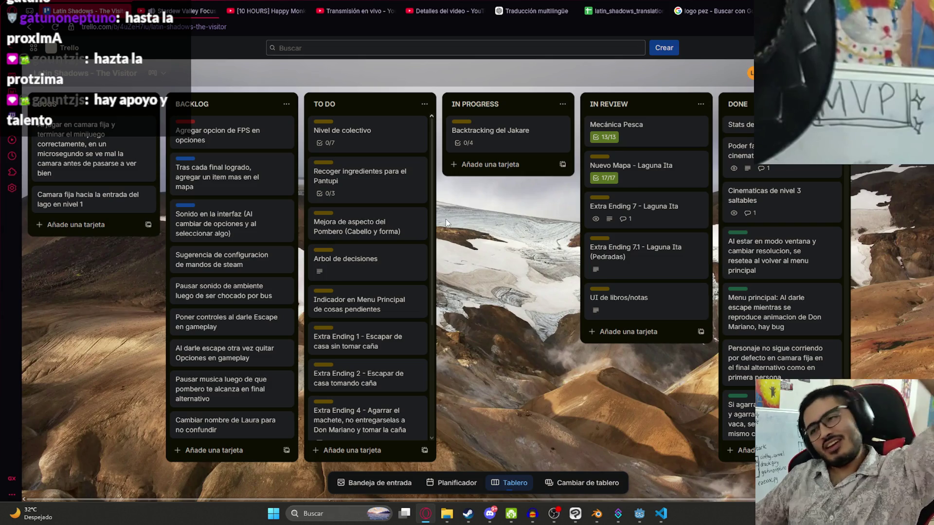
mouse_move(507, 135)
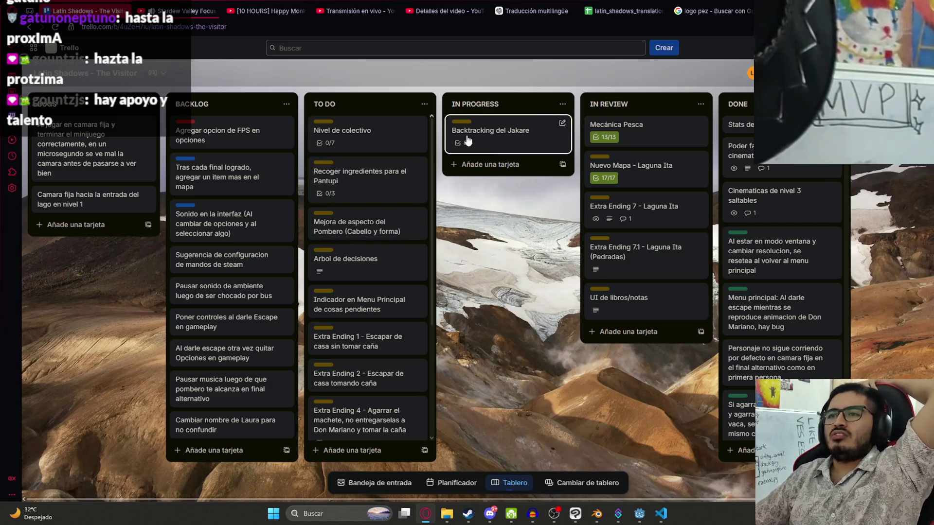
click(497, 134)
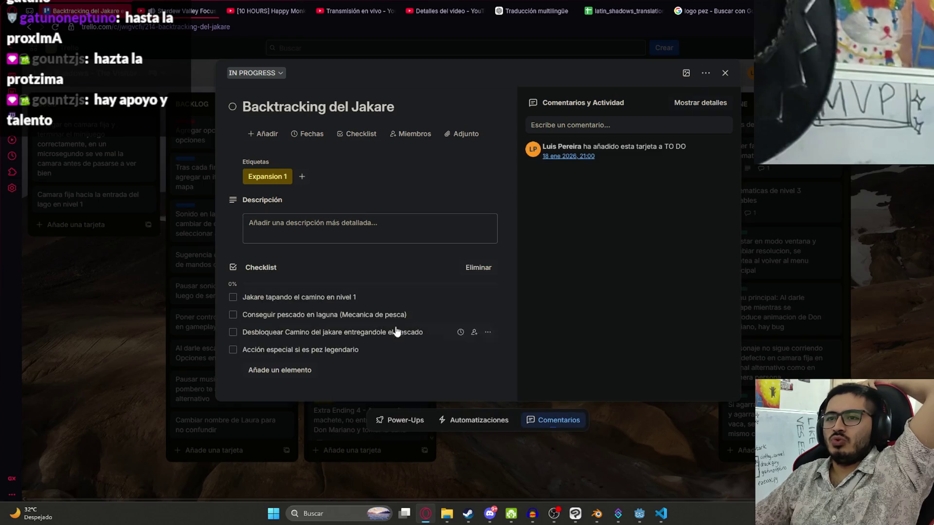
Tick 'Conseguir pescado en laguna' on Backtracking del Jakare (1/4) and return to Godot
click(149, 328)
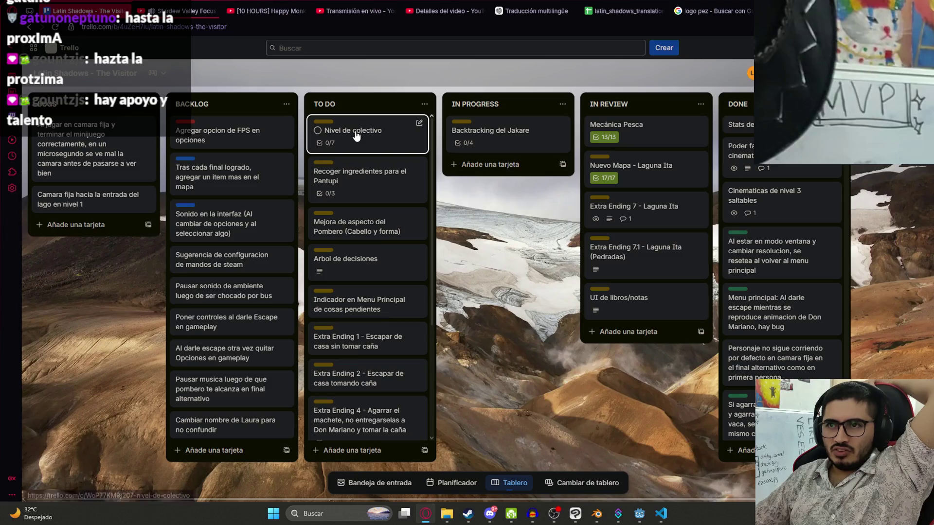
mouse_move(368, 304)
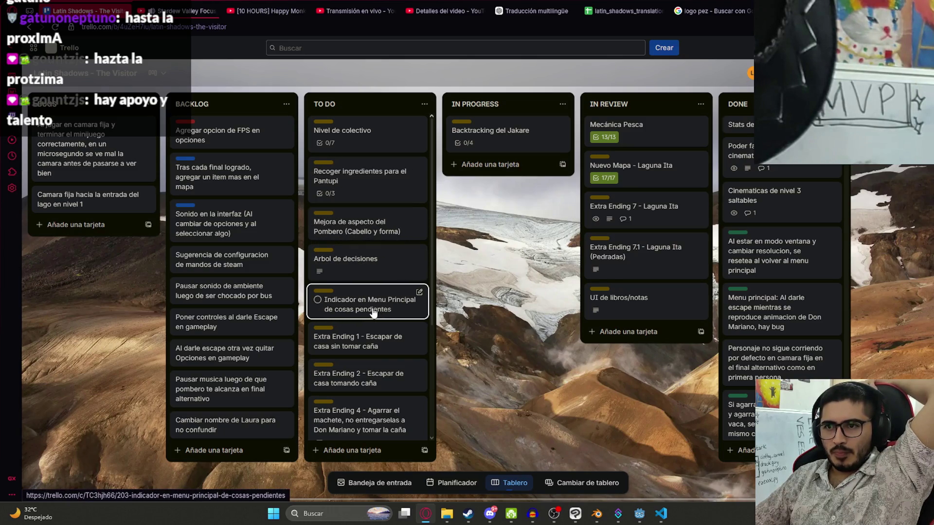
scroll(374, 316, down, 1)
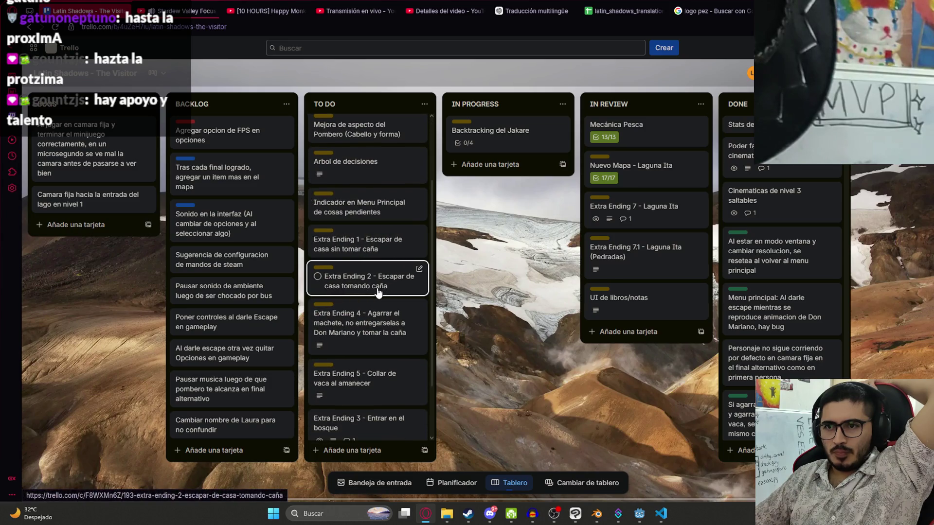
scroll(394, 303, down, 1)
scroll(405, 306, up, 3)
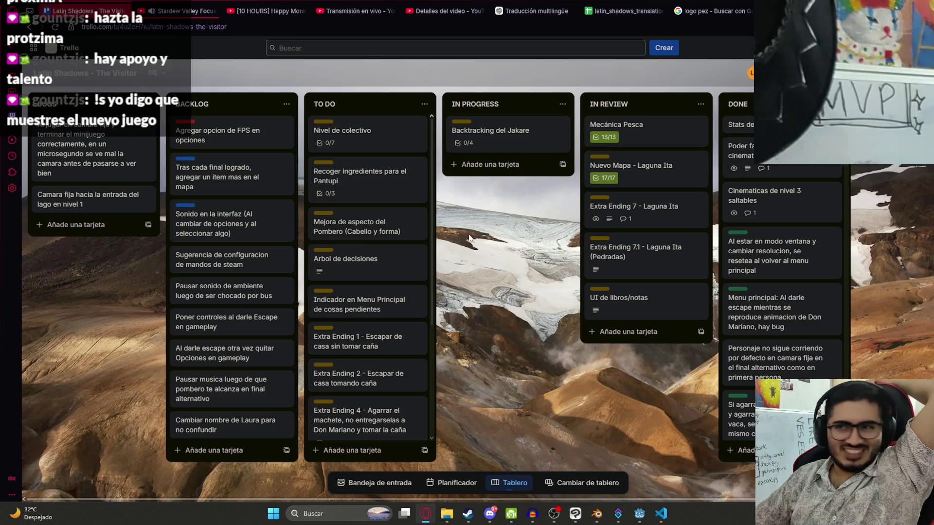
scroll(478, 229, right, 1)
scroll(504, 223, left, 1)
scroll(511, 215, right, 2)
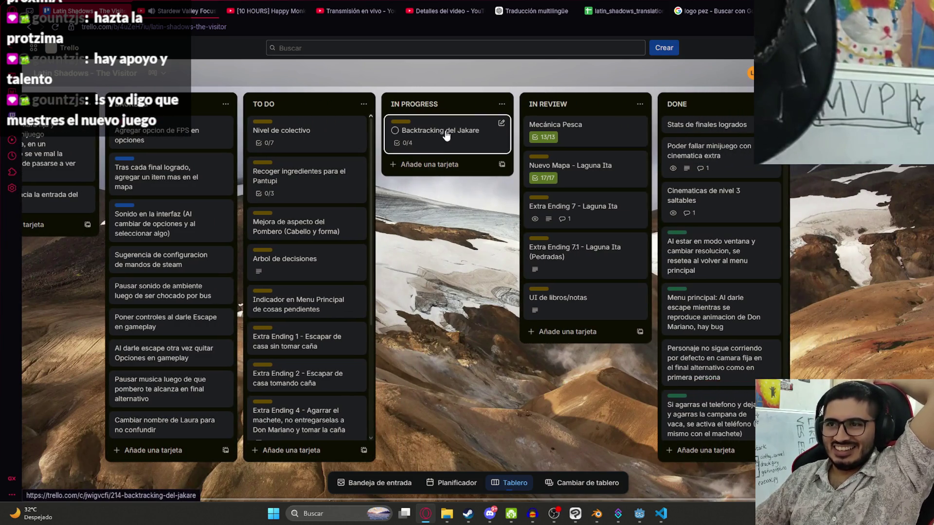
click(445, 134)
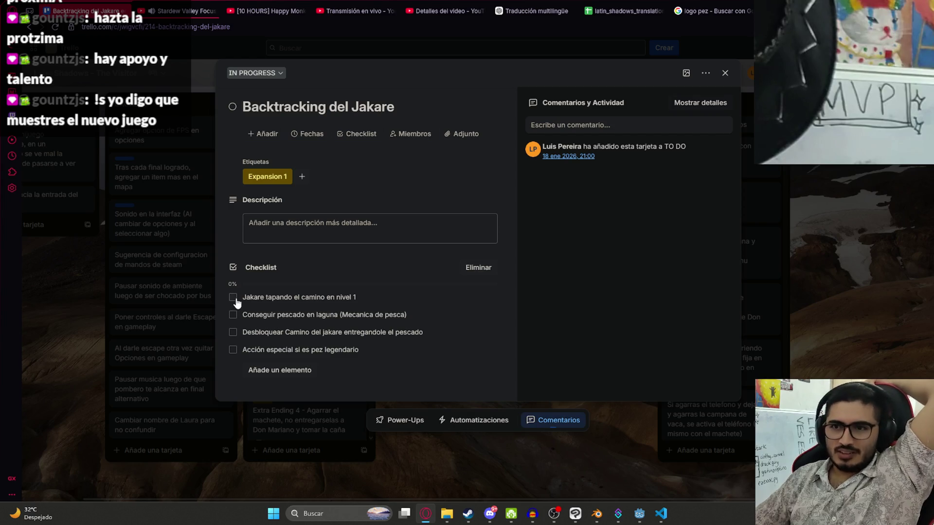
mouse_move(332, 333)
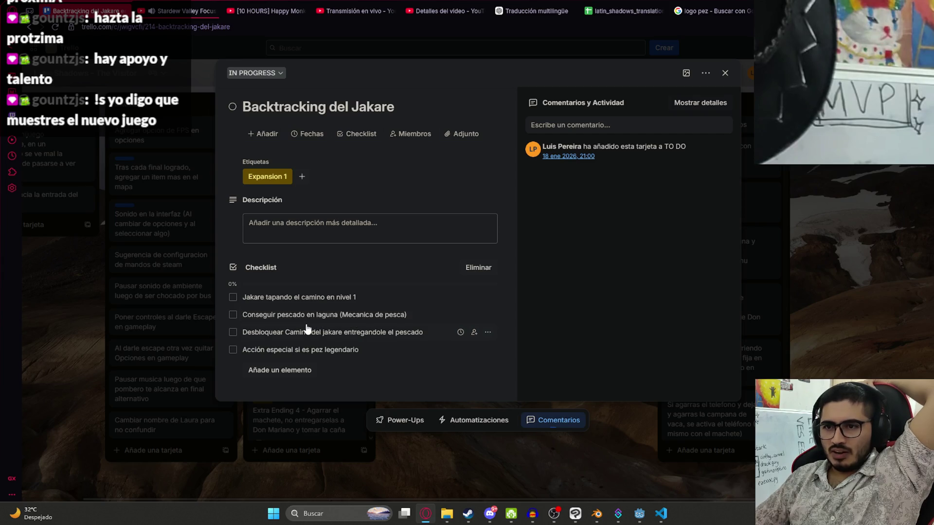
click(232, 315)
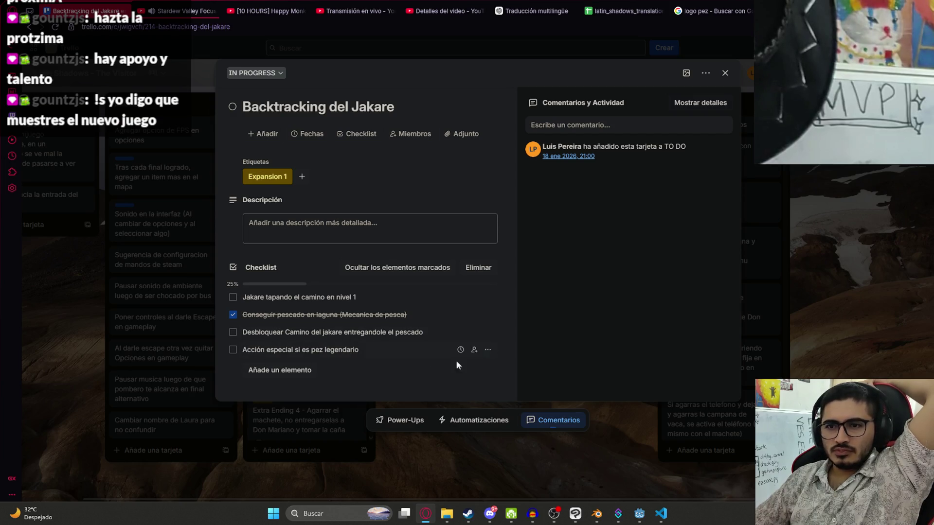
click(442, 434)
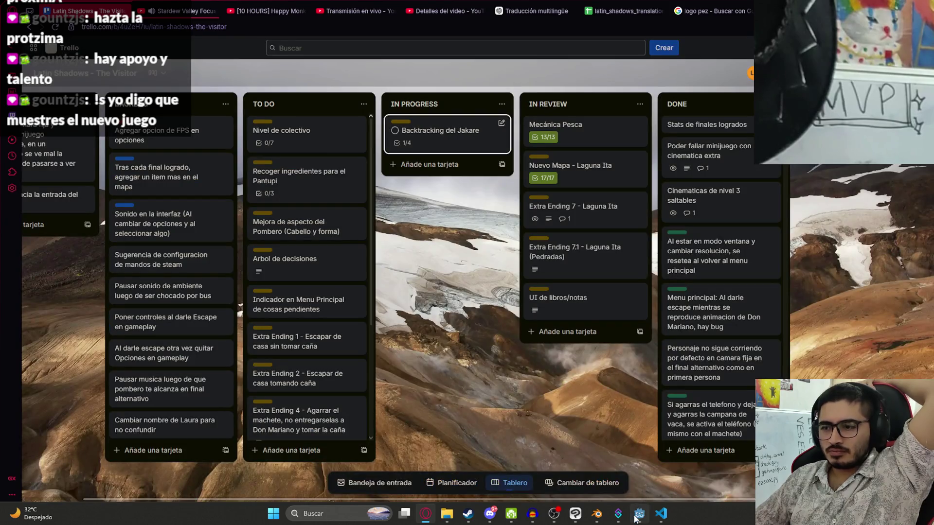
click(640, 513)
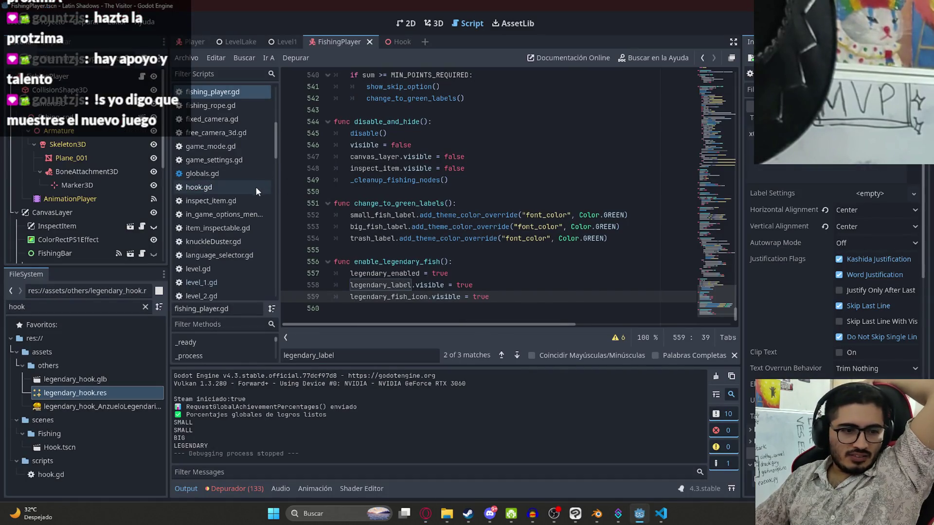
scroll(353, 79, up, 4)
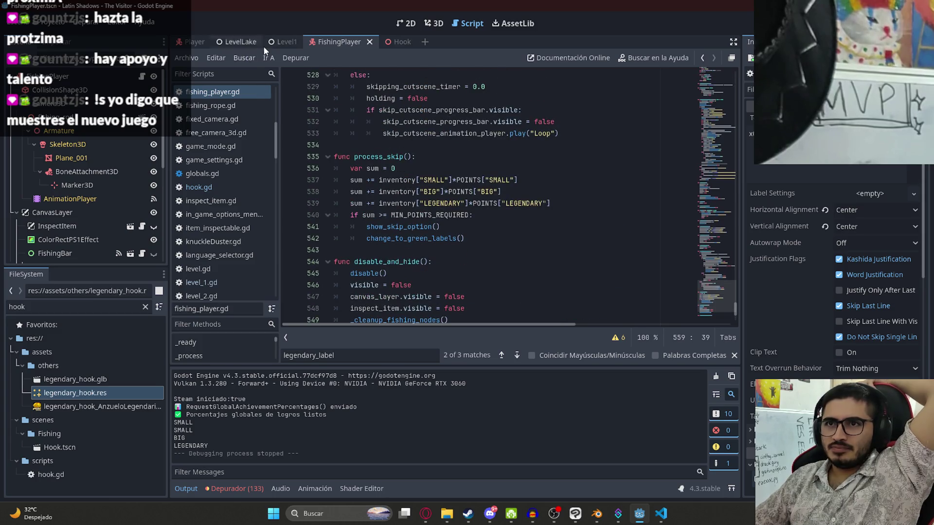
Save the Level1 scene in the 3D view, filter the FileSystem to 'jakare', and switch to the browser
click(283, 42)
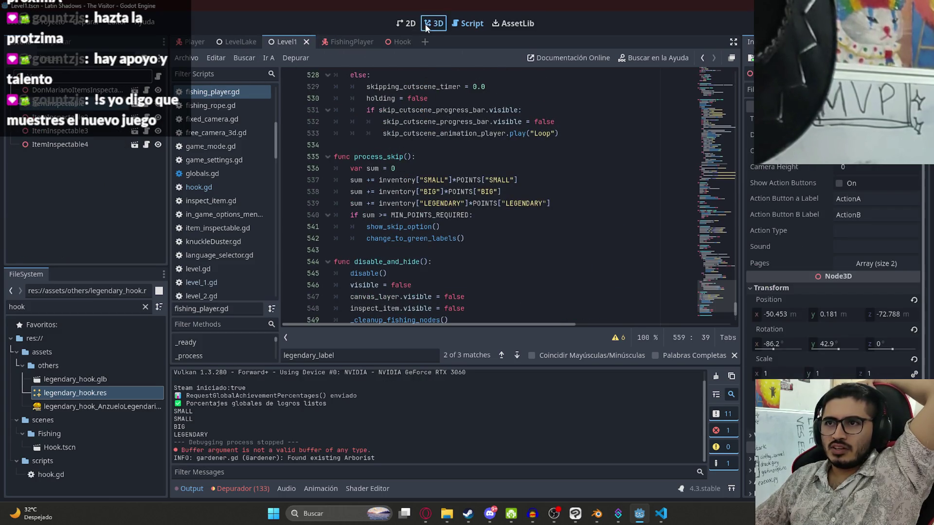
click(427, 27)
scroll(146, 113, up, 5)
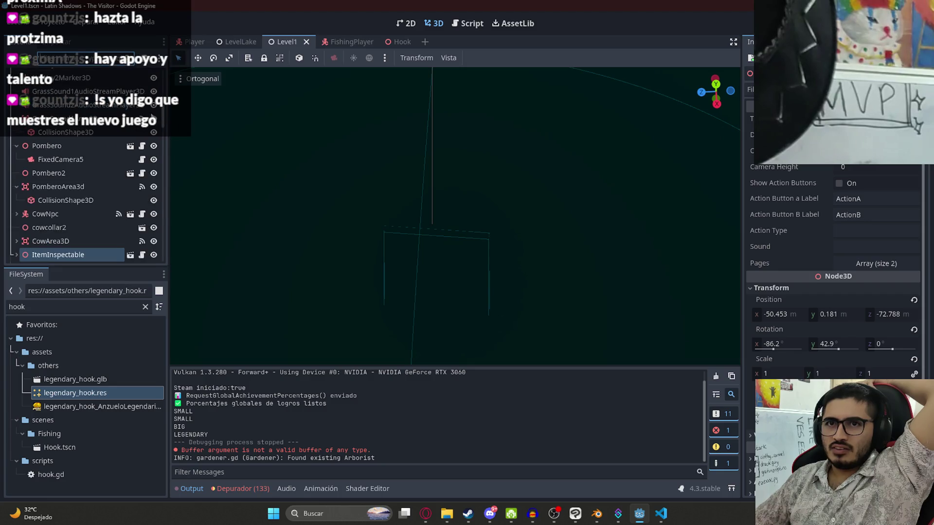
scroll(147, 124, up, 8)
scroll(86, 113, up, 4)
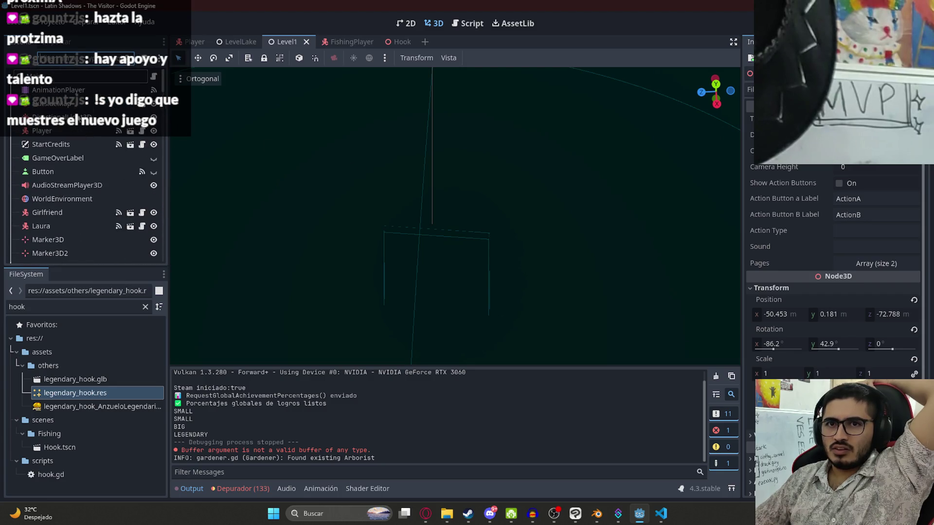
click(66, 198)
scroll(487, 191, down, 3)
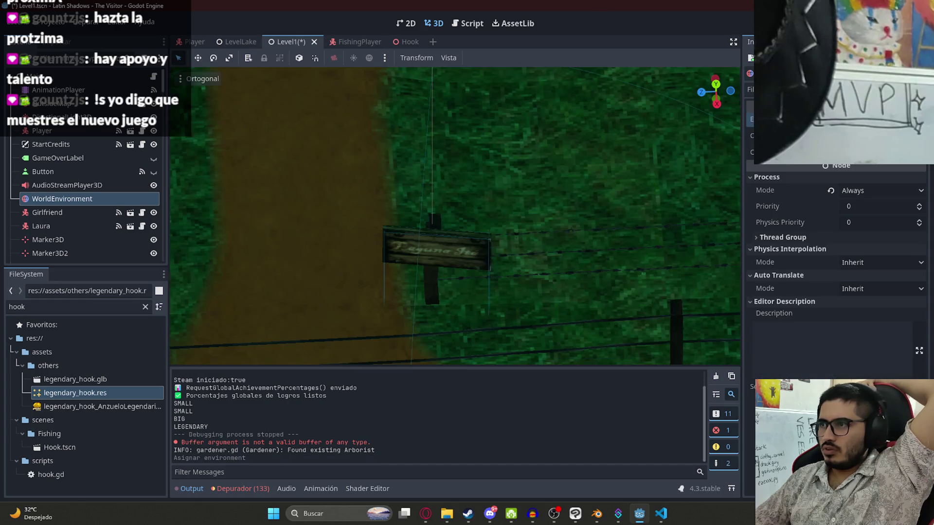
scroll(486, 191, down, 3)
scroll(486, 192, down, 3)
scroll(486, 191, down, 3)
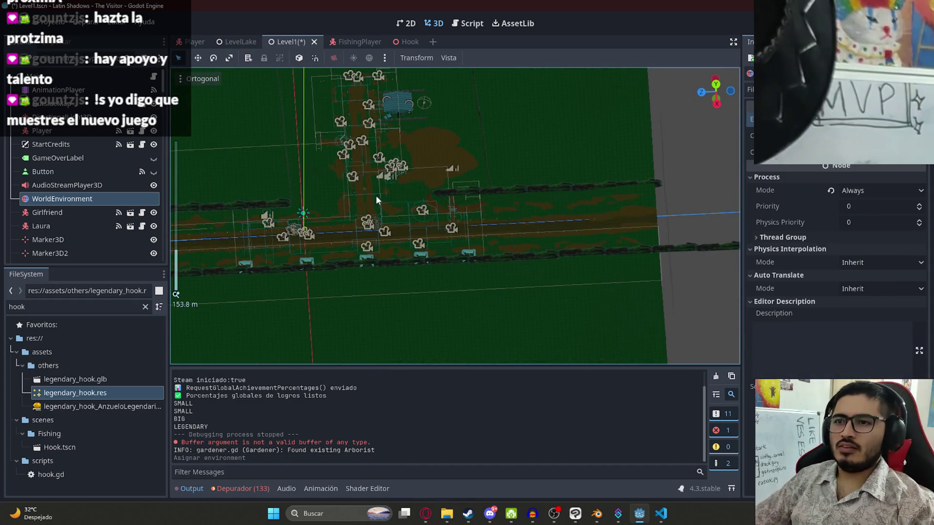
scroll(382, 196, up, 2)
scroll(451, 169, up, 2)
scroll(440, 244, up, 1)
scroll(438, 201, up, 2)
scroll(417, 215, up, 2)
scroll(427, 219, up, 2)
scroll(379, 238, up, 2)
scroll(388, 217, up, 1)
scroll(385, 181, up, 1)
key(ctrl+s)
double_click(30, 306)
text(jakare)
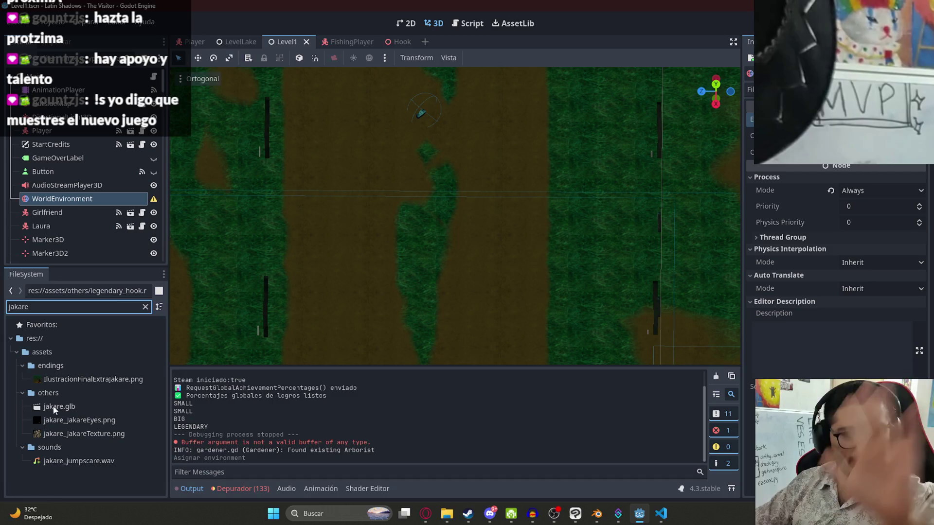
click(425, 513)
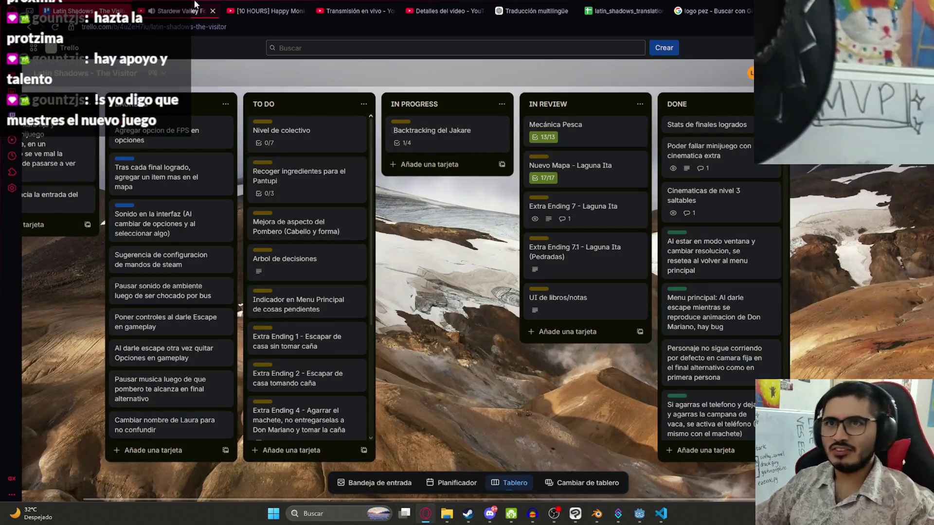
Watch the Stardew Valley focus timer fullscreen on YouTube, leave fullscreen, pause the Recreo video, return to Godot
key(ctrl+Tab)
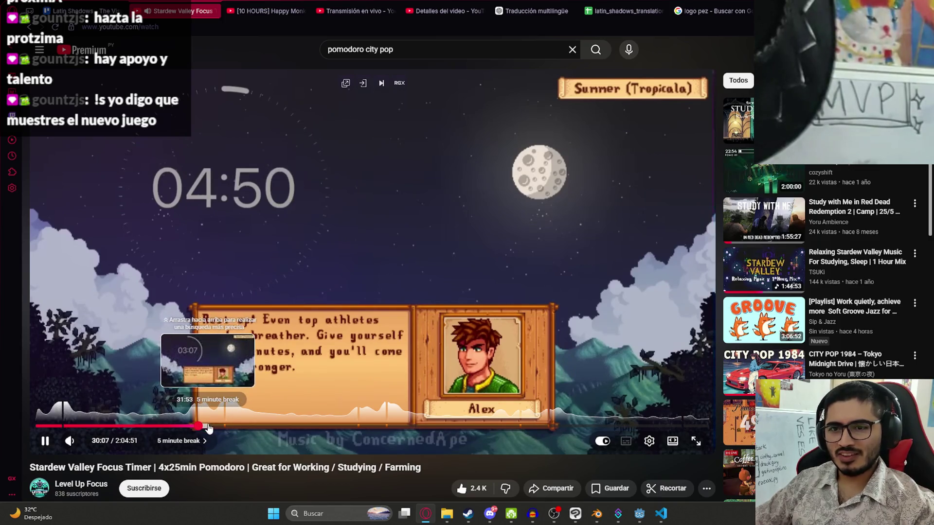
double_click(301, 324)
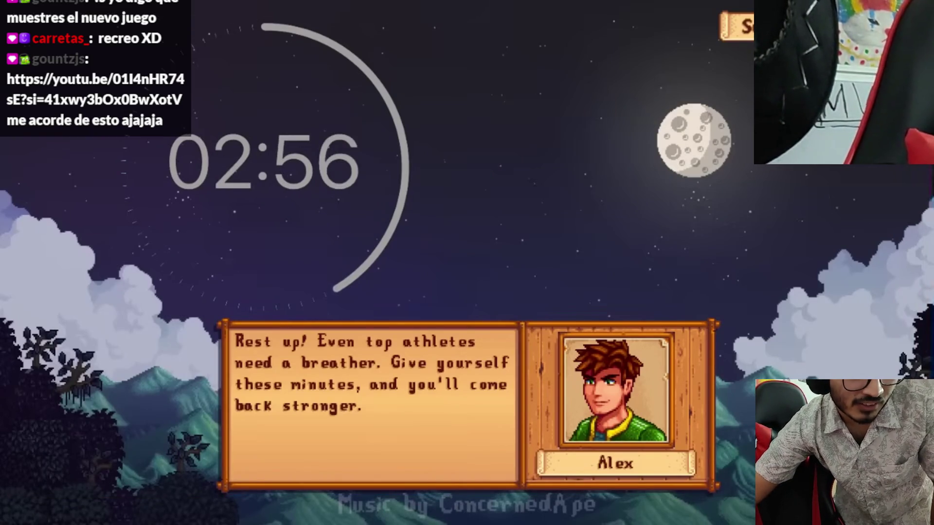
key(Escape)
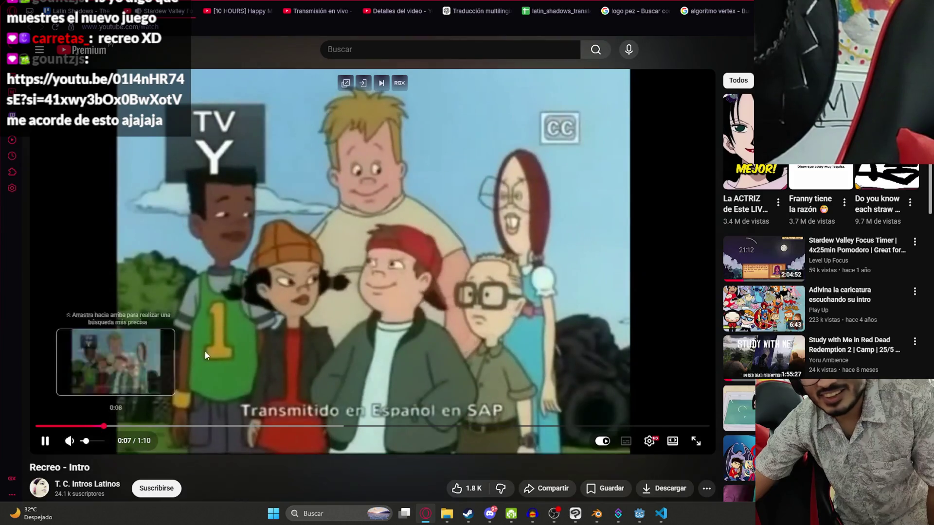
click(355, 256)
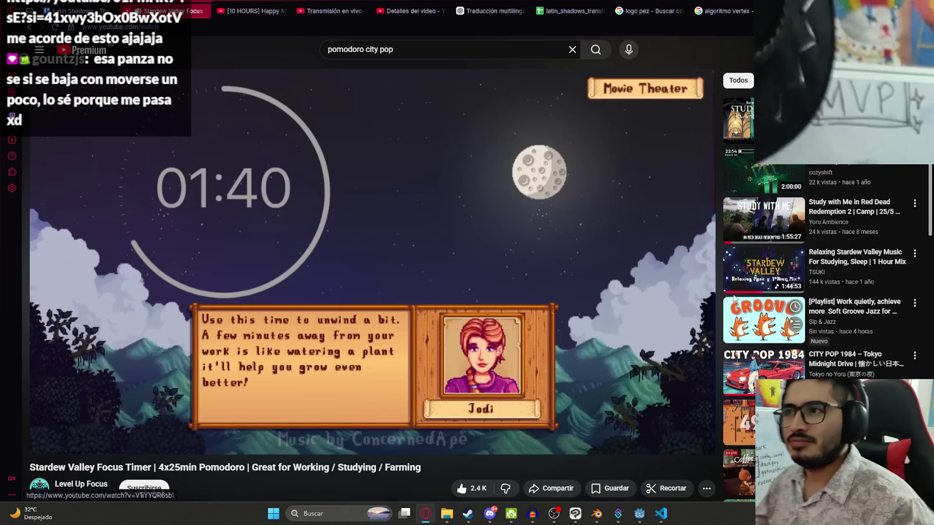
click(638, 515)
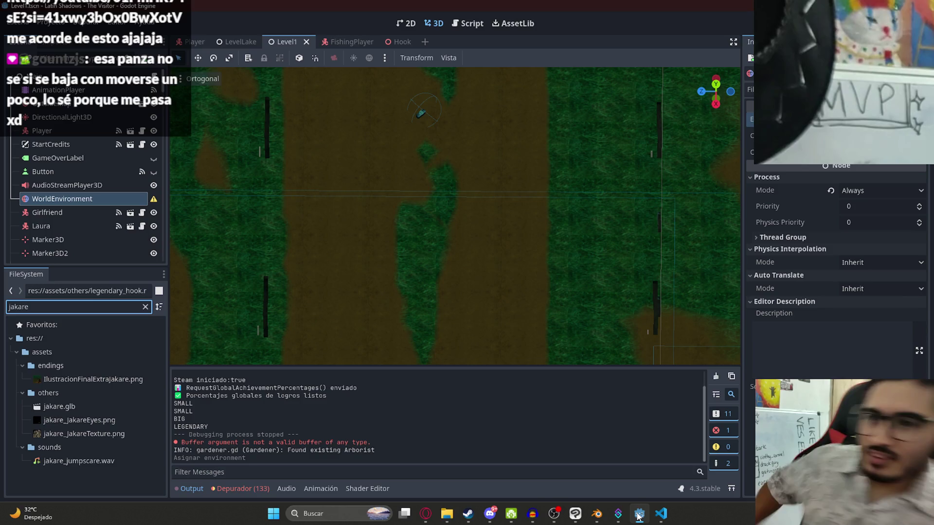
In jakare.glb's import settings enable Save to File for the mesh, saving it as res://assets/npcs/jakare.res
double_click(75, 405)
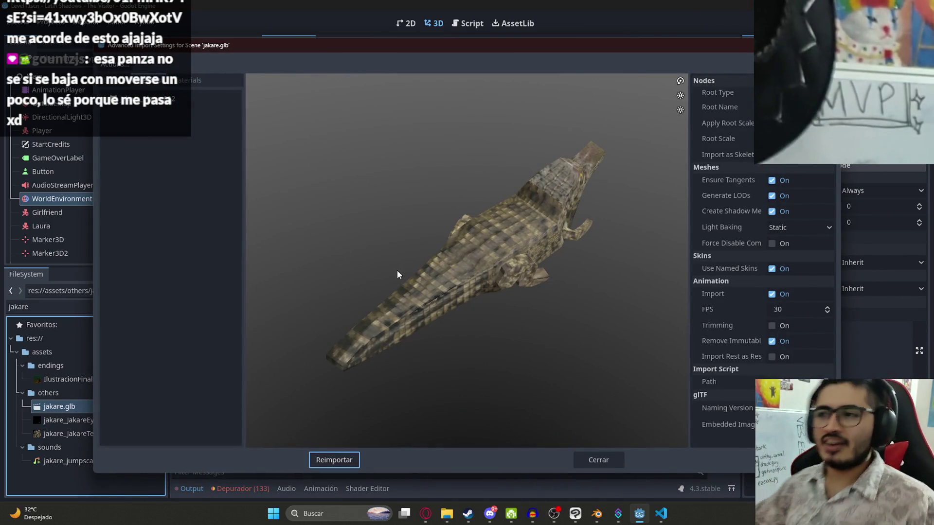
click(141, 97)
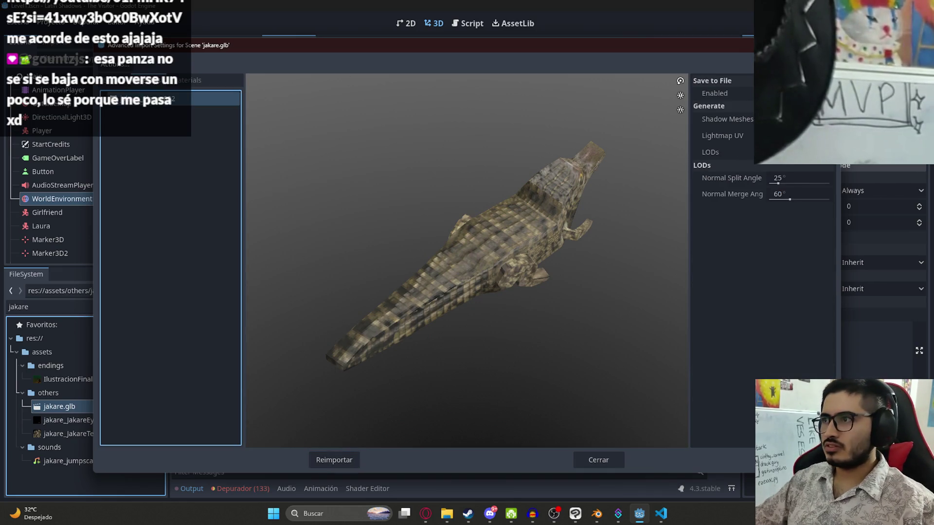
click(810, 169)
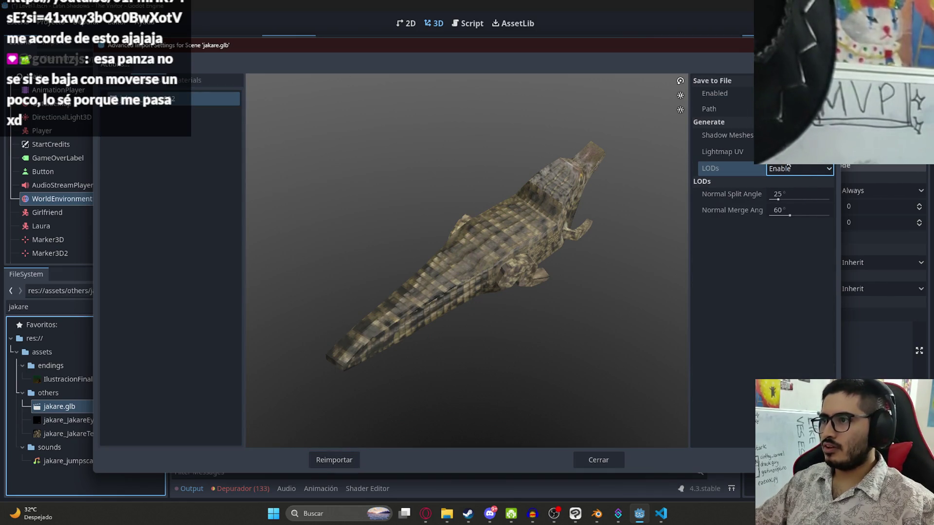
click(795, 108)
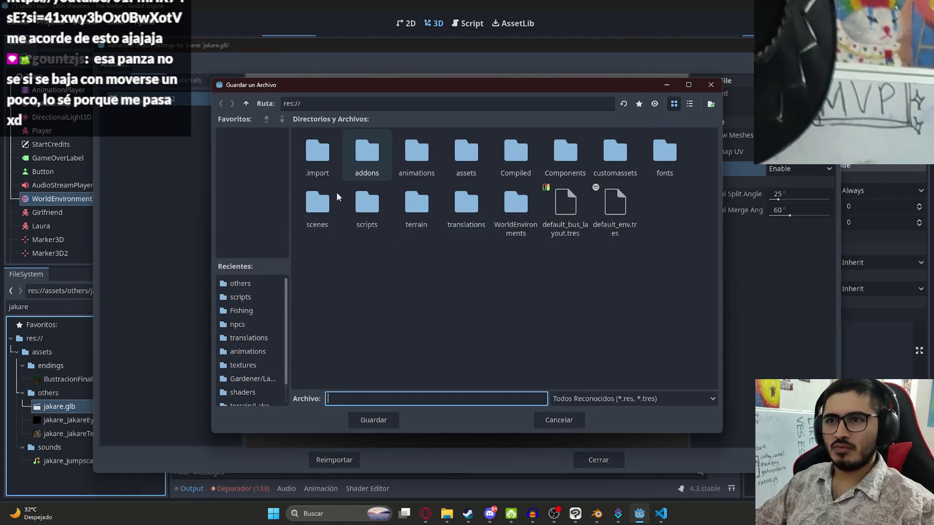
double_click(467, 157)
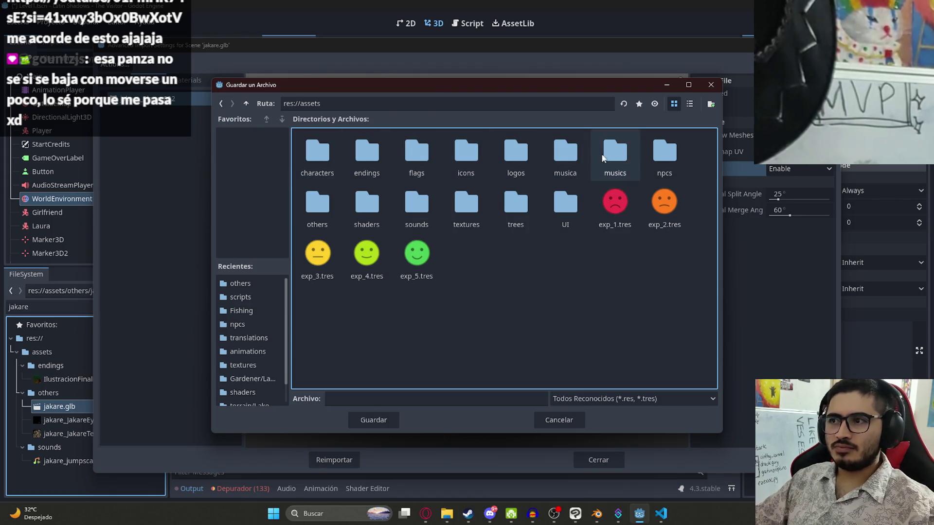
double_click(664, 154)
click(361, 399)
text(jakare)
key(Return)
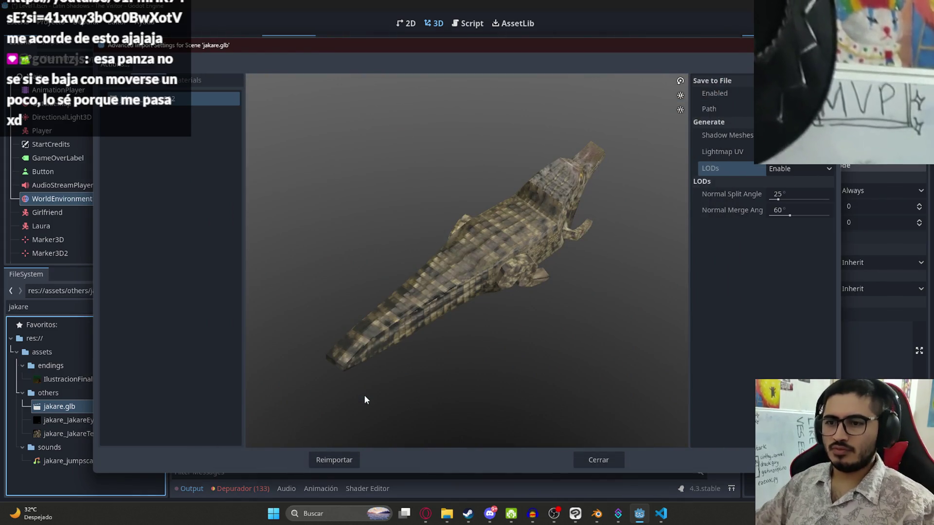
Reimport the jakare model and select the newly created jakare.res file
click(349, 459)
click(99, 409)
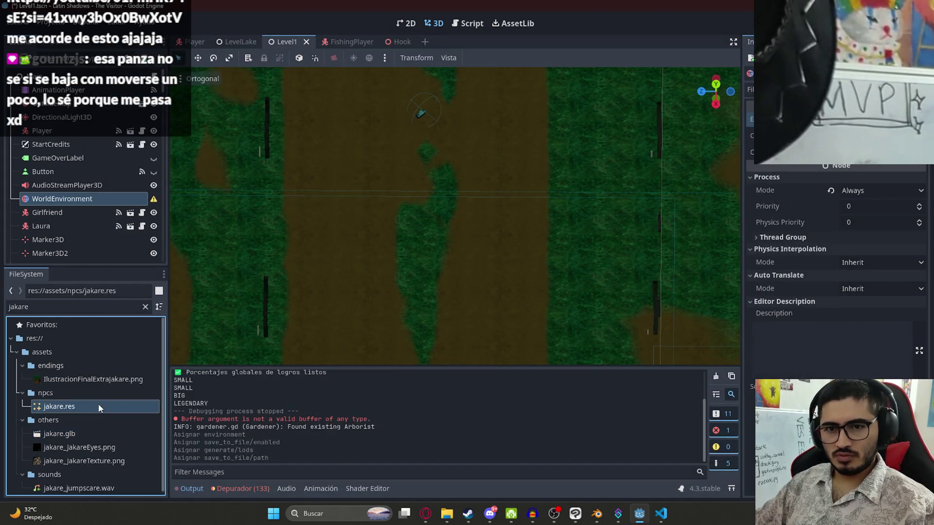
Place the jakare.res crocodile mesh into the level, shrink it and turn it diagonally across the path
drag(48, 424, 57, 424)
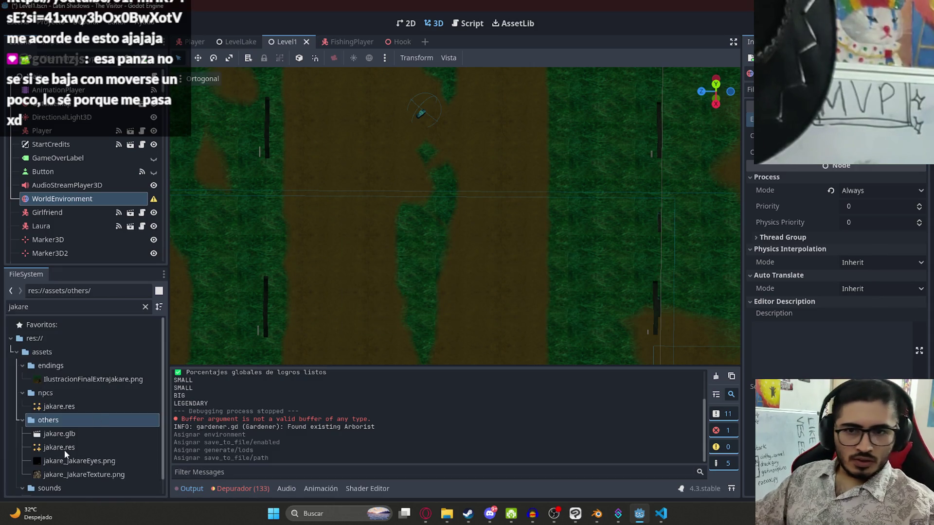
drag(58, 447, 474, 197)
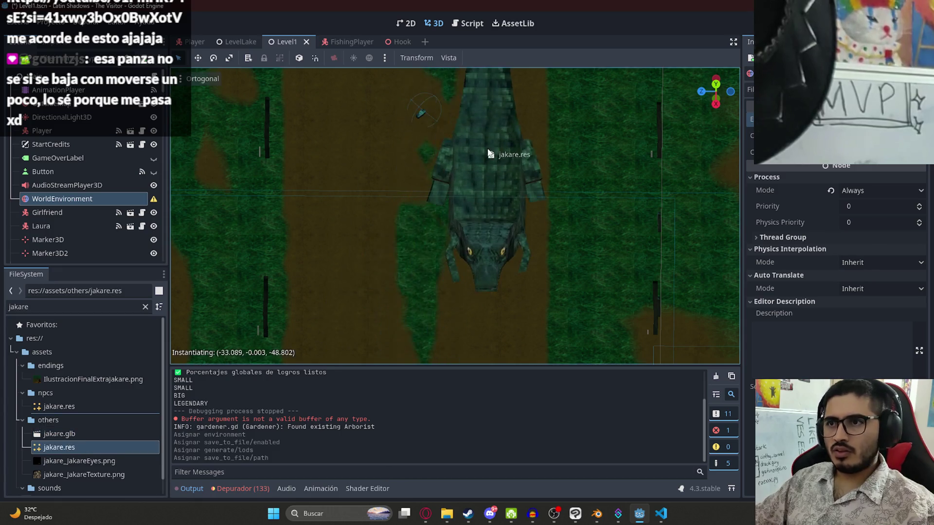
scroll(475, 204, up, 5)
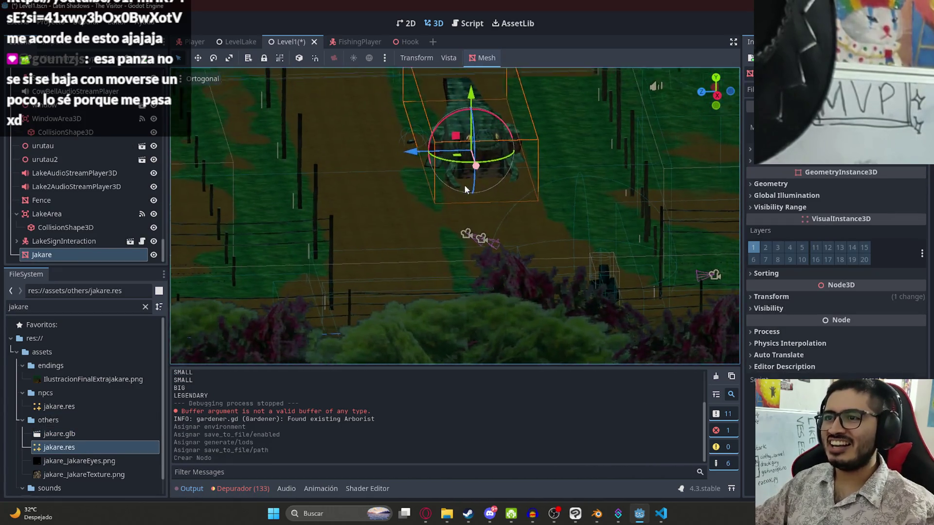
drag(436, 213, 388, 259)
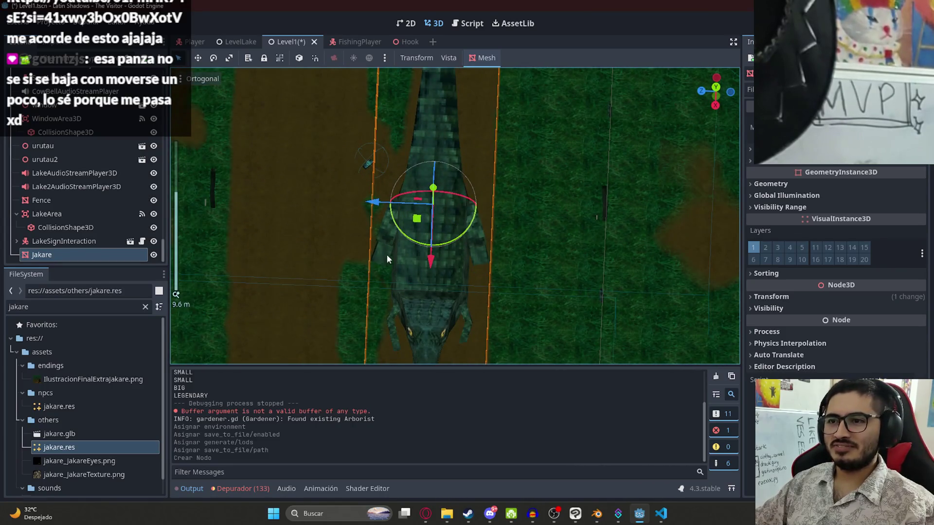
click(776, 296)
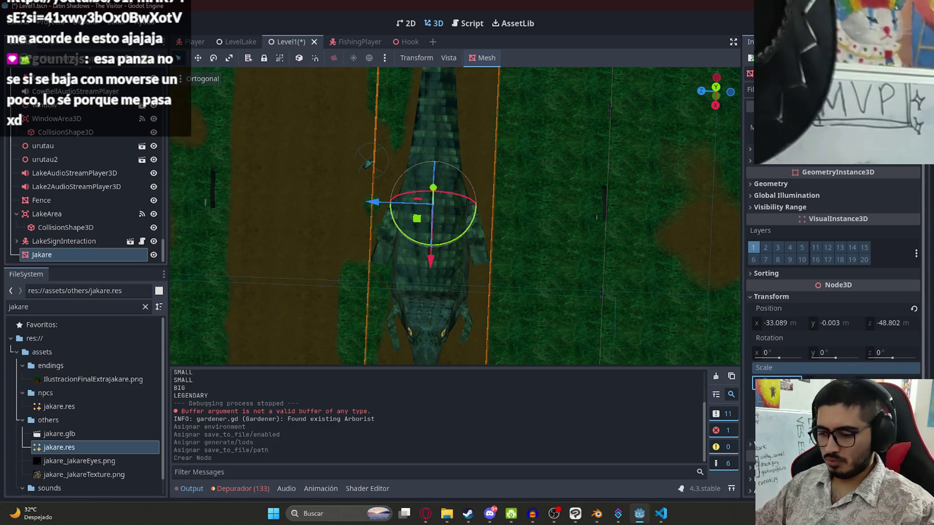
drag(777, 381, 811, 378)
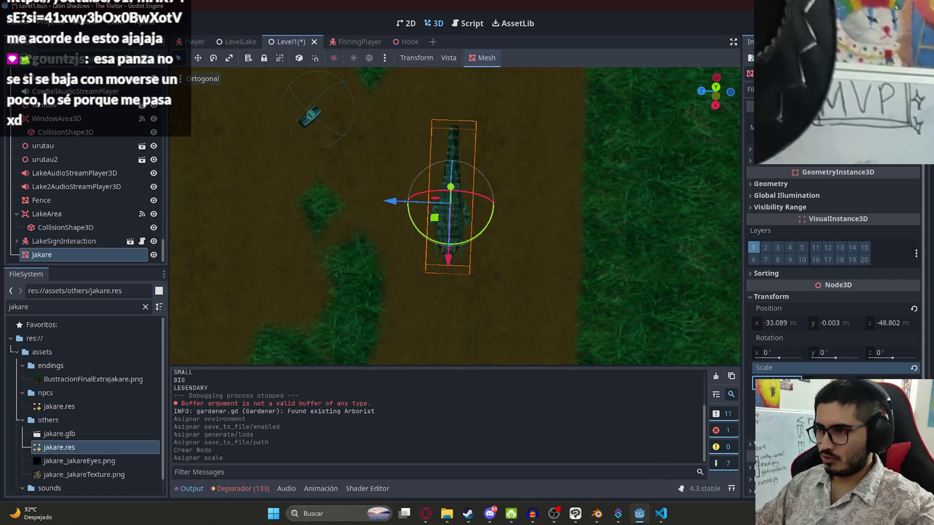
mouse_move(483, 236)
mouse_down()
mouse_move(456, 251)
mouse_move(453, 241)
mouse_move(483, 206)
mouse_up()
scroll(455, 251, down, 2)
Settle the crocodile's scale and position from the top view and rename the node Jakare1
click(781, 373)
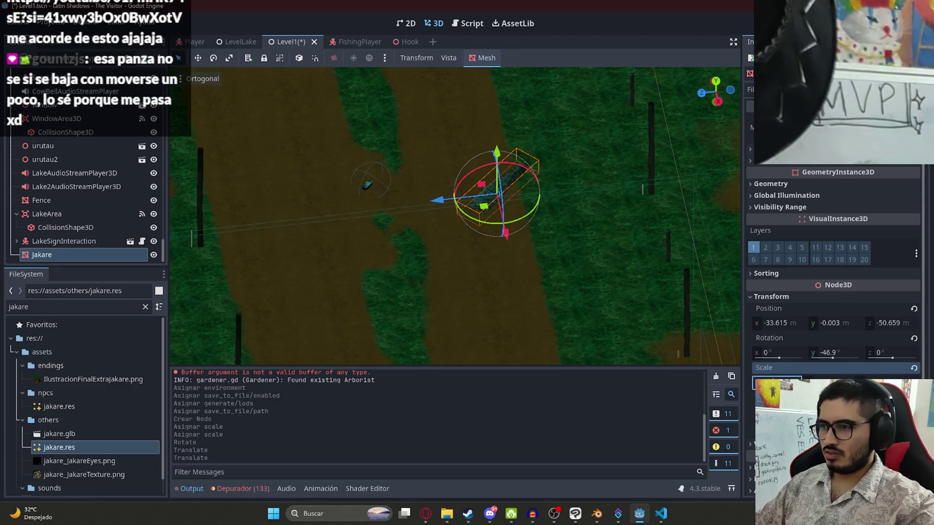
key(Return)
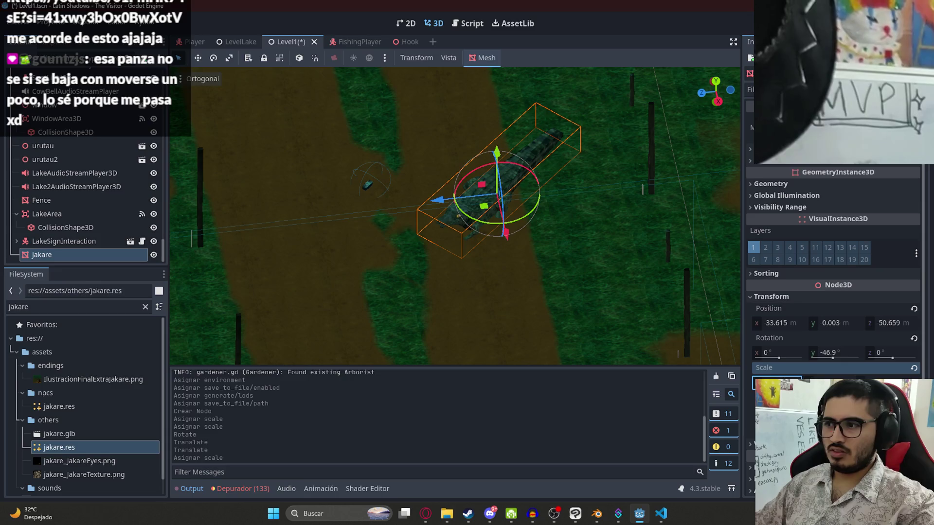
key(Return)
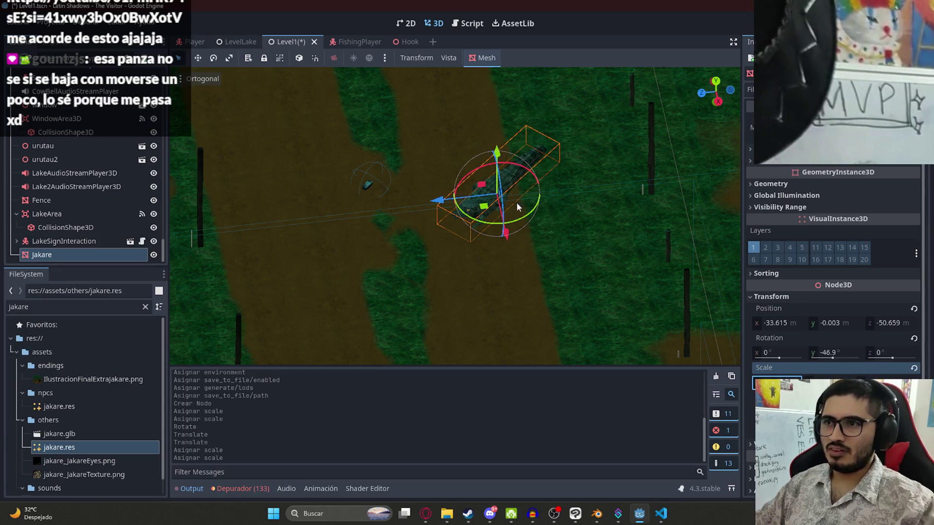
drag(488, 209, 493, 212)
key(KP_7)
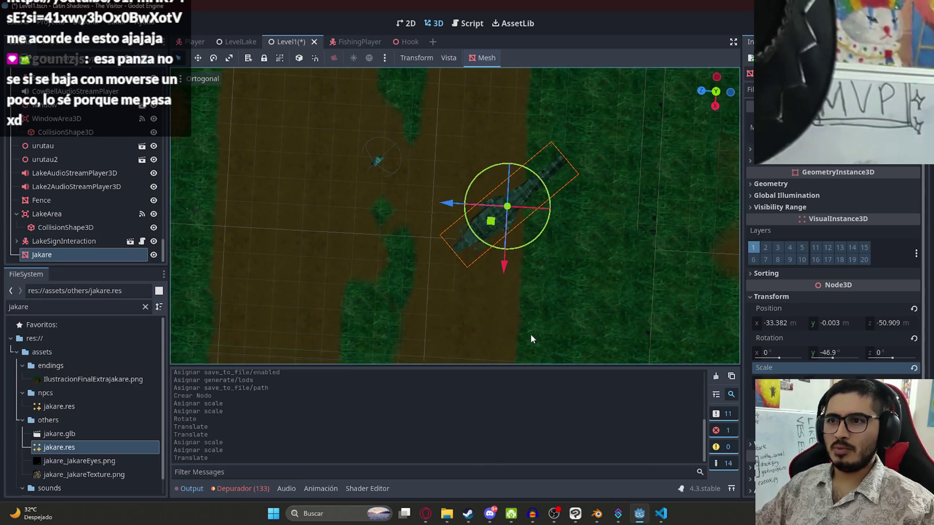
double_click(80, 254)
text(1)
key(Return)
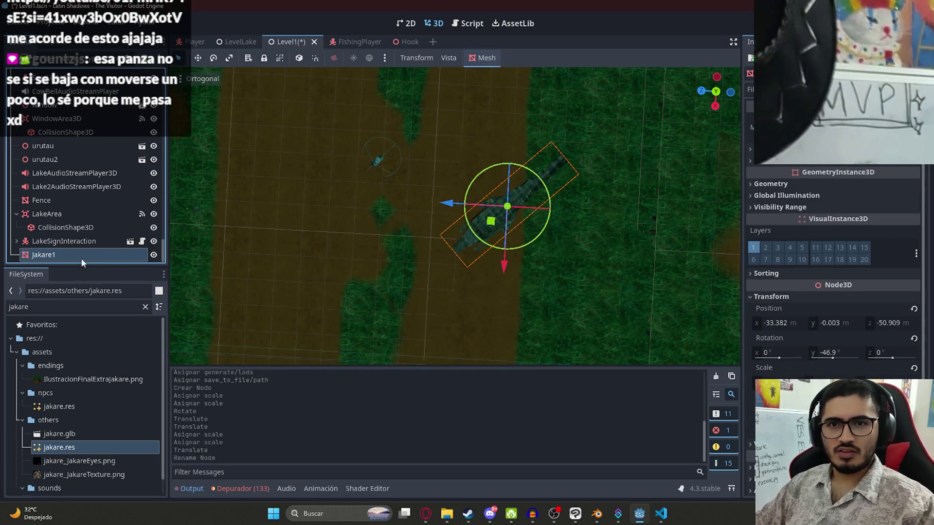
Duplicate Jakare1 as Jakare2 and rotate and move it onto the other dirt strip
key(ctrl+d)
mouse_move(510, 237)
mouse_down()
mouse_move(489, 209)
mouse_move(288, 243)
mouse_up()
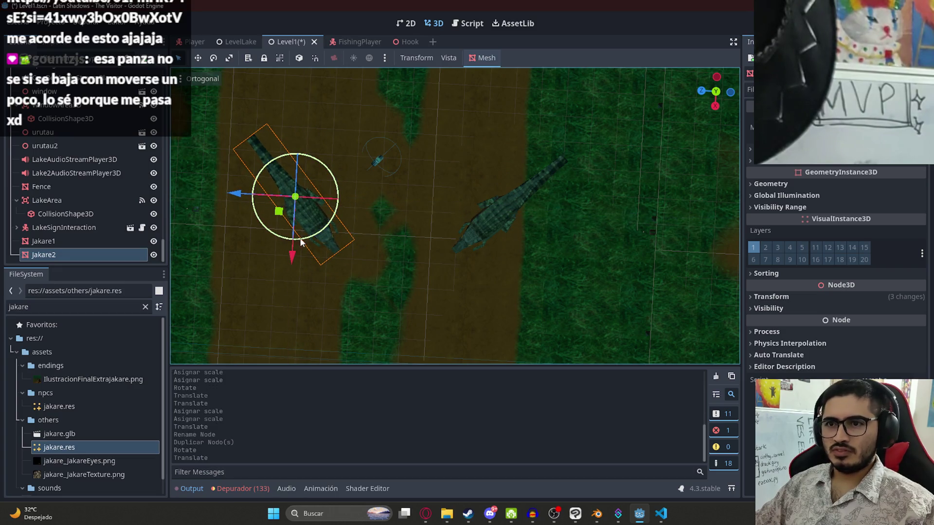
mouse_move(304, 244)
mouse_down()
mouse_move(301, 223)
mouse_move(388, 191)
mouse_up()
key(KP_1)
key(KP_7)
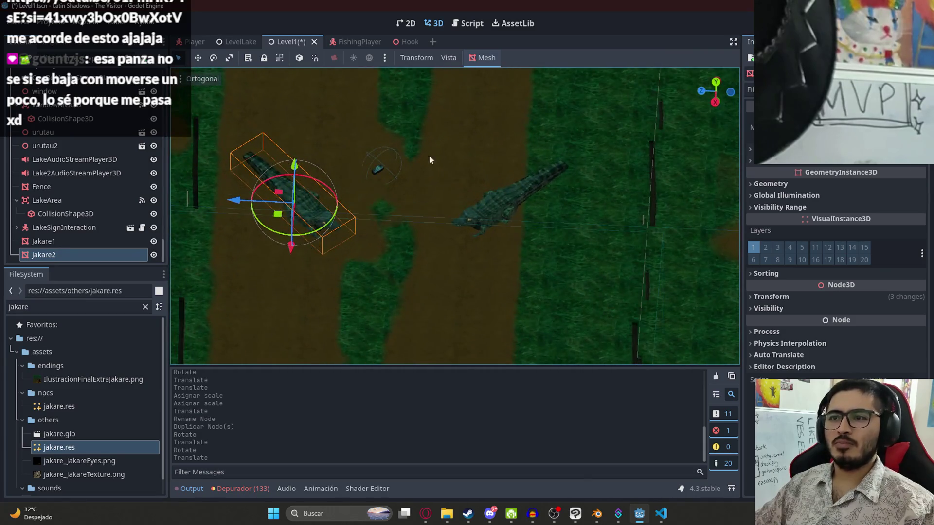
Save the Level1 scene and launch a playtest of it
click(437, 213)
key(ctrl+s)
mouse_move(438, 210)
mouse_down()
mouse_move(446, 192)
mouse_move(421, 122)
mouse_move(466, 85)
mouse_move(365, 91)
mouse_up()
right_click(283, 42)
click(338, 123)
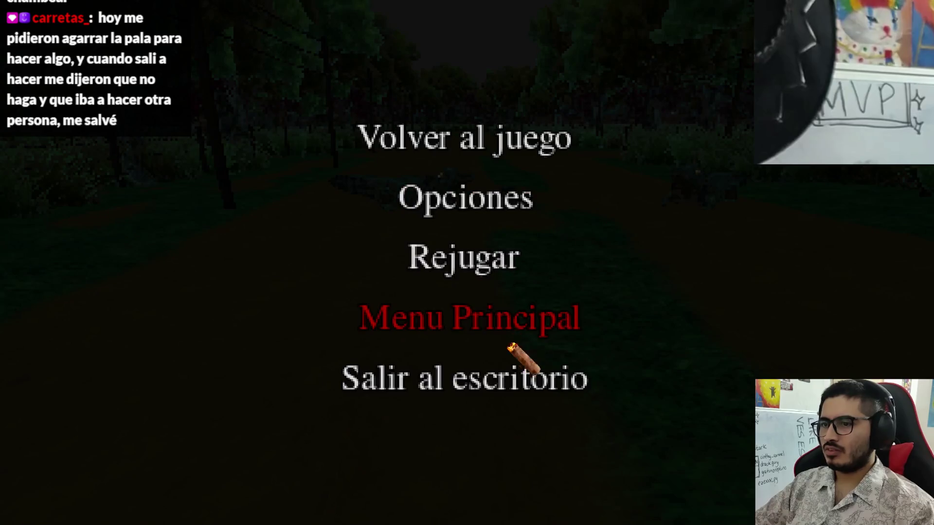
Stop the playtest from the pause menu and return to the editor
click(514, 375)
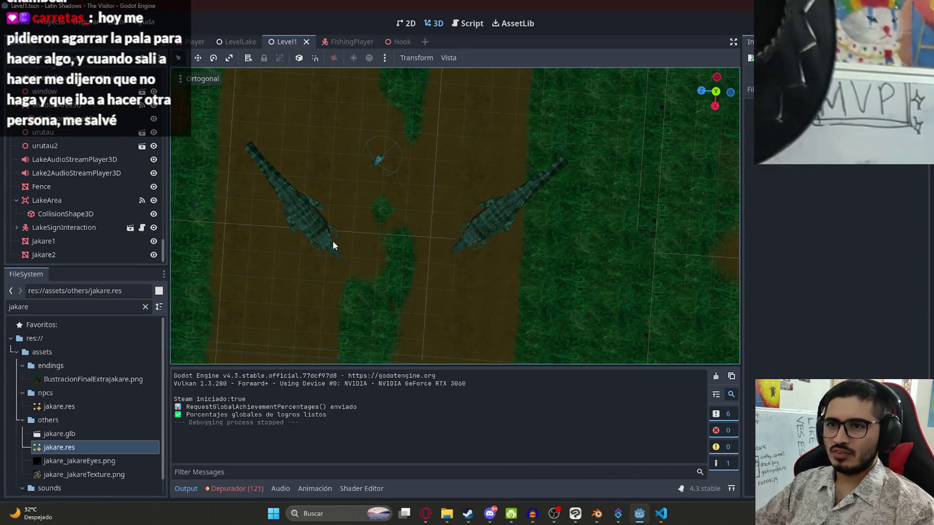
Shift both crocodiles up the path and move and rotate the duplicated Jakare3 toward the centre
click(334, 247)
shift+click(500, 226)
scroll(500, 226, down, 3)
drag(399, 226, 407, 202)
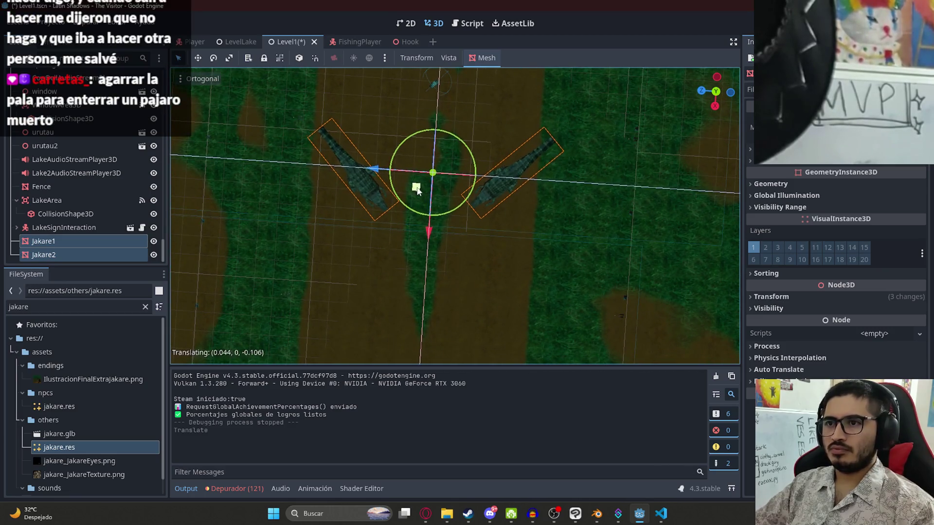
click(348, 186)
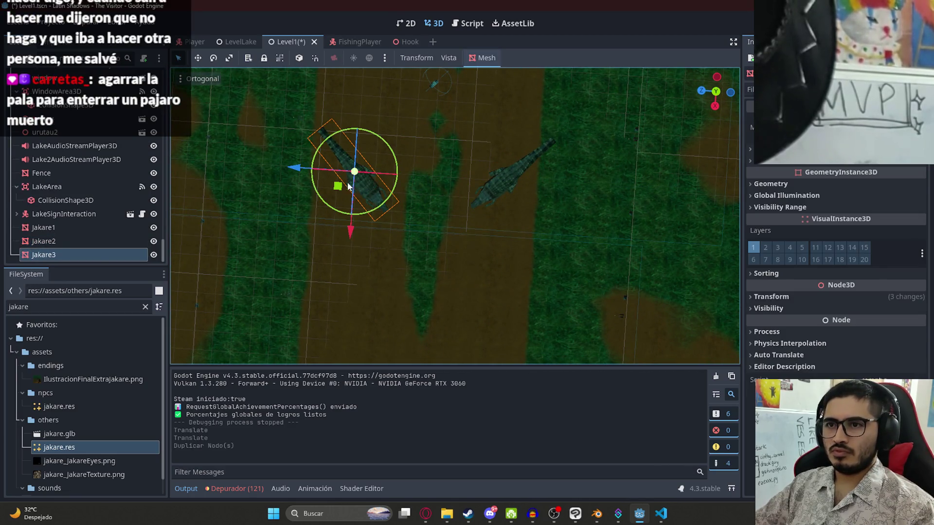
drag(338, 187, 422, 181)
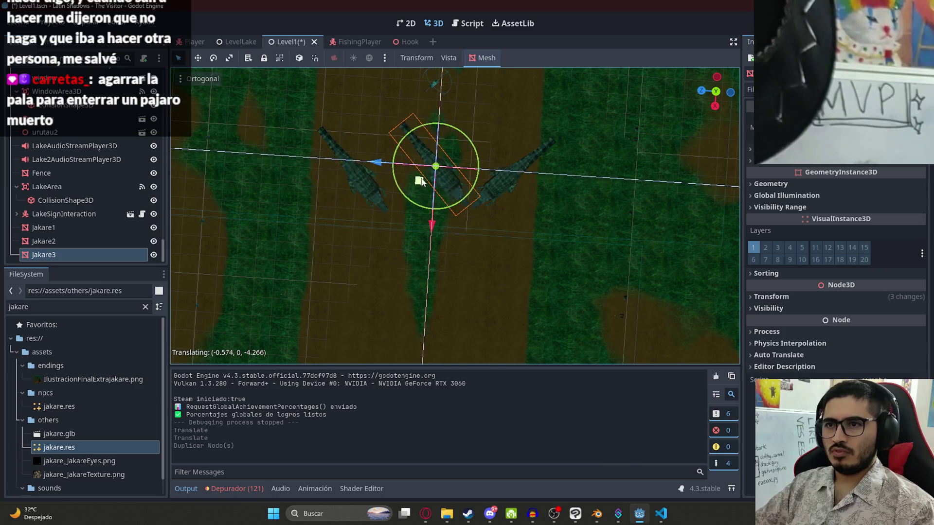
click(421, 238)
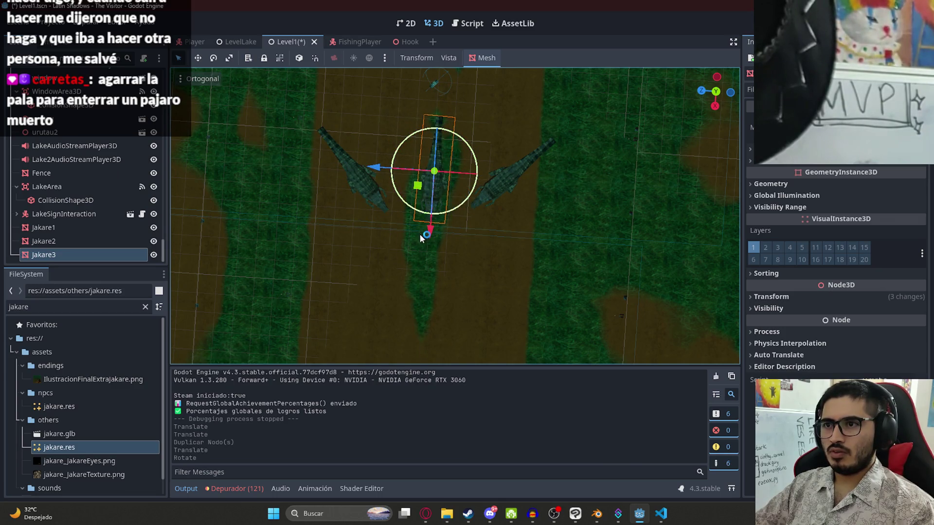
click(350, 185)
scroll(350, 186, down, 2)
drag(347, 201, 350, 199)
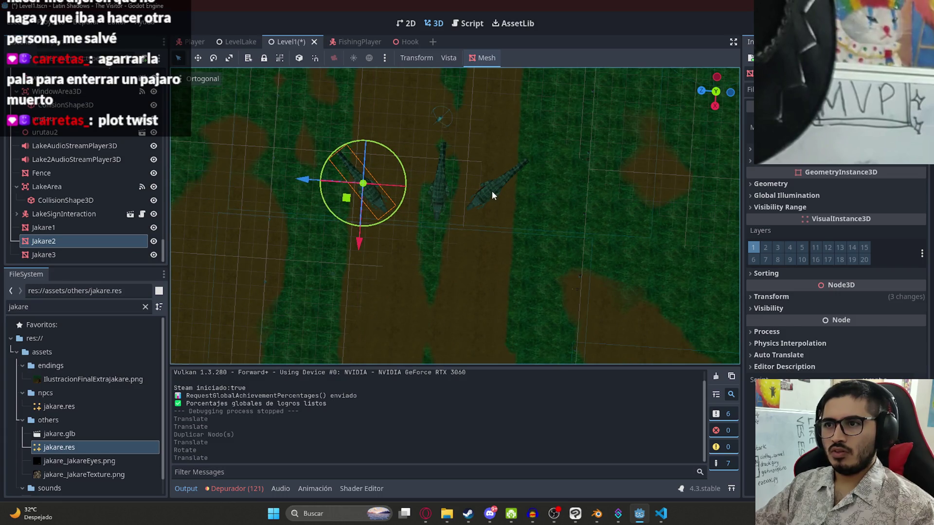
click(494, 207)
click(511, 211)
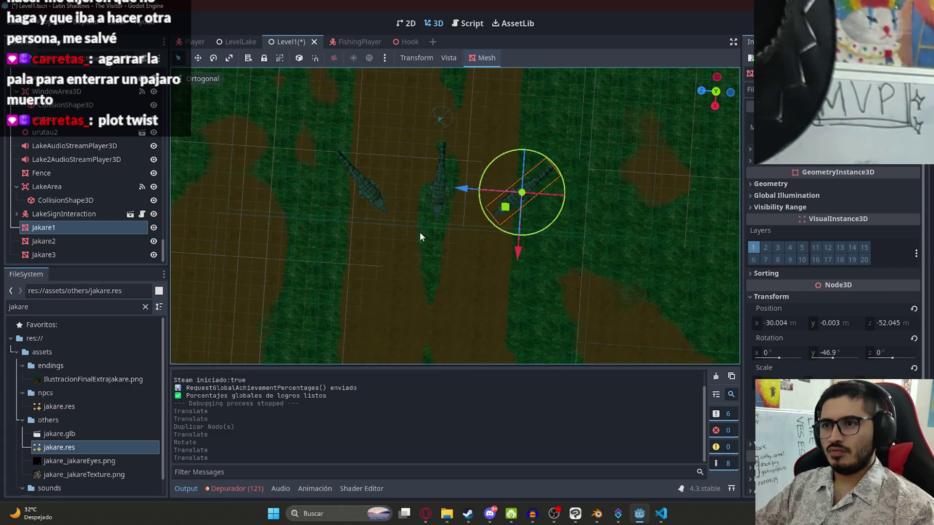
scroll(296, 175, up, 3)
Fine-tune positions: shift Jakare2 right, raise Jakare1 slightly and lower Jakare2 slightly
click(275, 181)
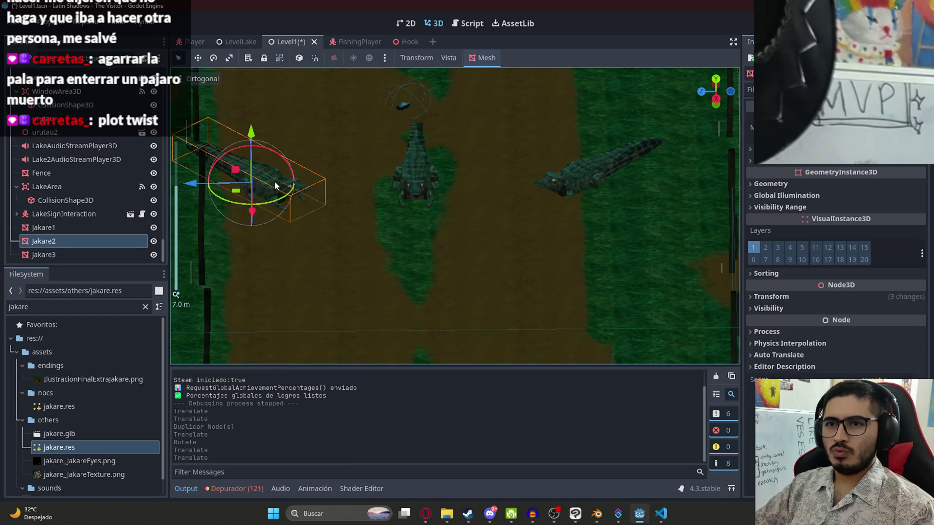
drag(238, 191, 268, 190)
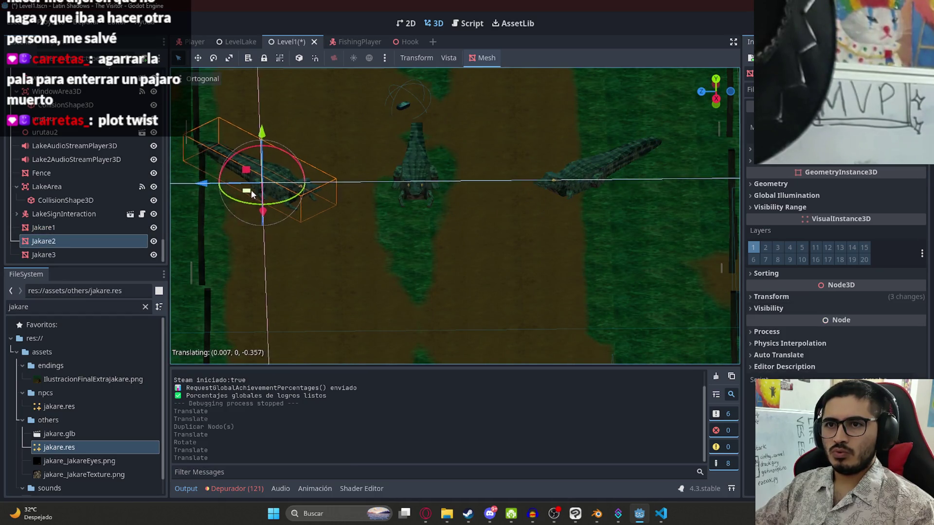
click(562, 184)
drag(585, 196, 554, 195)
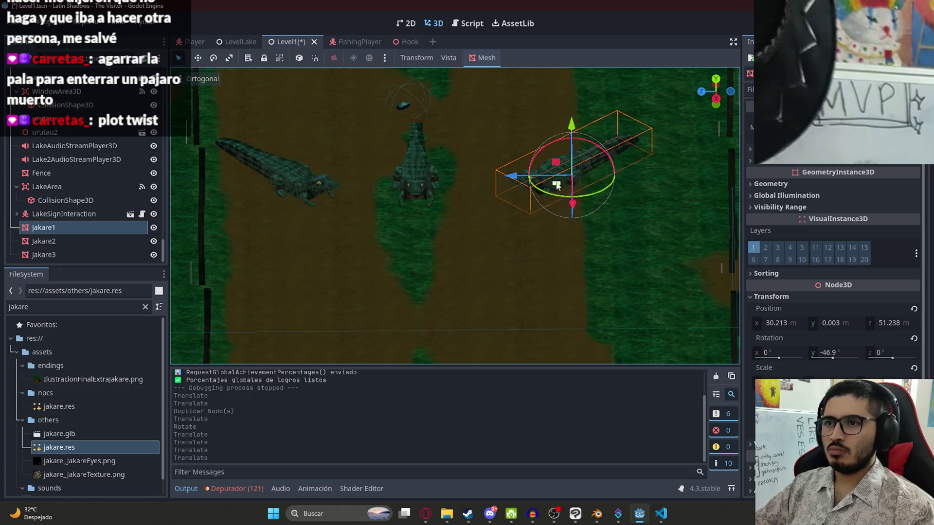
scroll(525, 215, up, 3)
scroll(525, 215, up, 1)
scroll(525, 215, up, 1)
drag(686, 119, 686, 110)
click(715, 78)
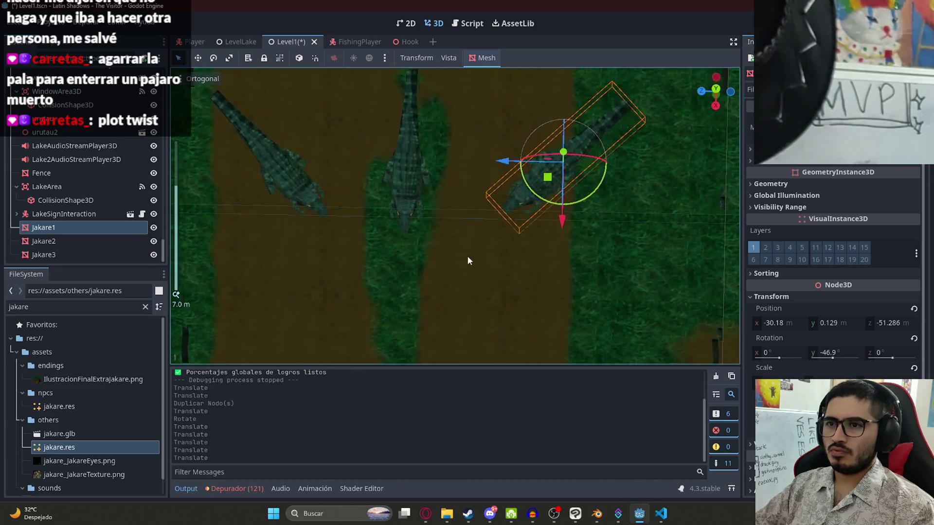
scroll(355, 208, up, 2)
scroll(350, 214, up, 1)
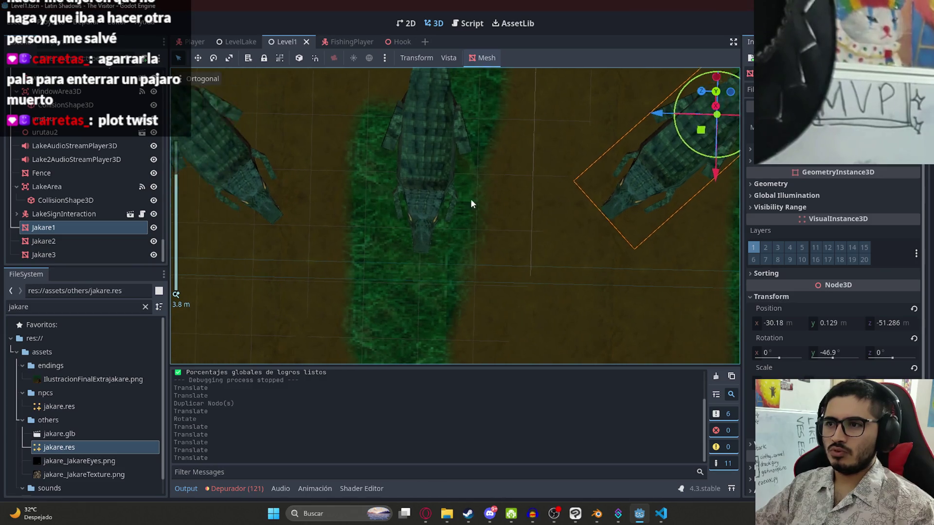
click(312, 191)
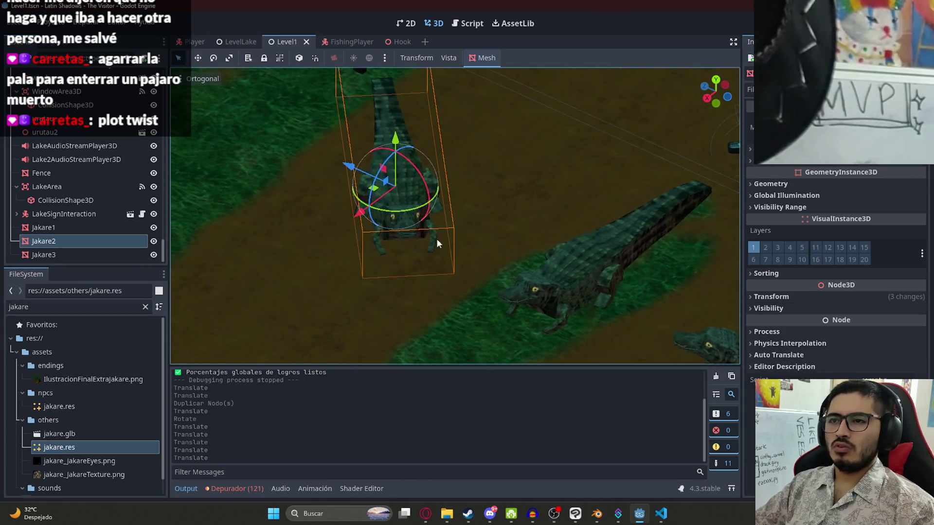
drag(401, 148, 408, 146)
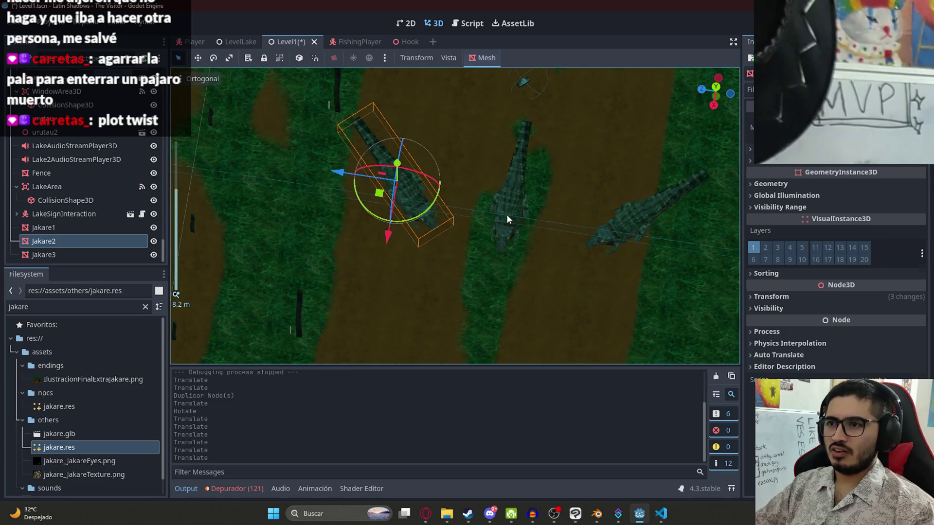
click(217, 270)
Undo the moves and the duplication so Jakare3 is removed, then save the scene
key(ctrl+z)
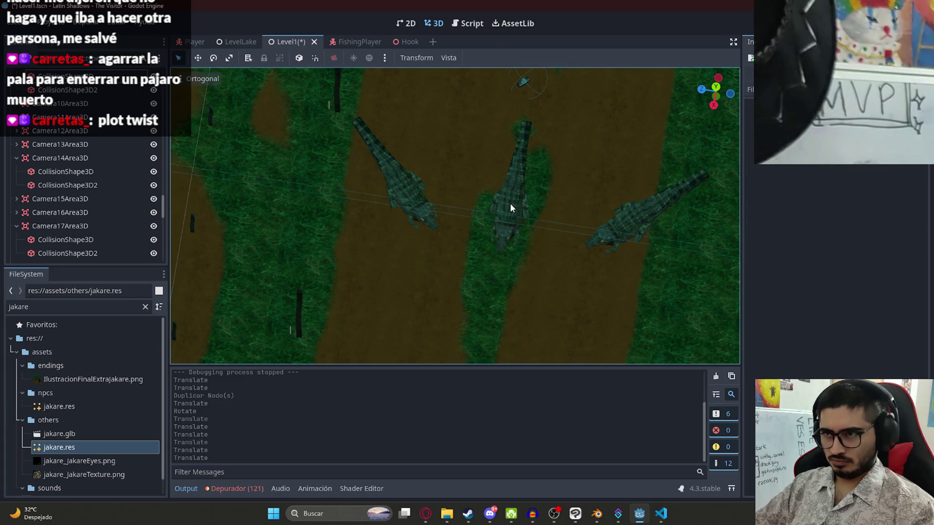
click(513, 207)
key(ctrl+z)
key(ctrl+z)
key(ctrl+z)
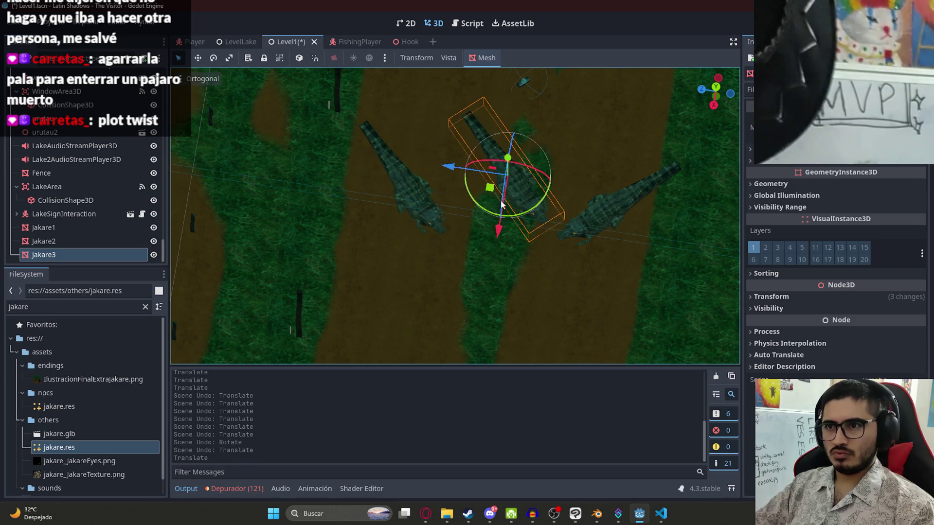
key(ctrl+z)
click(402, 195)
drag(401, 196, 494, 177)
key(ctrl+z)
key(ctrl+s)
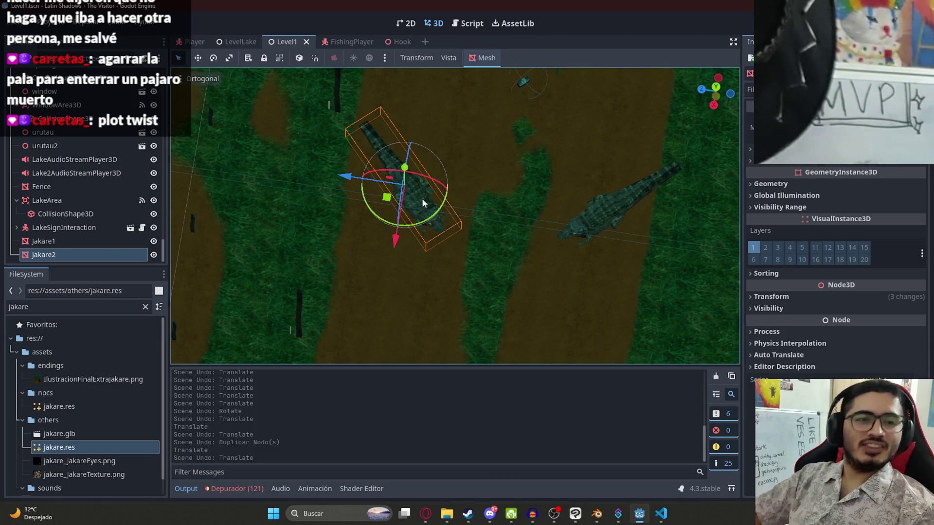
Nudge Jakare2 right and up beside the grass strip and save Level1 again
drag(452, 216, 445, 250)
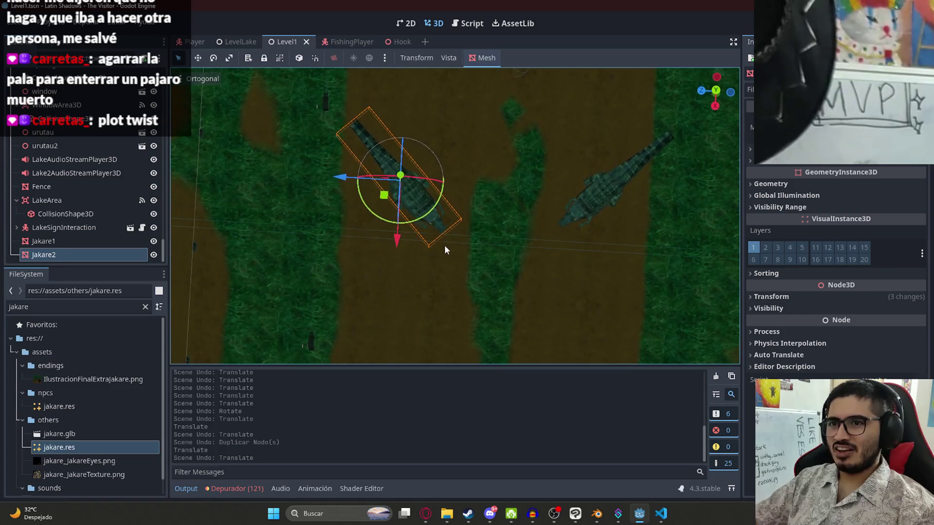
drag(391, 203, 428, 194)
mouse_move(603, 196)
mouse_down()
mouse_move(486, 219)
mouse_move(473, 198)
mouse_move(522, 129)
mouse_up()
click(485, 219)
key(KP_7)
key(ctrl+s)
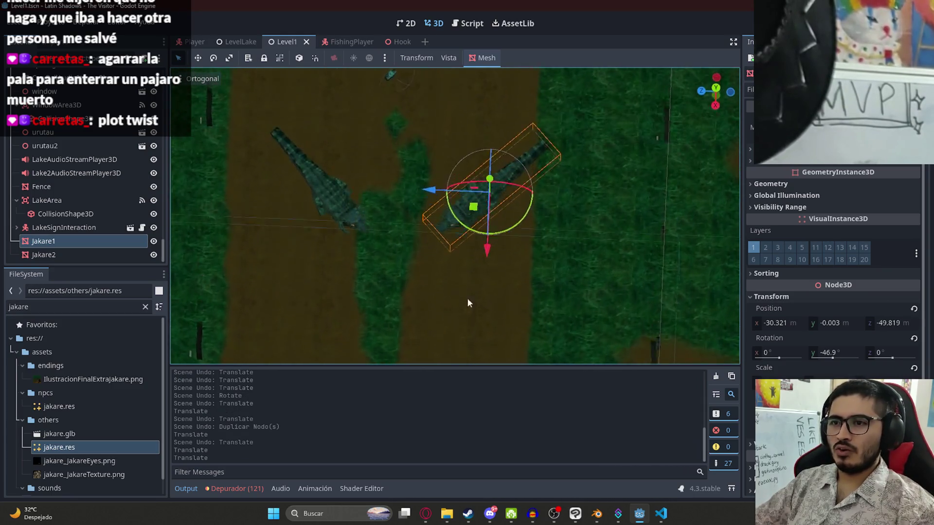
scroll(110, 219, up, 10)
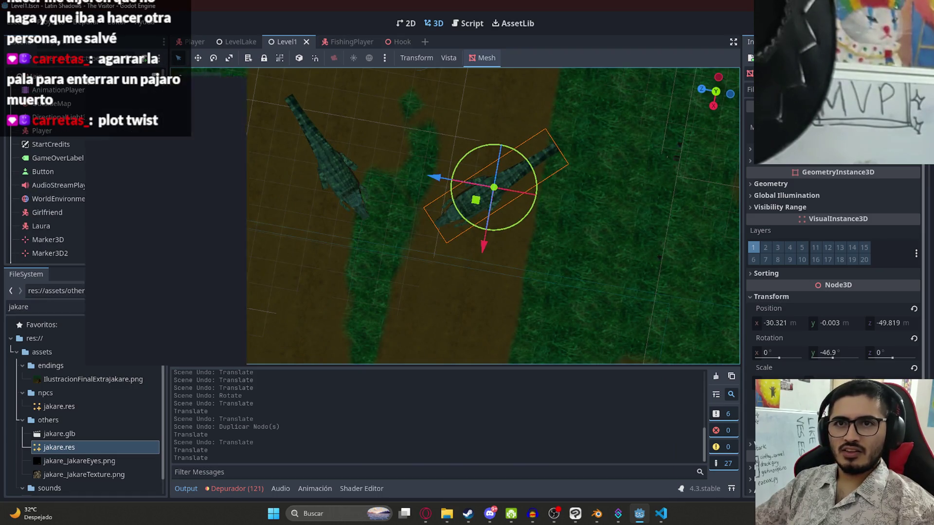
Add a StaticBody3D child to the root and nest Jakare1 and Jakare2 under it
right_click(86, 76)
click(103, 103)
text(sta)
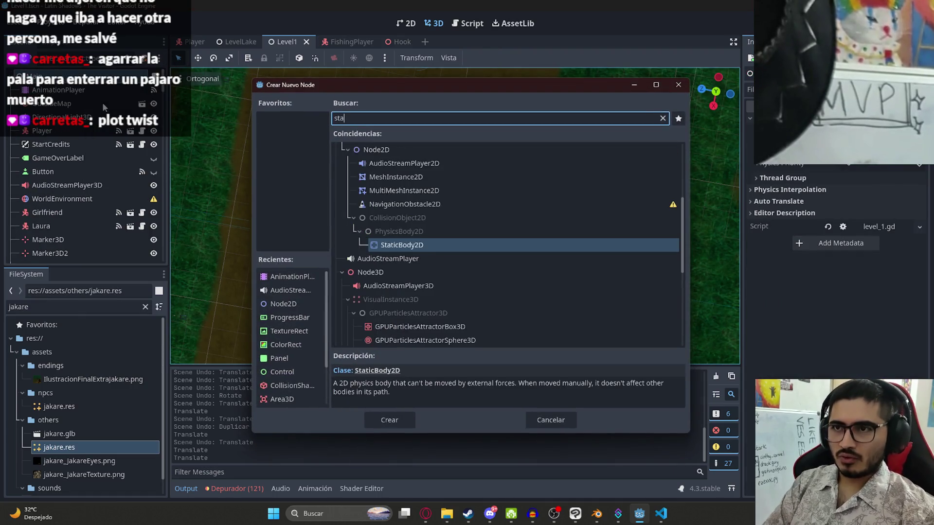
text(ticbody3d)
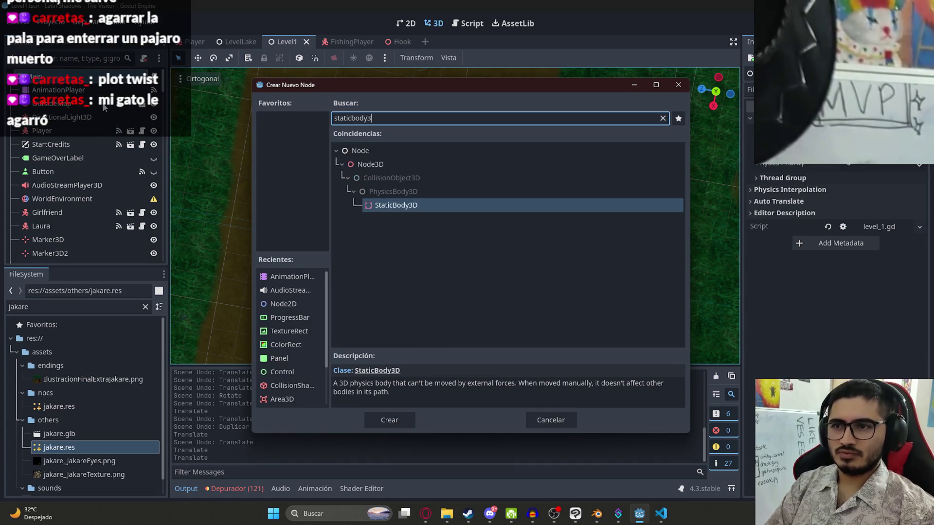
key(Return)
click(44, 227)
shift+click(49, 241)
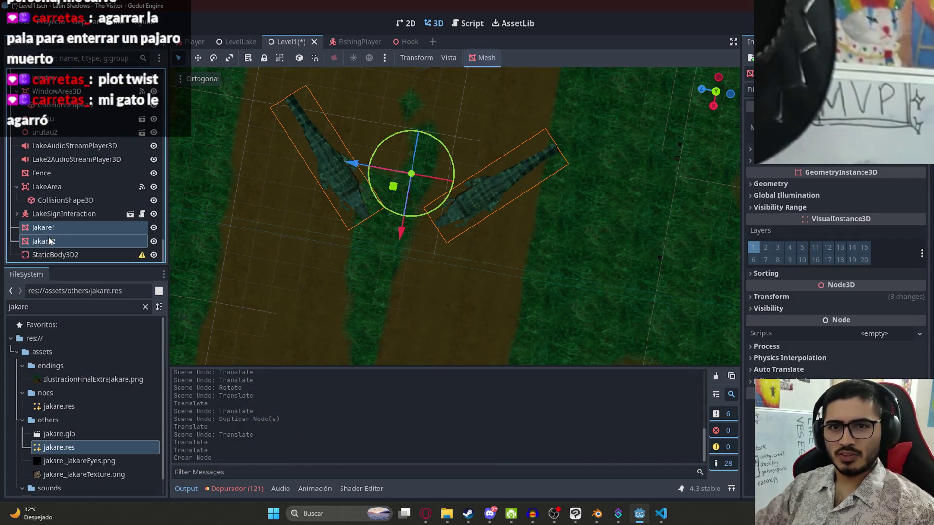
drag(52, 257, 53, 254)
click(59, 228)
shift+click(53, 240)
Add a CollisionShape3D under StaticBody3D2, assign it a new shape and frame it in view
right_click(59, 233)
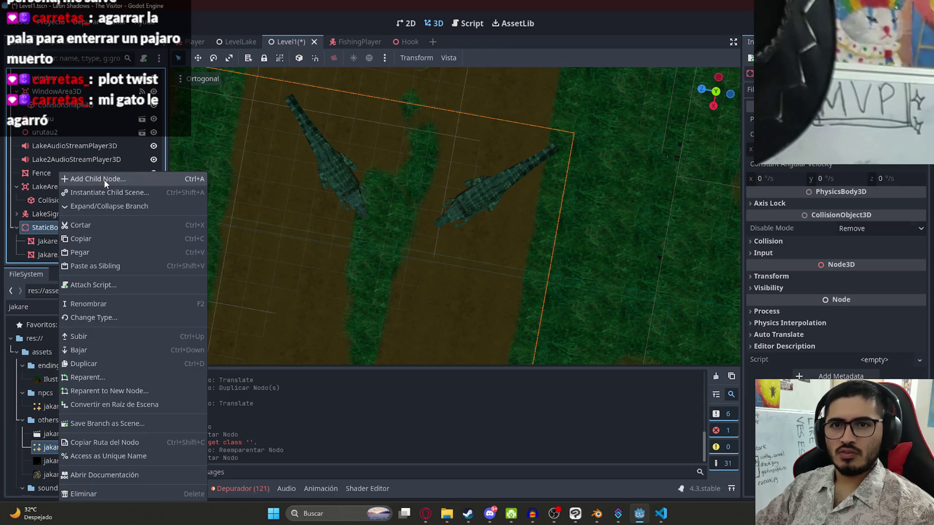
click(104, 180)
text(collisionsha)
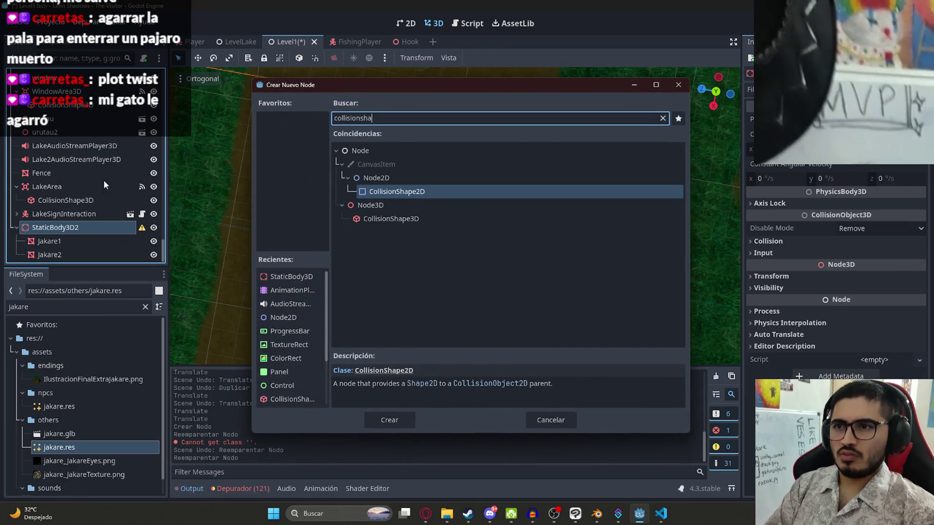
text(pe3d)
key(Return)
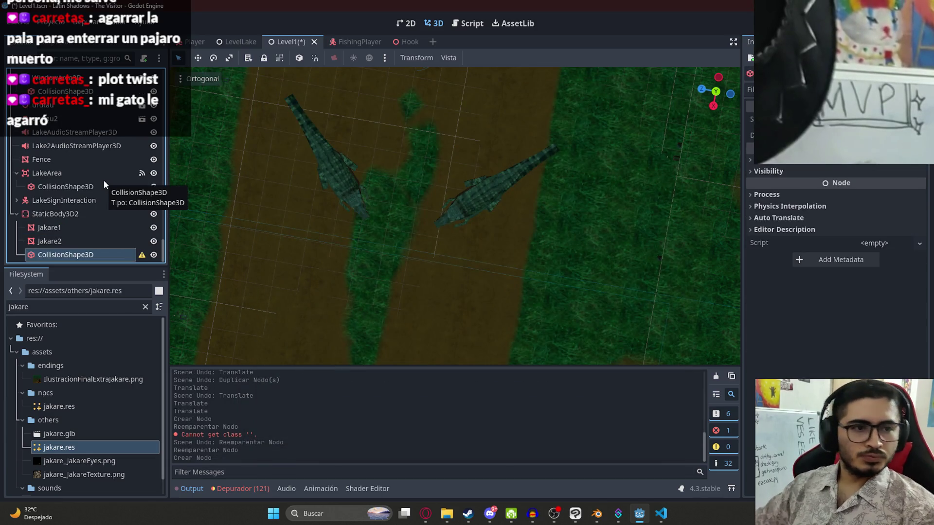
click(861, 118)
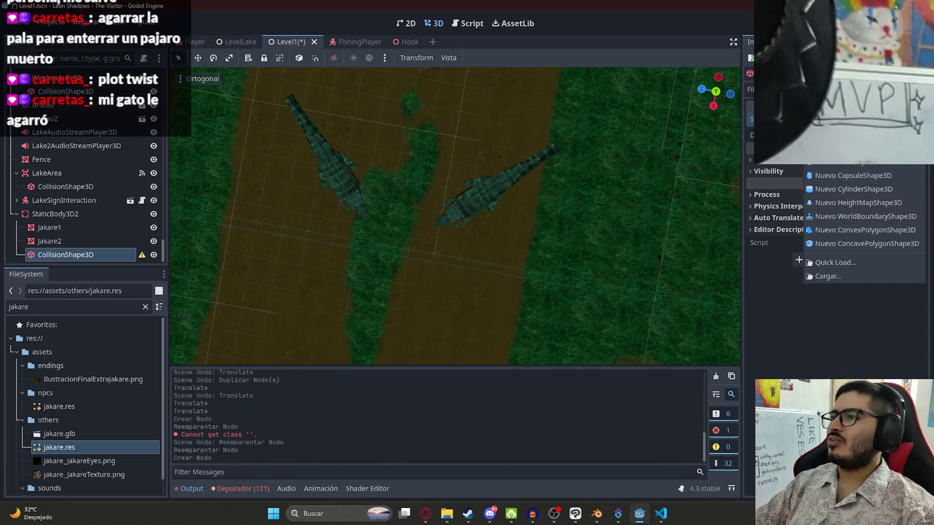
click(889, 164)
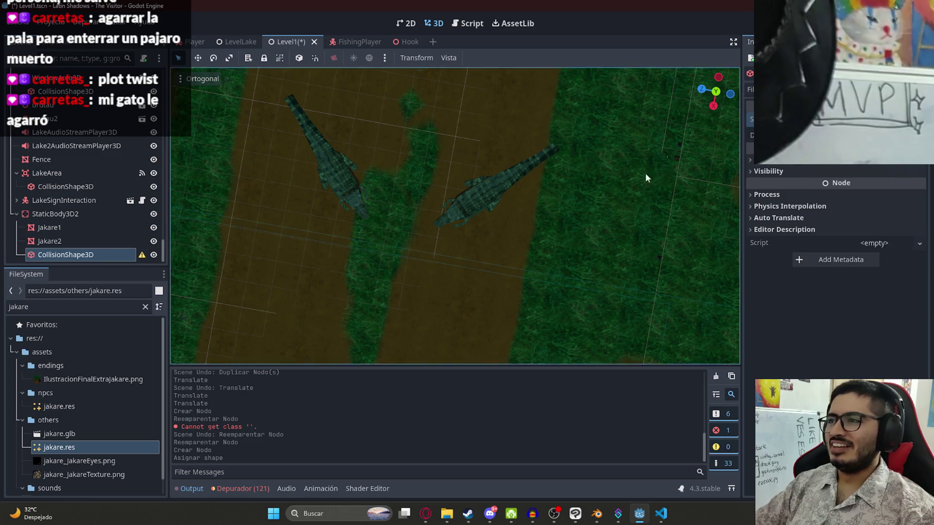
key(f)
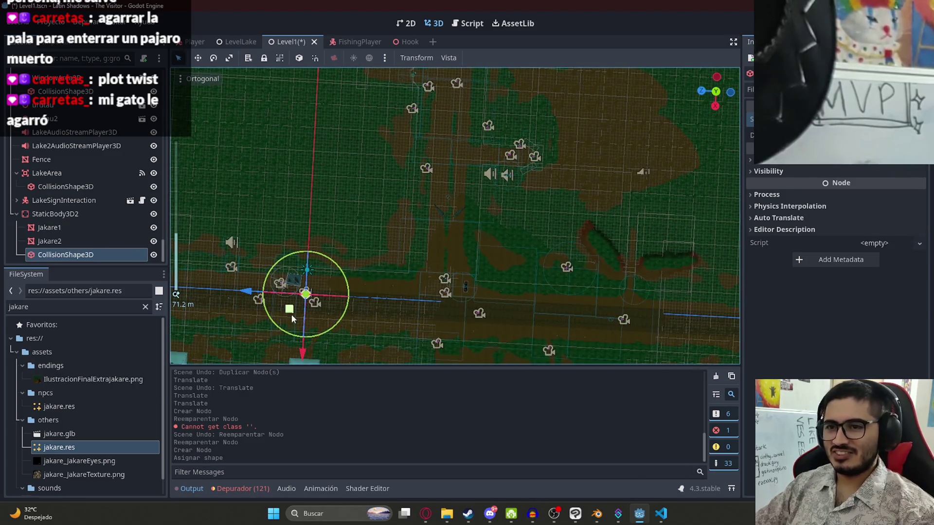
scroll(435, 211, up, 5)
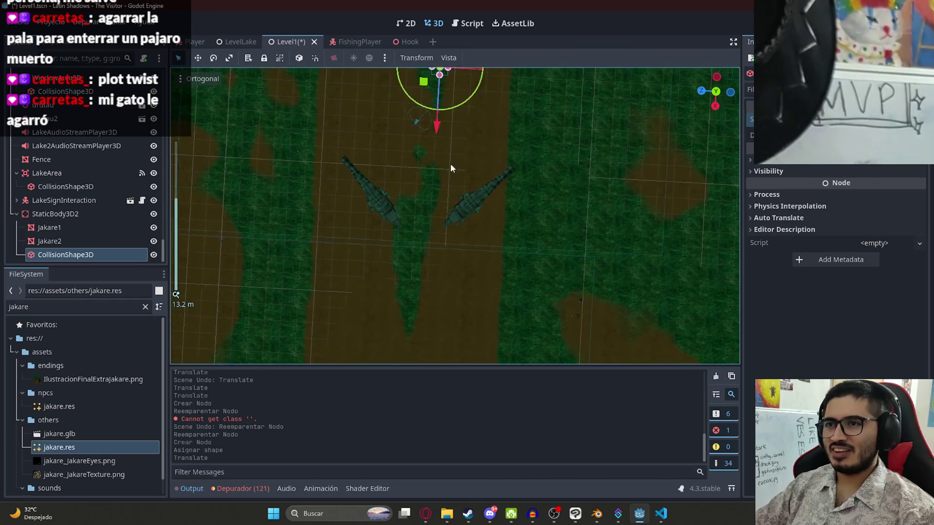
Move the collision box between the crocodiles, size it to about 4.76 × 3 × 23 and save Level1
drag(434, 212, 471, 219)
drag(461, 322, 483, 173)
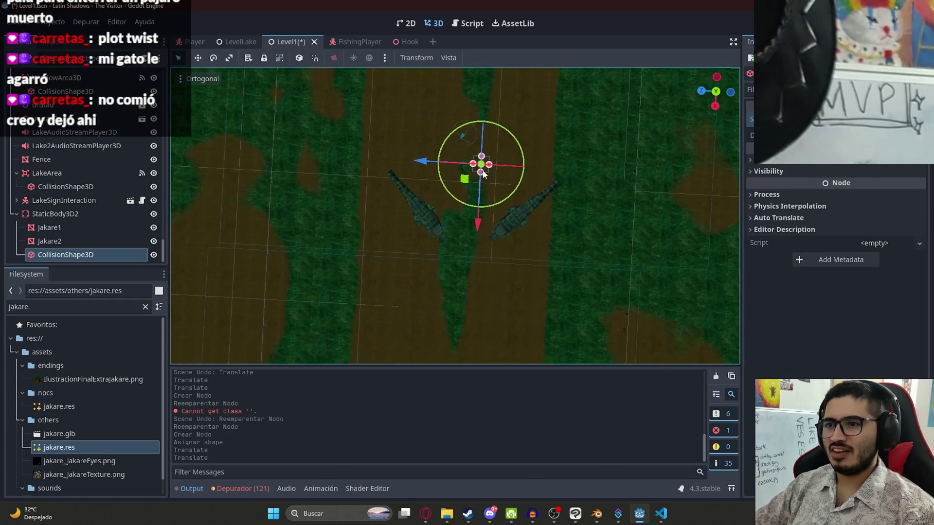
drag(459, 227, 459, 228)
scroll(460, 227, up, 3)
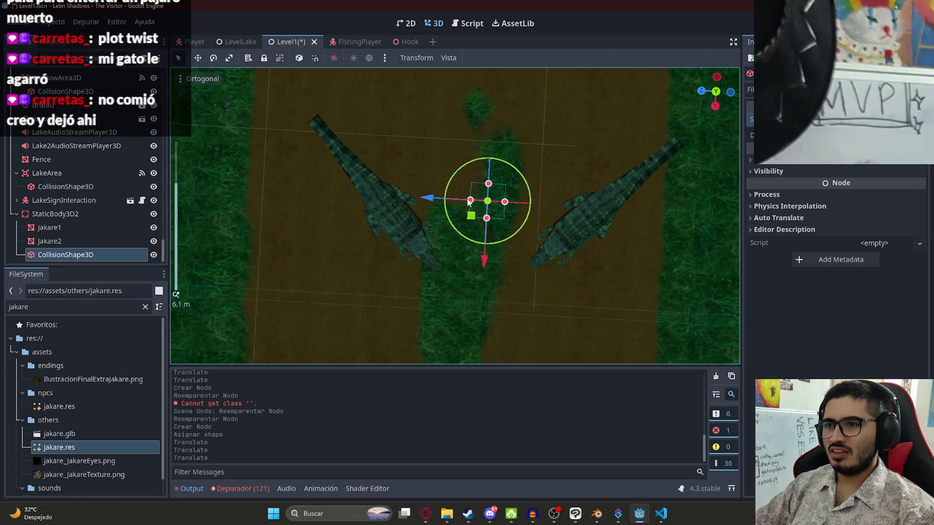
drag(248, 192, 262, 194)
scroll(264, 195, down, 4)
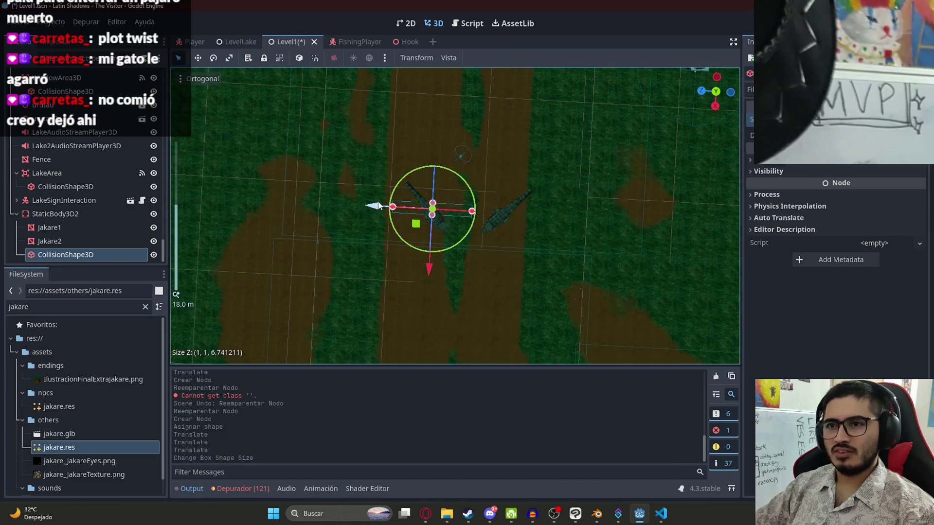
mouse_move(461, 226)
mouse_down()
mouse_move(357, 198)
mouse_move(346, 230)
mouse_up()
scroll(346, 230, down, 3)
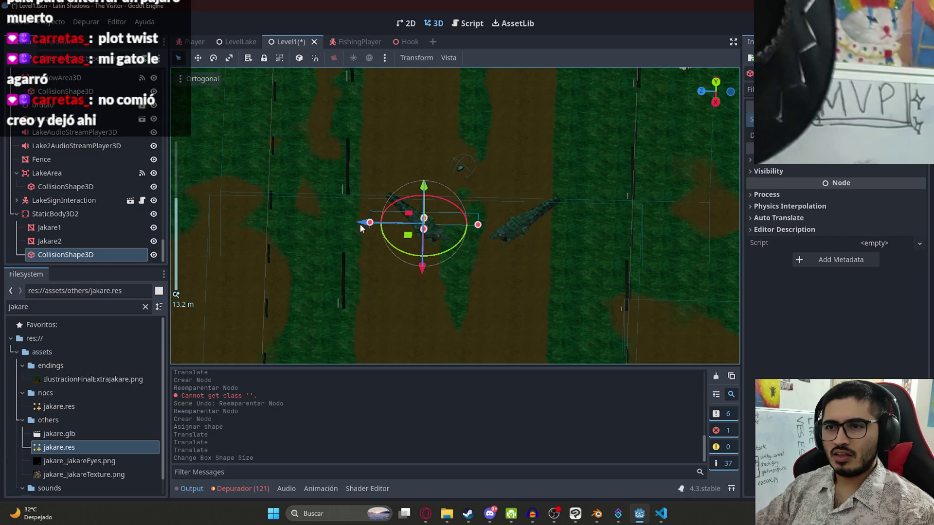
mouse_move(478, 225)
mouse_down()
mouse_move(614, 231)
mouse_move(527, 333)
mouse_up()
scroll(526, 334, up, 3)
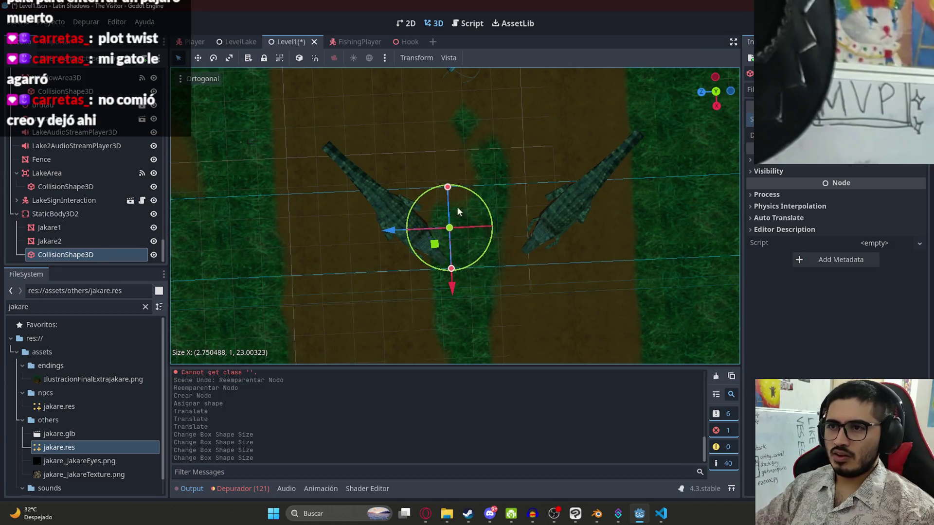
key(ctrl+s)
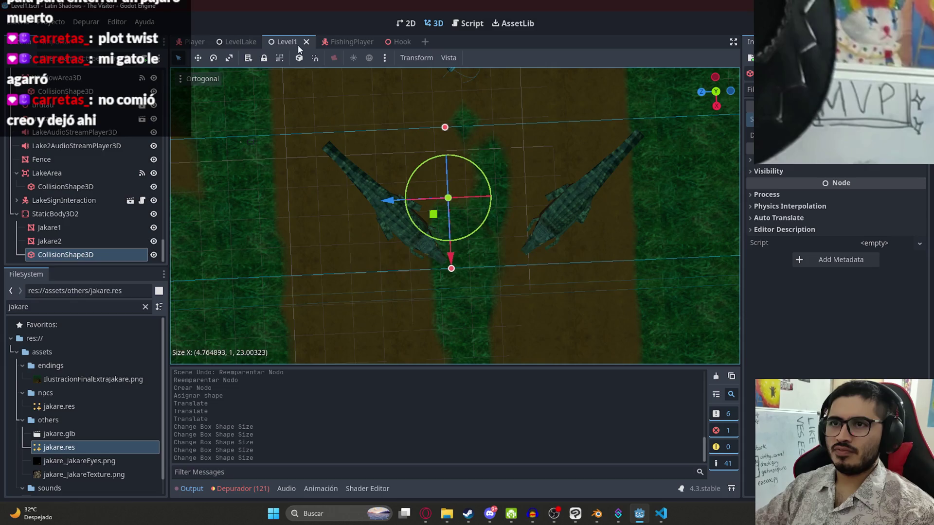
drag(444, 129, 464, 143)
drag(453, 223, 453, 181)
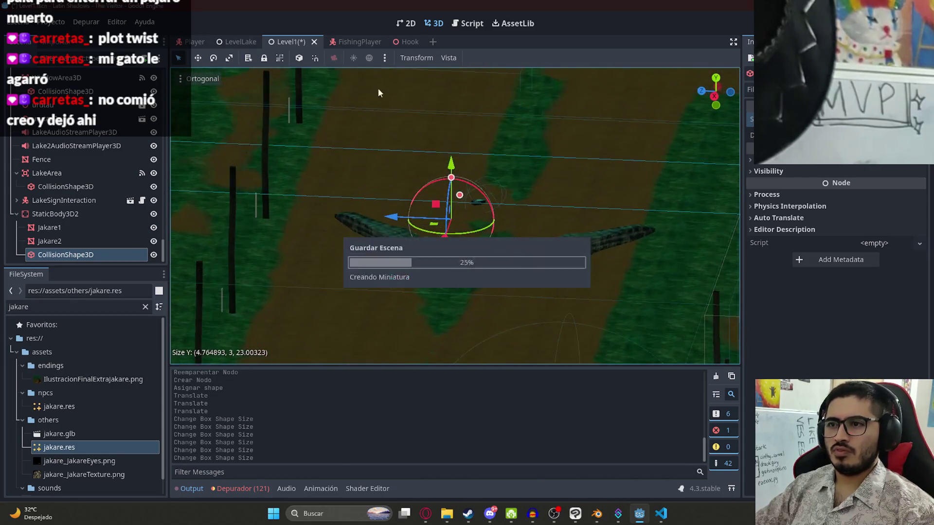
Run the Level1 scene and dismiss the character's opening dialogue
right_click(285, 46)
click(332, 123)
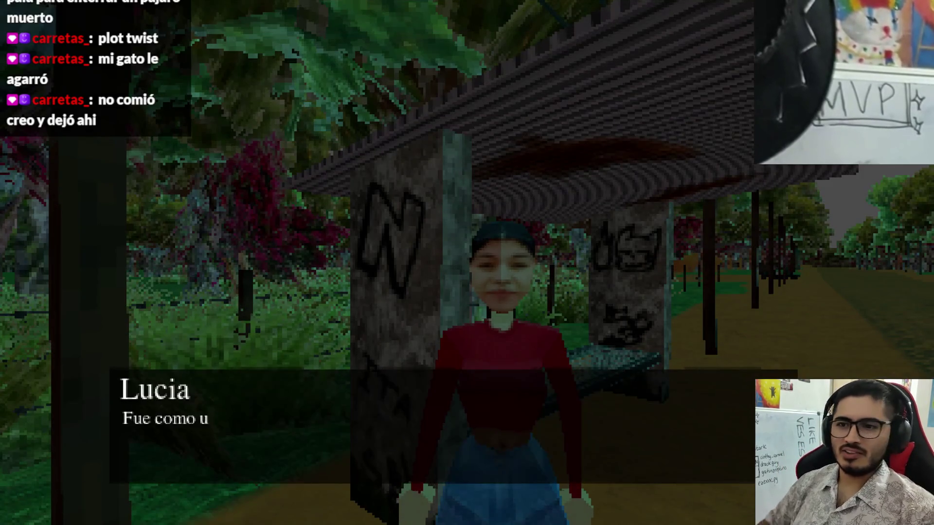
click(679, 224)
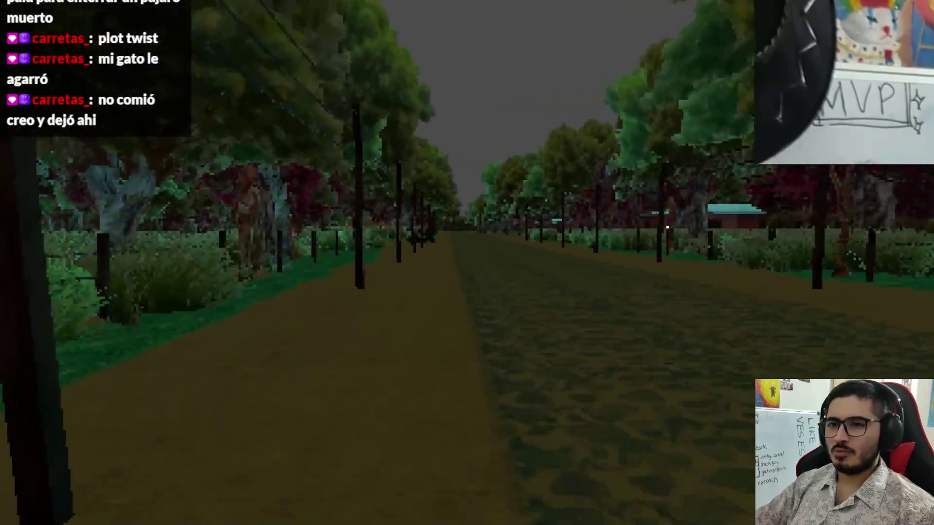
Walk down the path to the crocodiles and back away to check one turns to face the player
key(w)
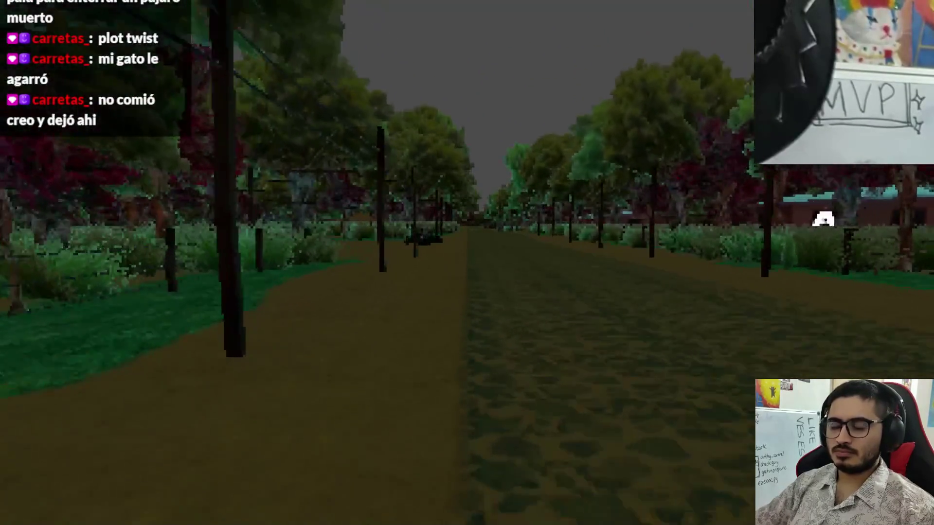
key(w)
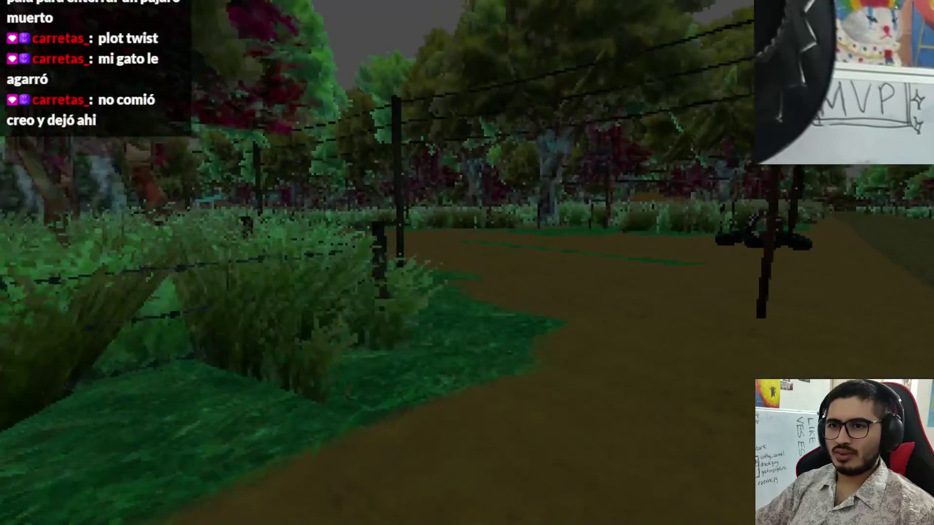
key(w)
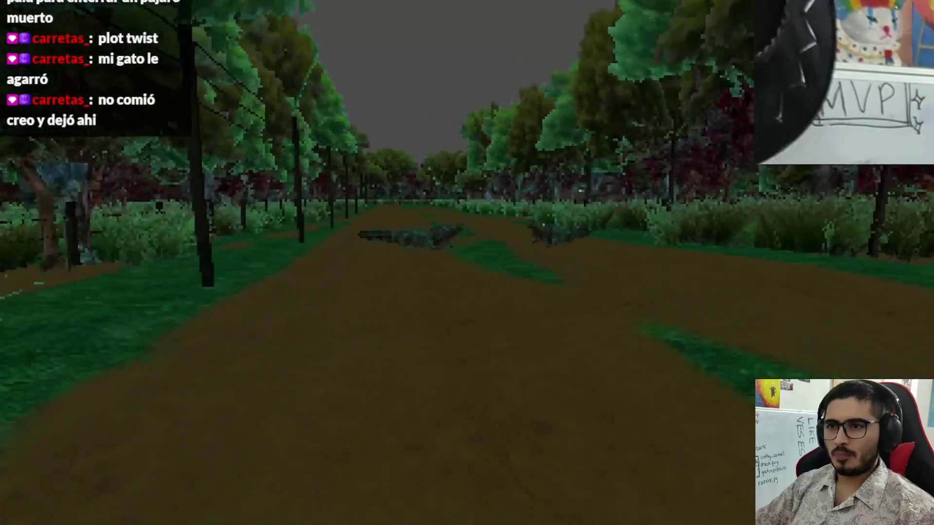
key(w)
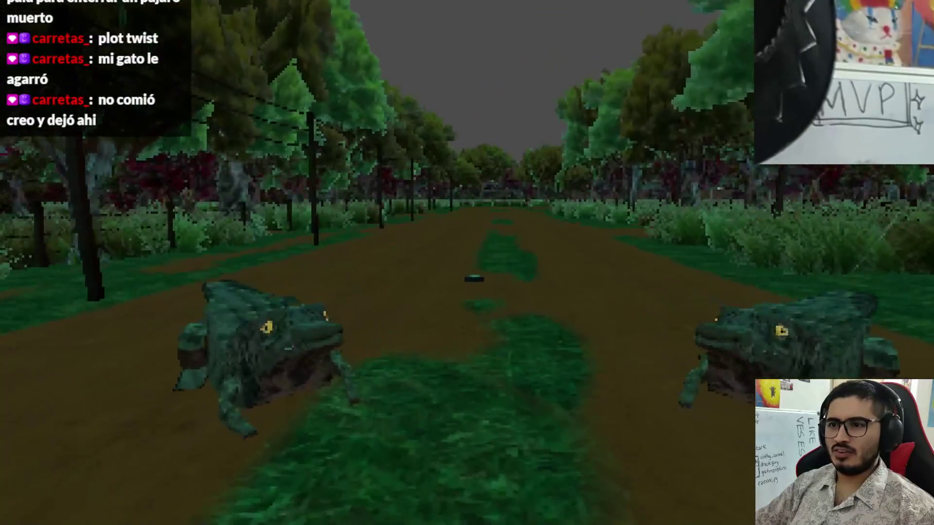
key(w)
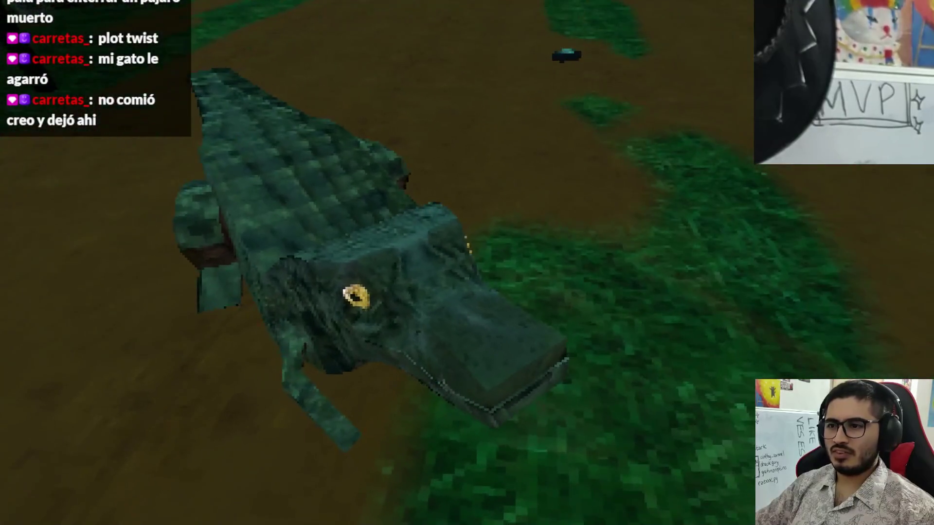
key(w)
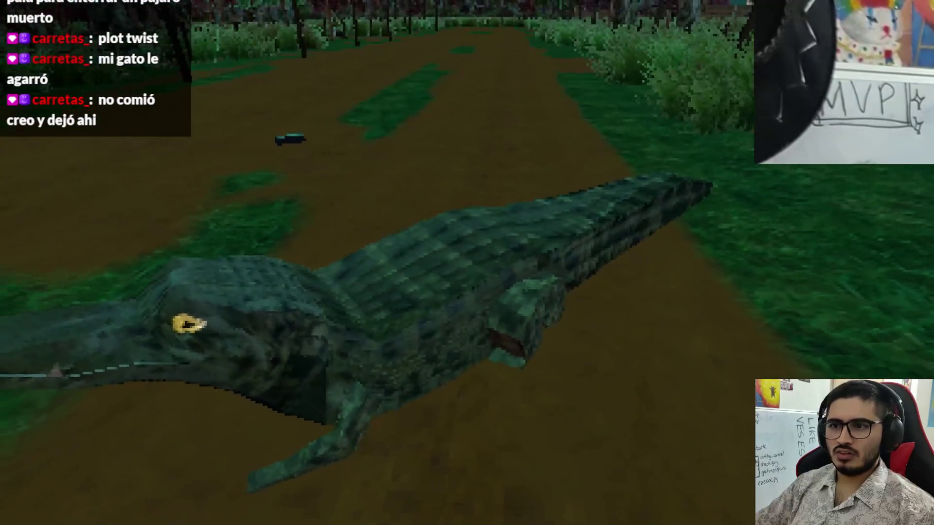
key(s)
Circle around both crocodiles to test their turning, then quit to the editor via the pause menu
key(w)
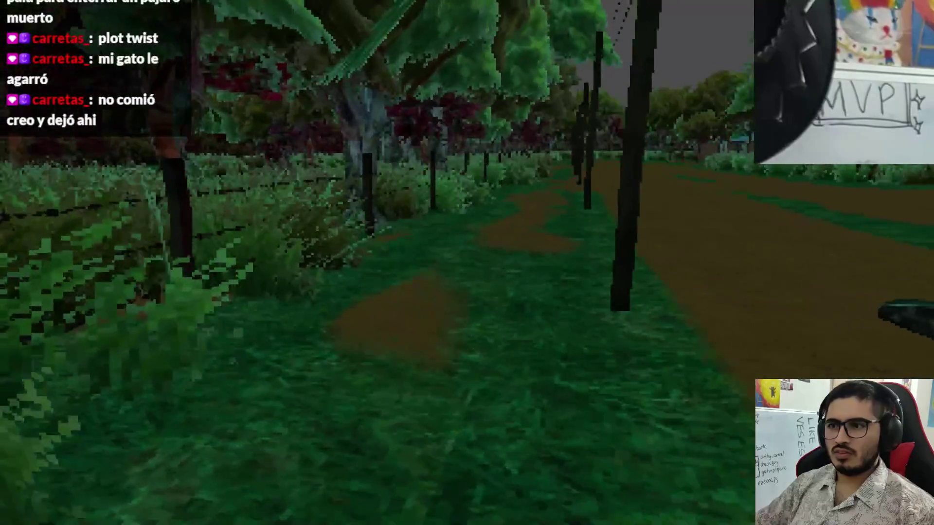
key(d)
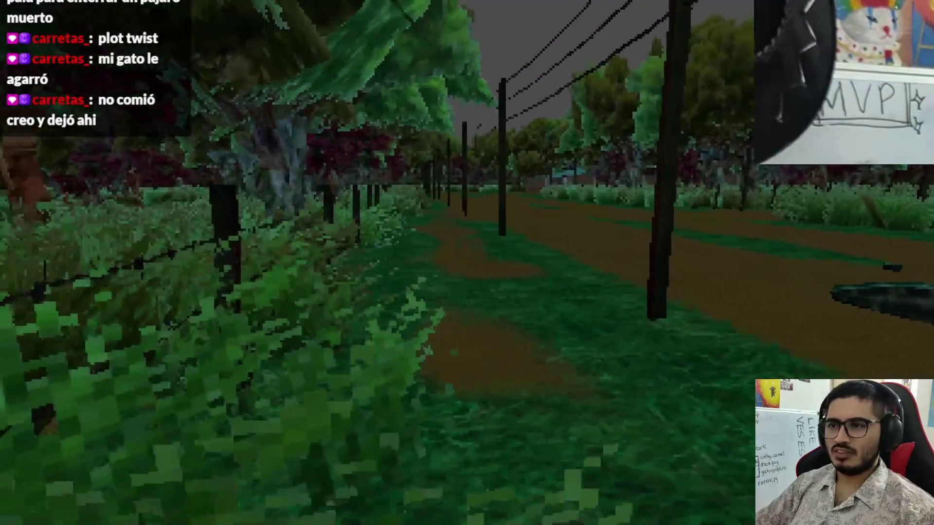
key(d)
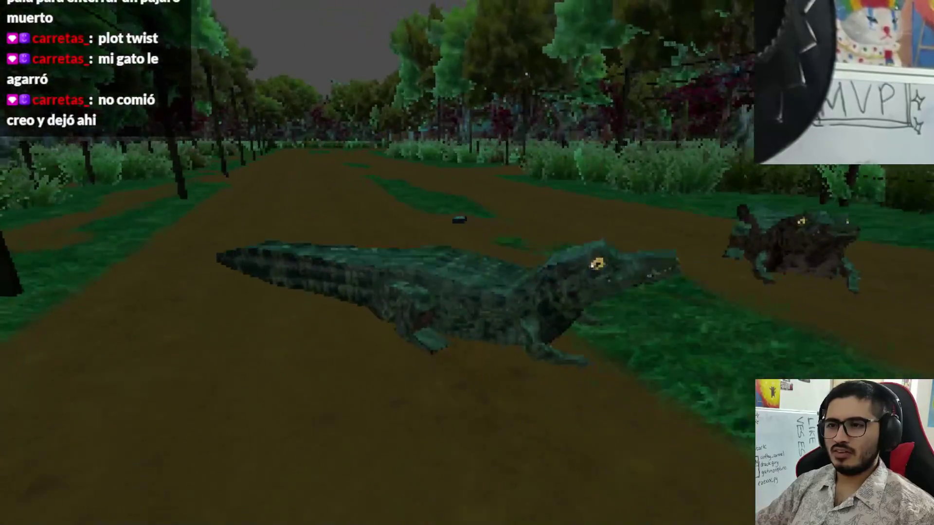
key(d)
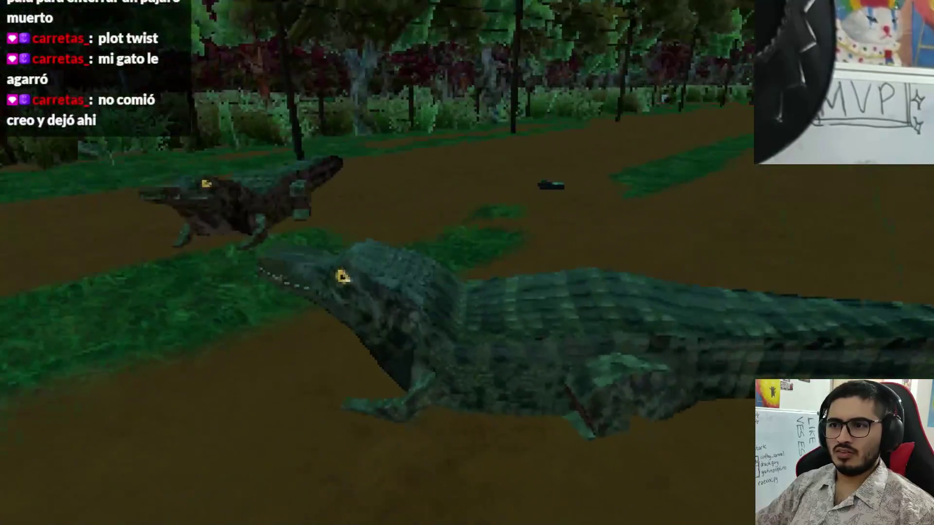
key(d)
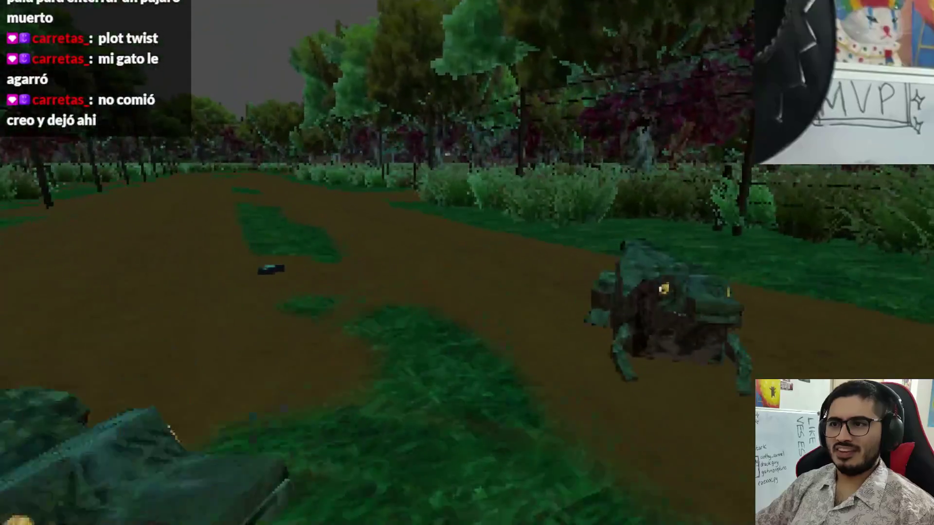
key(a)
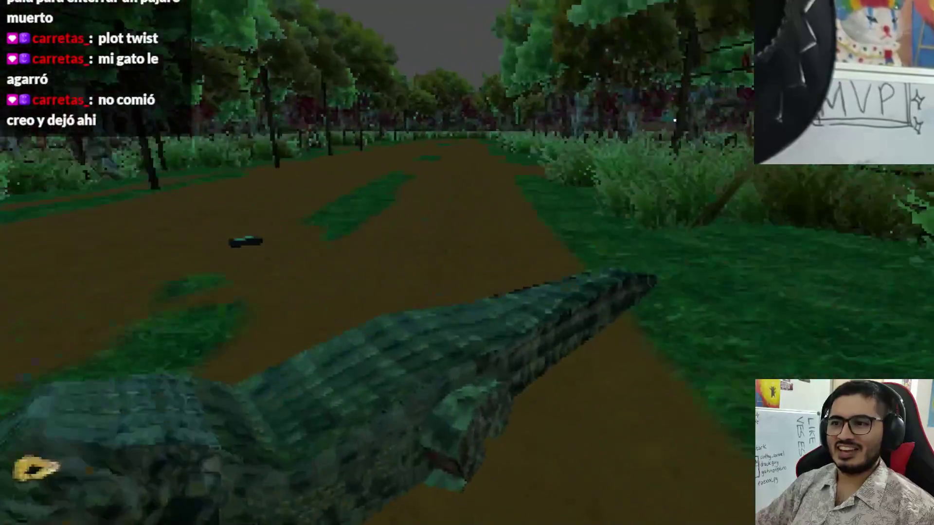
key(d)
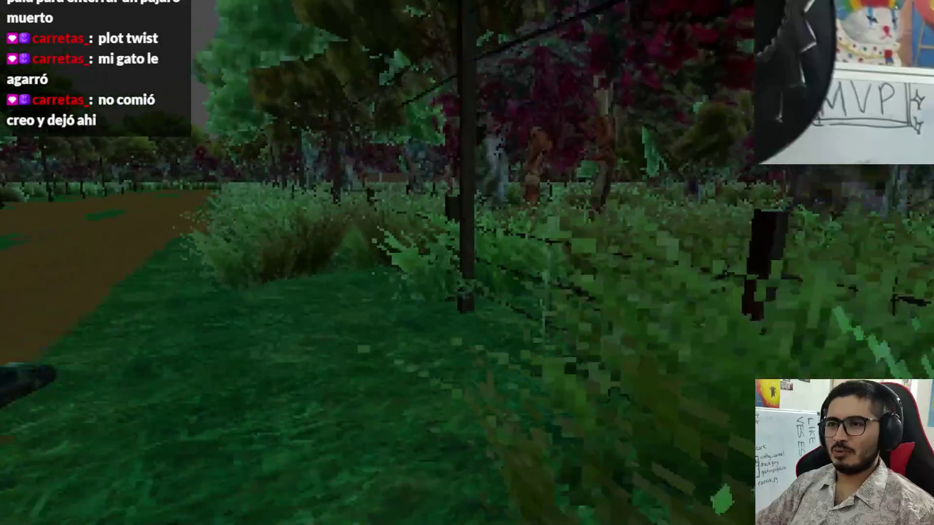
key(a)
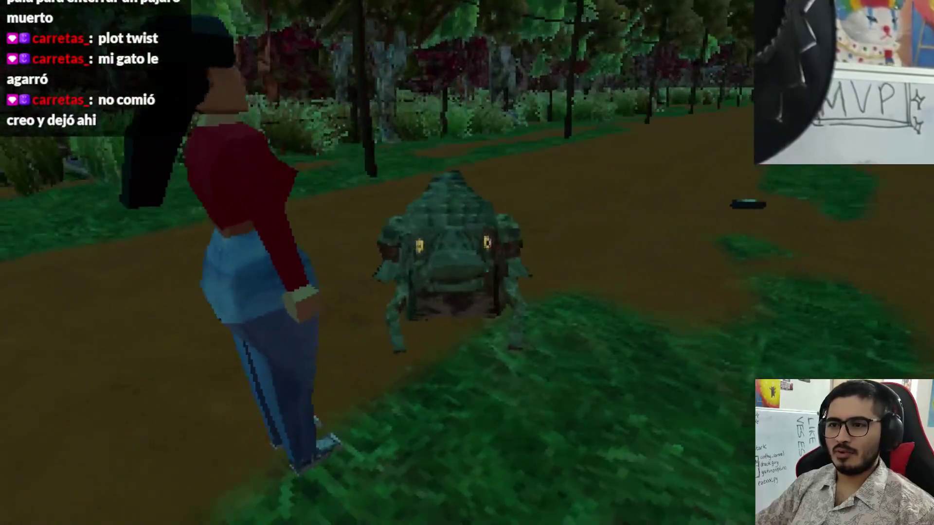
key(Escape)
click(501, 390)
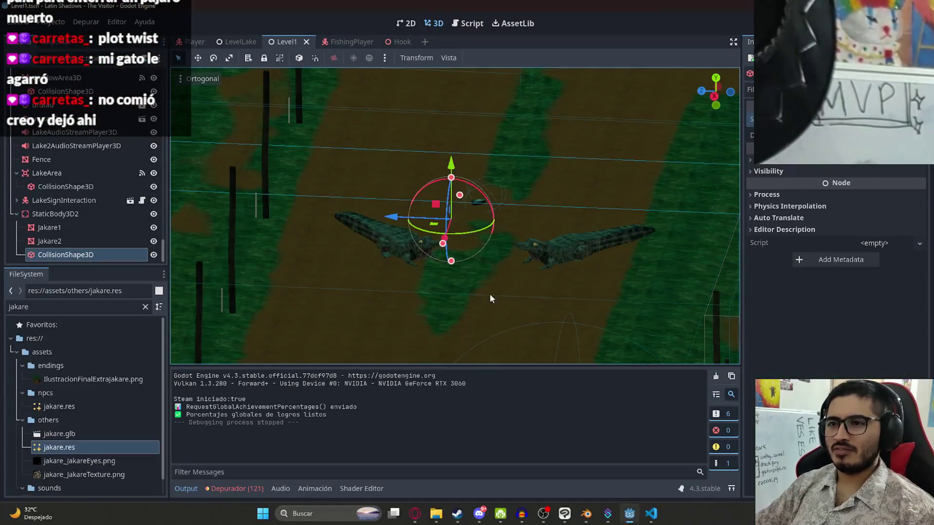
Widen the crocodile collision box to about 6 × 3 × 23, save Level1 and run the scene again
drag(569, 270, 559, 290)
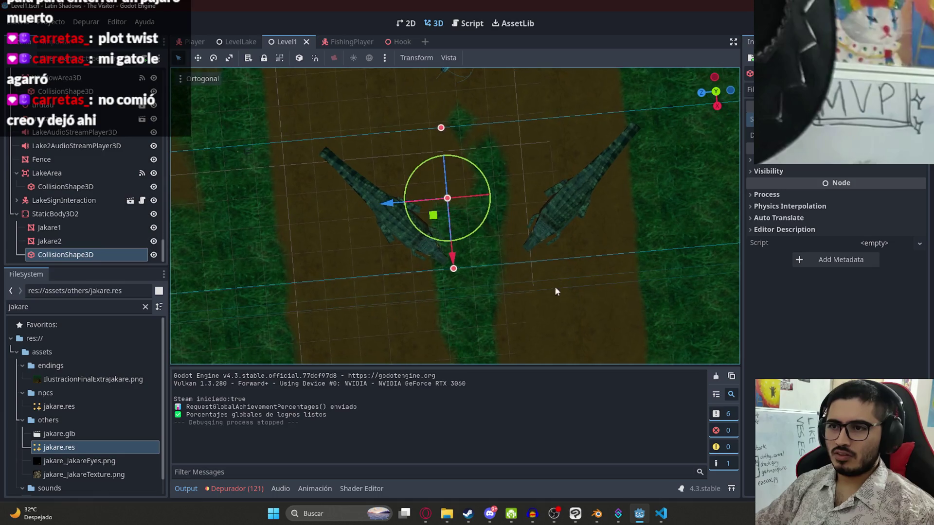
drag(454, 269, 462, 320)
key(ctrl+s)
right_click(292, 41)
click(332, 123)
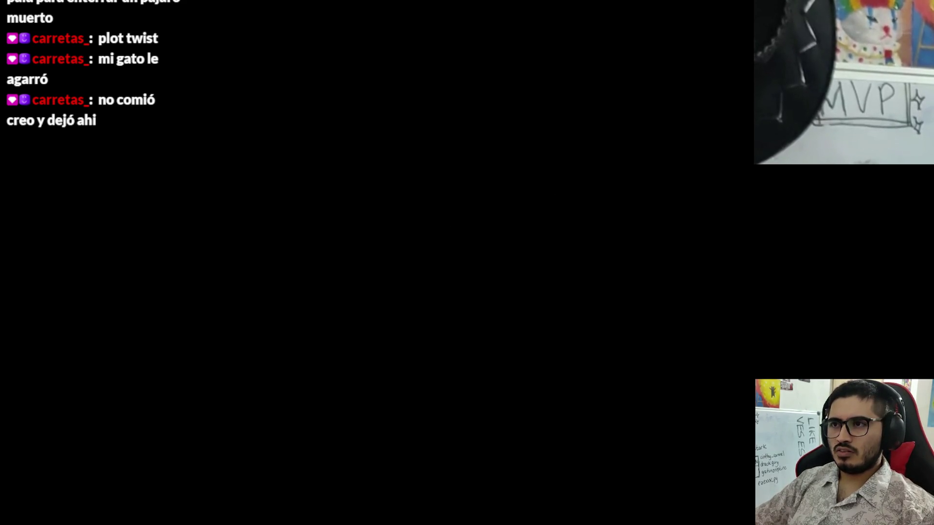
Skip the opening dialogue, switch to first-person view and walk forward down the park path
key(space)
key(space)
key(w)
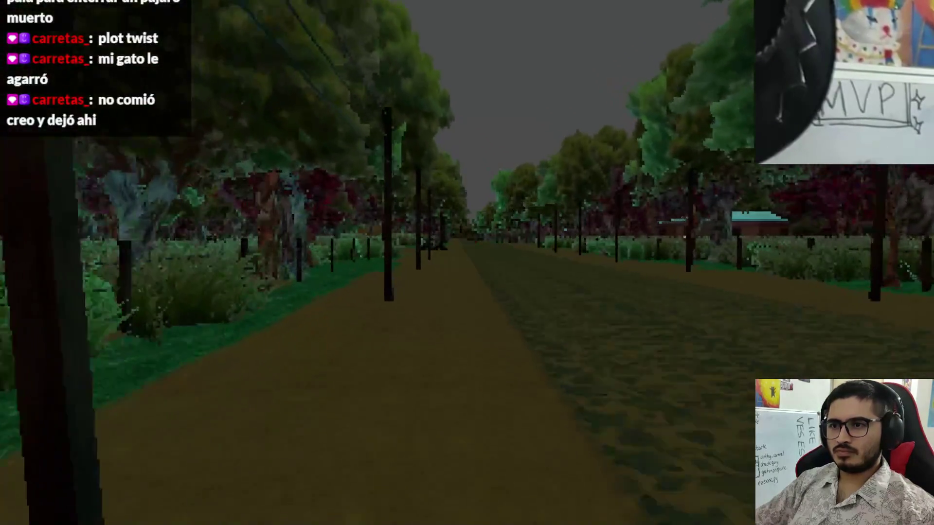
key(w)
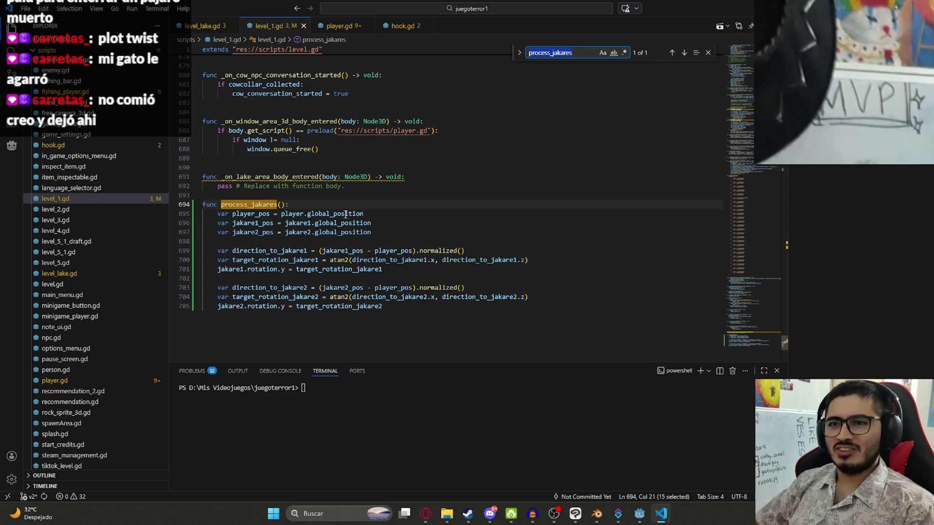
text(_process)
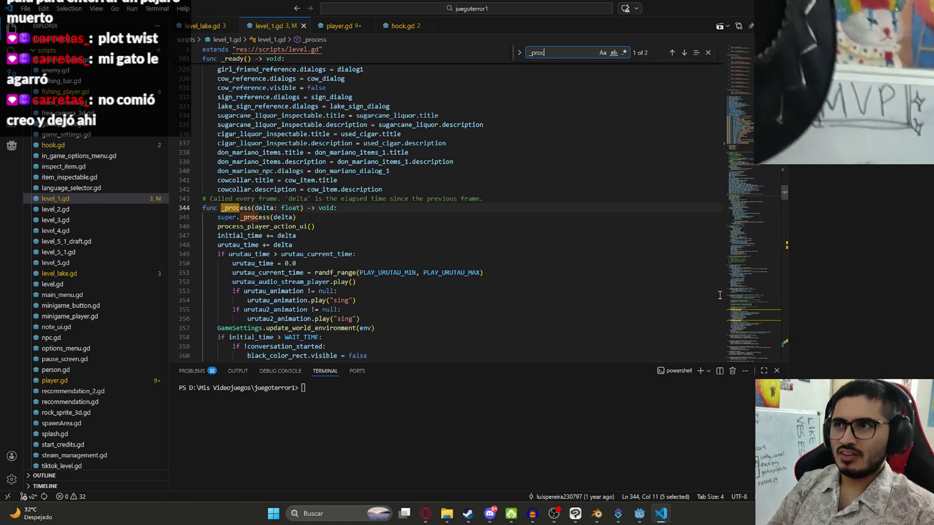
Add an early return to process_jakares when jakare1 or jakare2 is null, undoing a stray completion
click(354, 229)
key(Return)
text(process_jakares())
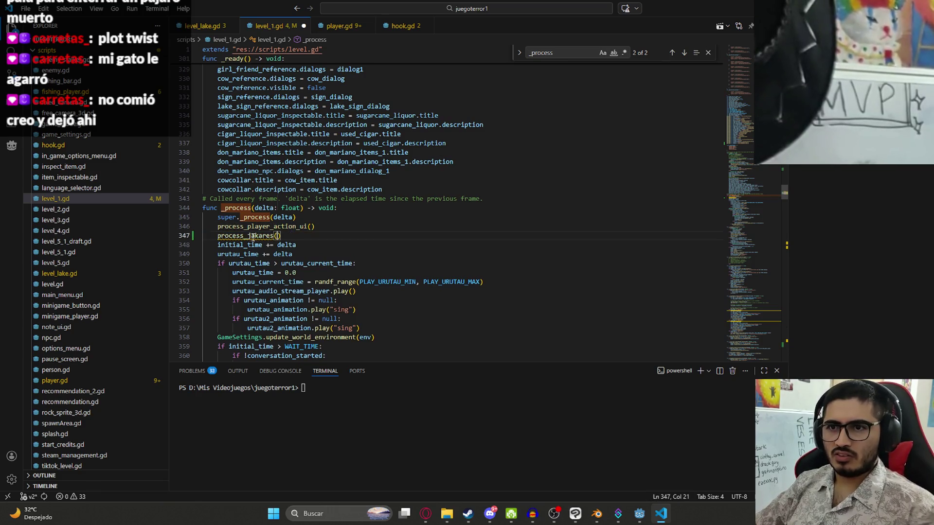
ctrl+click(251, 238)
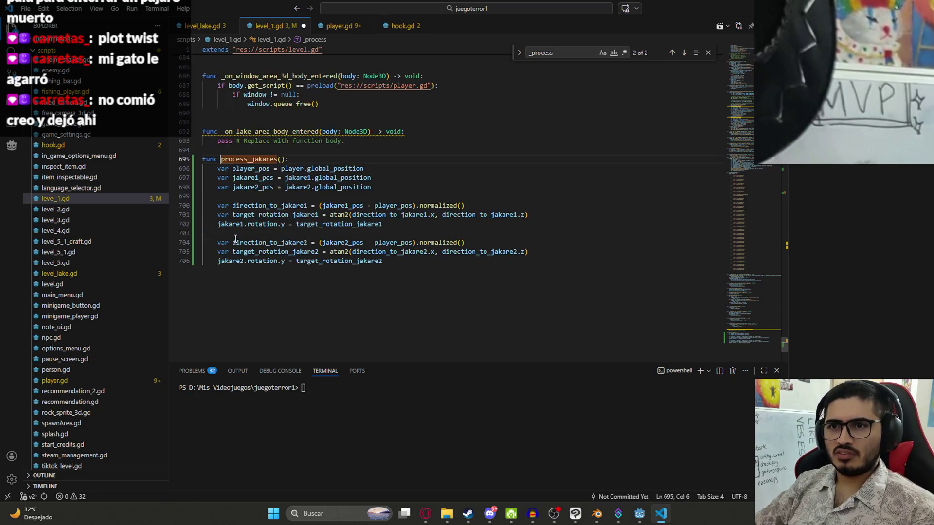
click(348, 159)
key(Return)
text(if j)
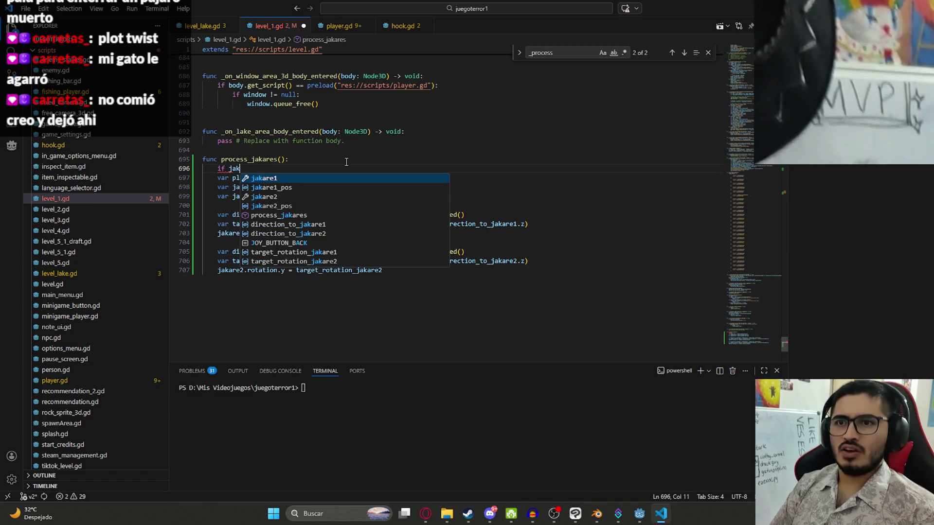
text(akare1 != null and jakare2 != null:)
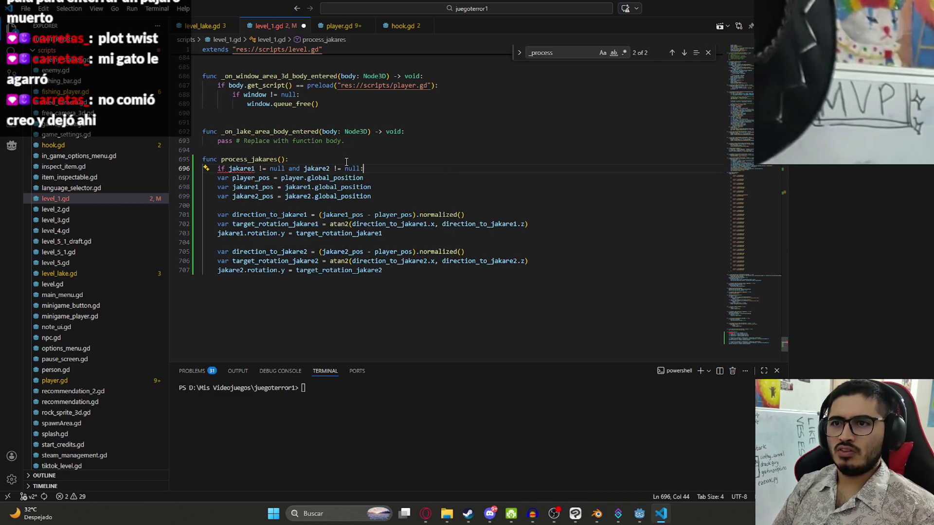
key(Tab)
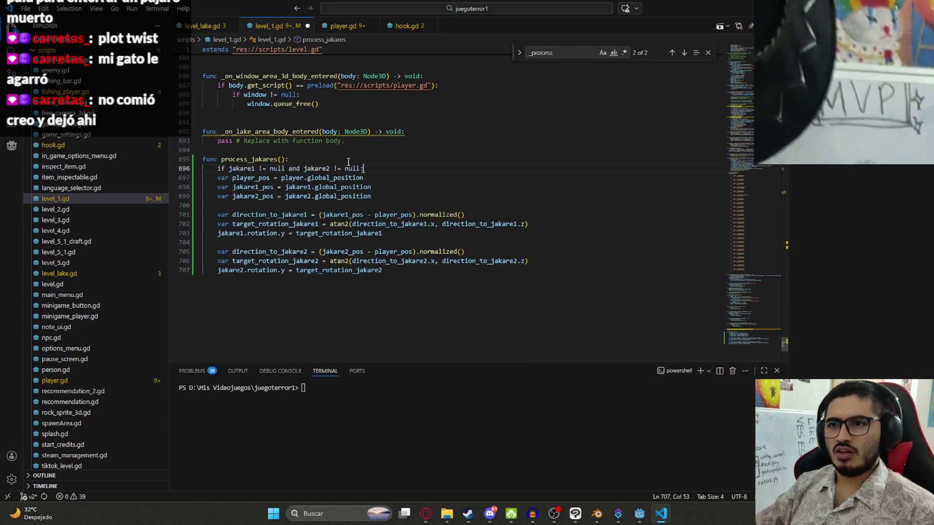
key(ctrl+z)
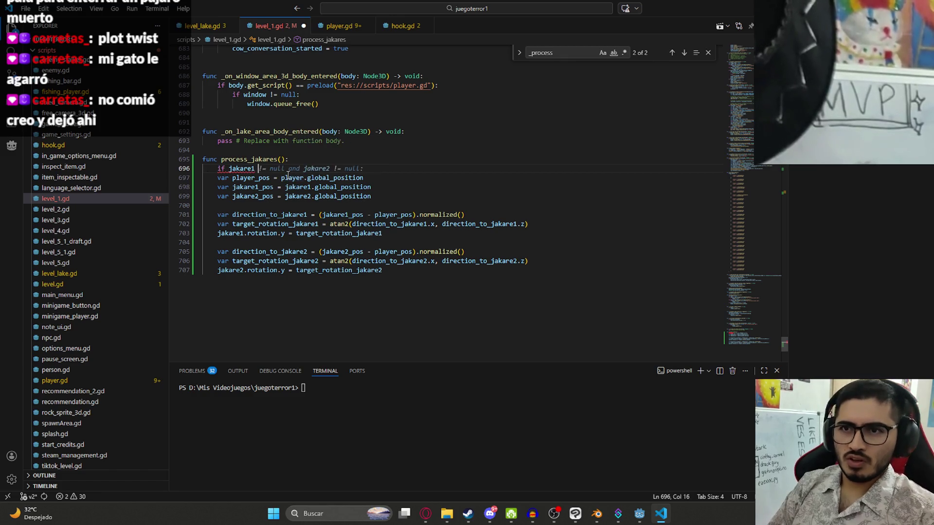
text(==null or jakare2 == null:)
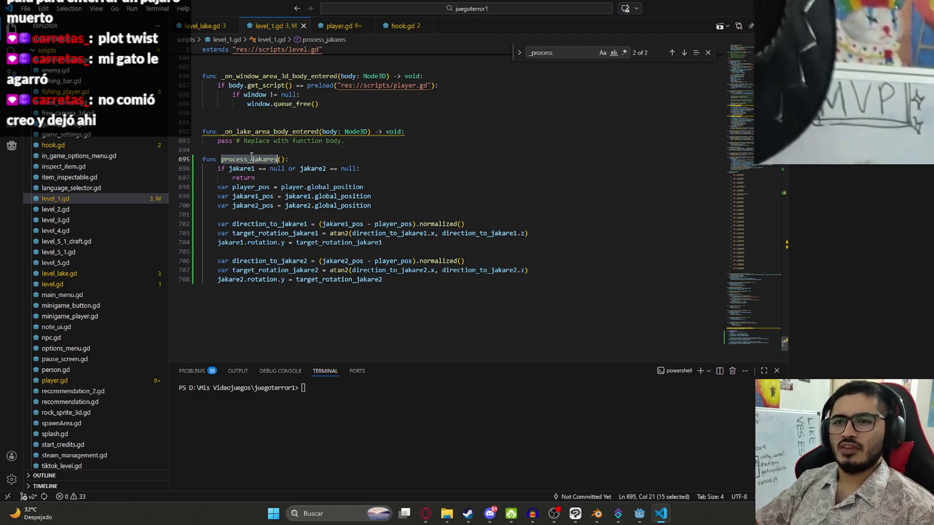
Find where process_jakares is called, then switch back to the Godot editor
key(ctrl+f)
key(Return)
click(638, 513)
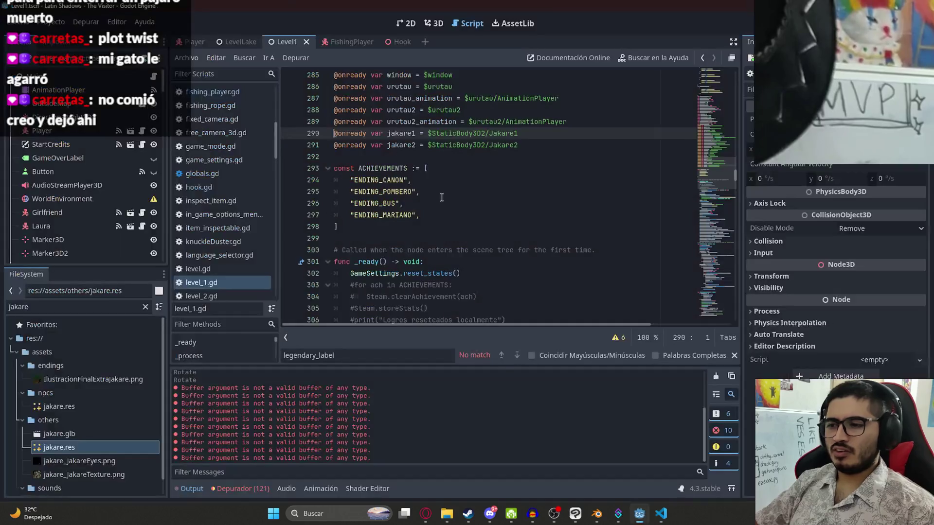
Run the project with F5 to playtest the level from the opening dialogue
right_click(281, 44)
click(352, 137)
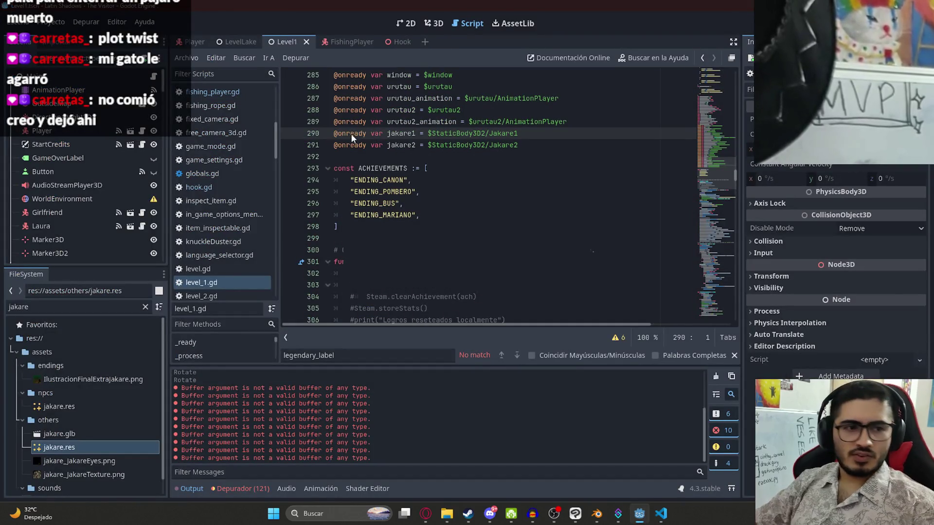
key(F5)
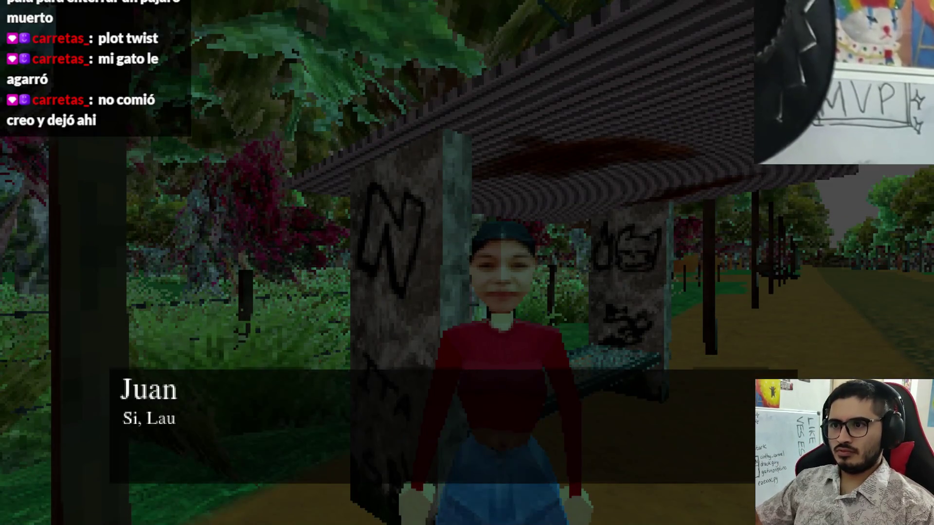
Walk forward along the path to the crocodiles, then quit the game from the pause menu
key(Return)
key(w)
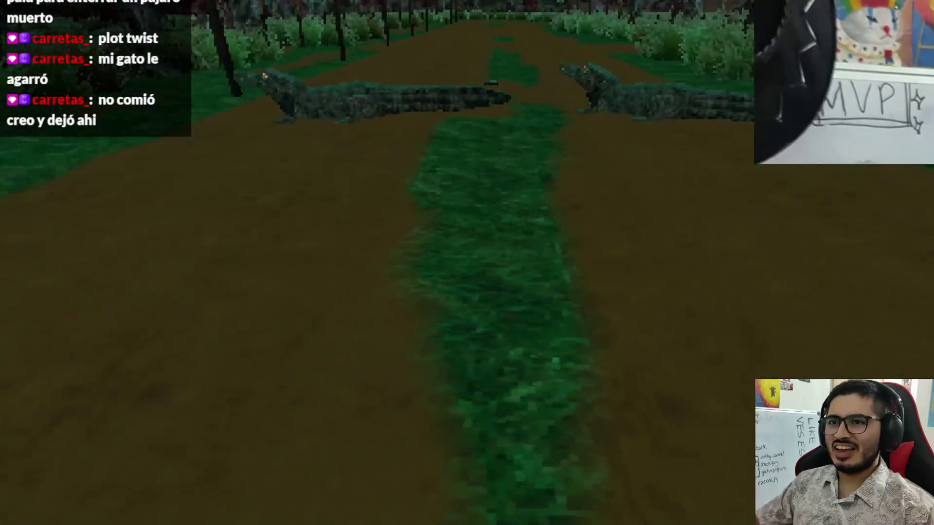
key(Escape)
click(475, 381)
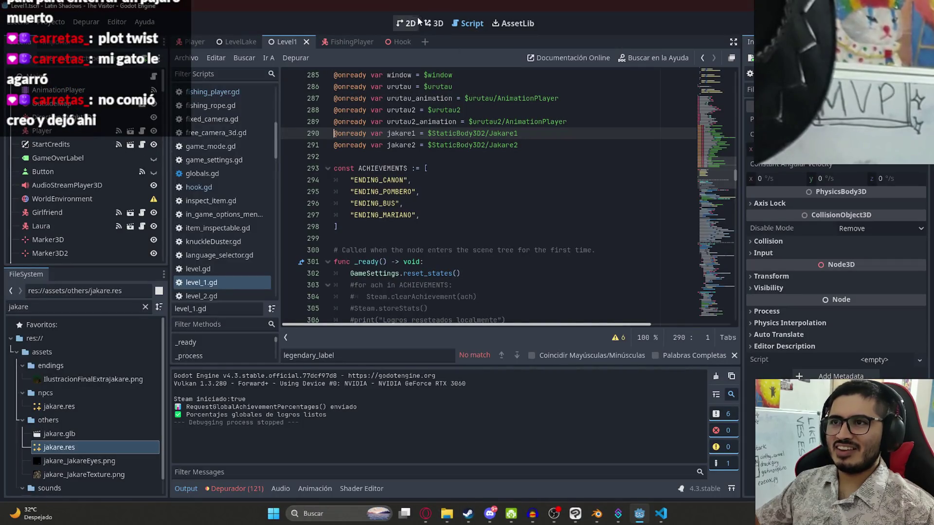
Reset the Y rotation of Jakare1 and Jakare2 to zero and save the level scene
click(432, 23)
click(398, 234)
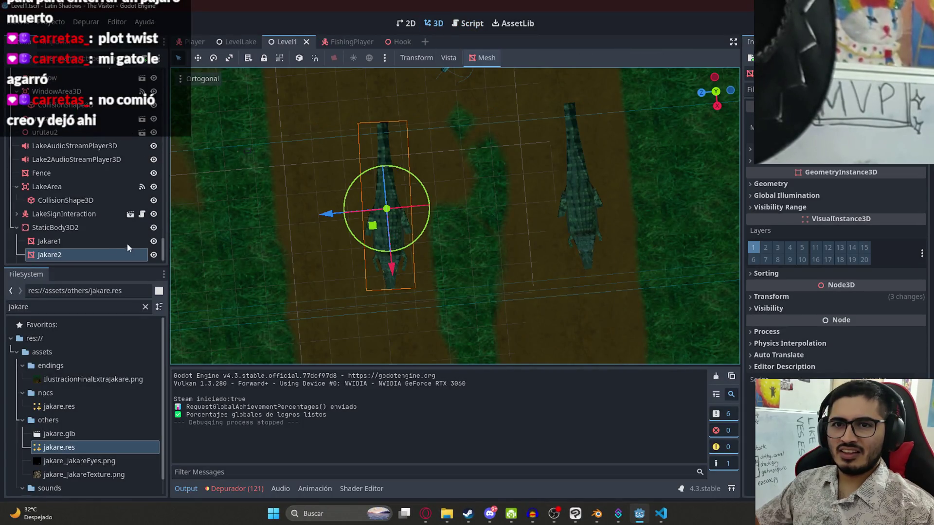
click(114, 245)
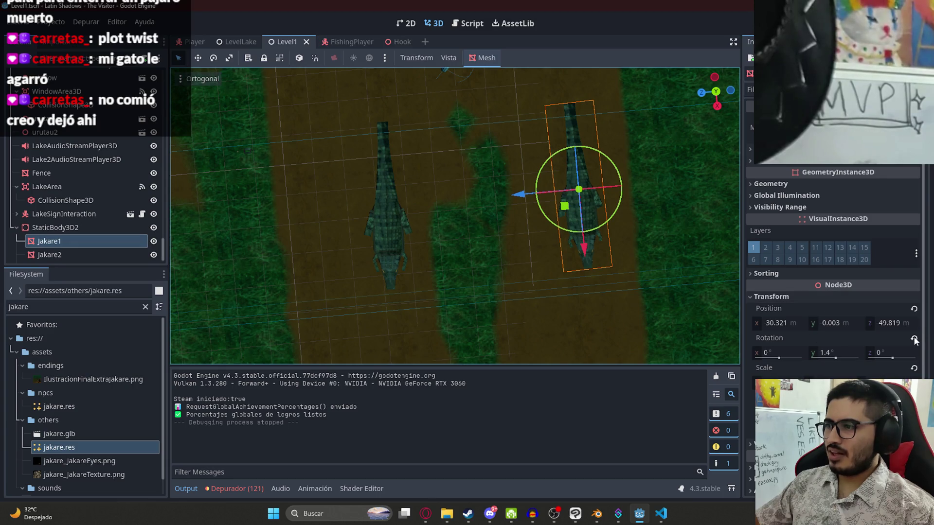
click(914, 339)
click(95, 254)
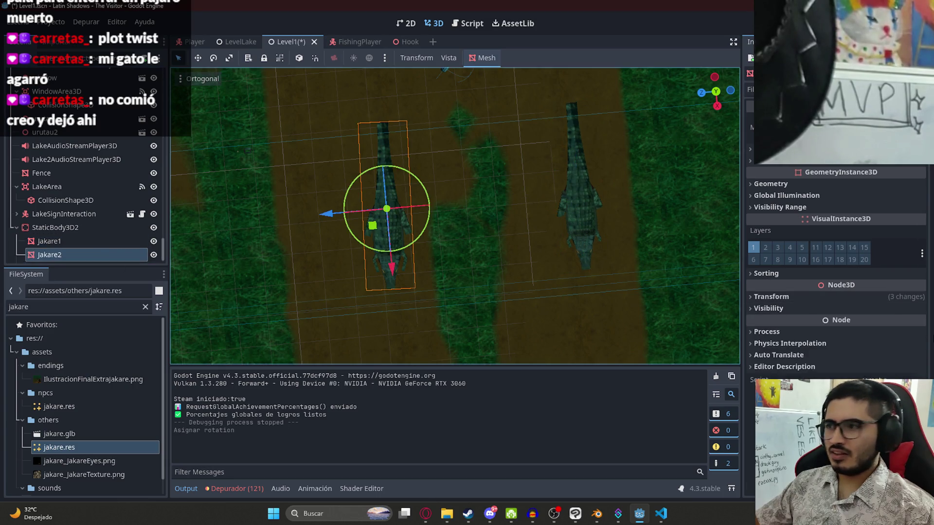
click(772, 297)
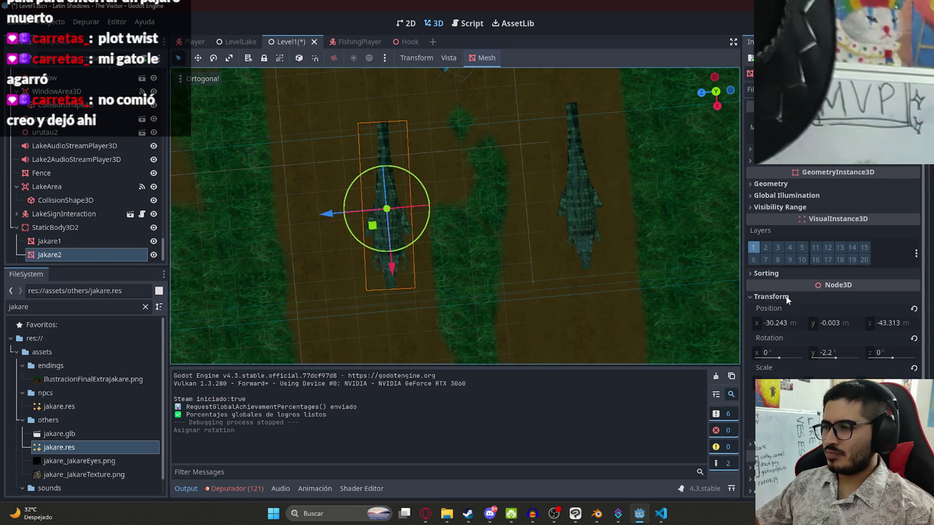
click(914, 339)
key(ctrl+s)
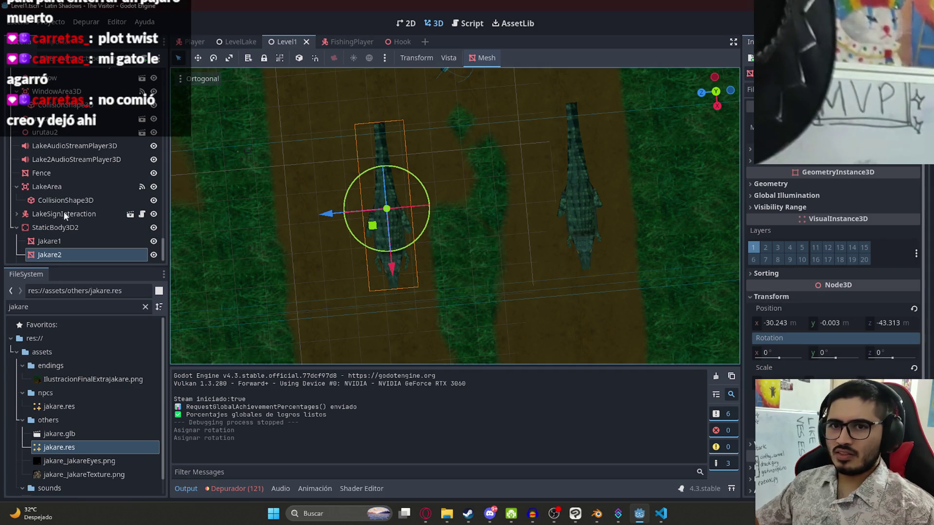
Check the crocodiles' rotation, playtest up to them, quit the game and switch to Visual Studio Code
click(79, 230)
click(70, 247)
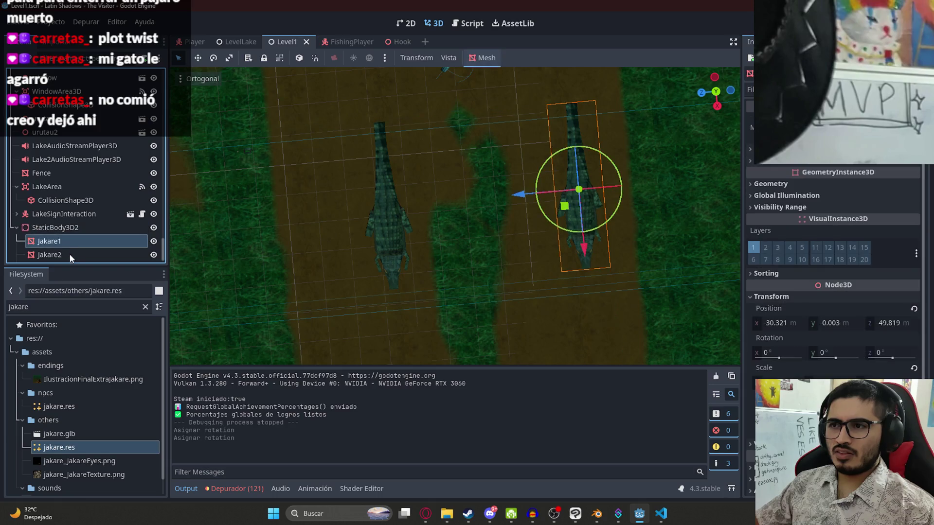
right_click(290, 44)
click(333, 119)
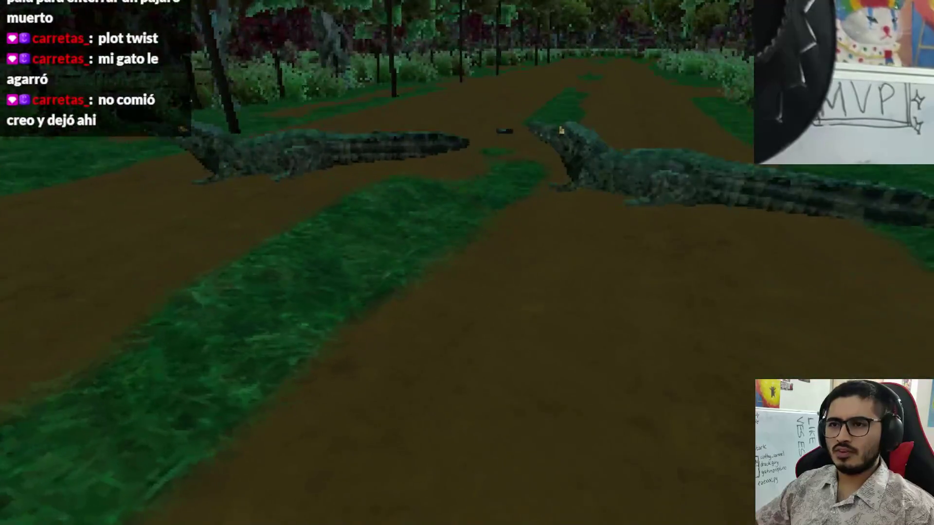
key(Escape)
click(479, 391)
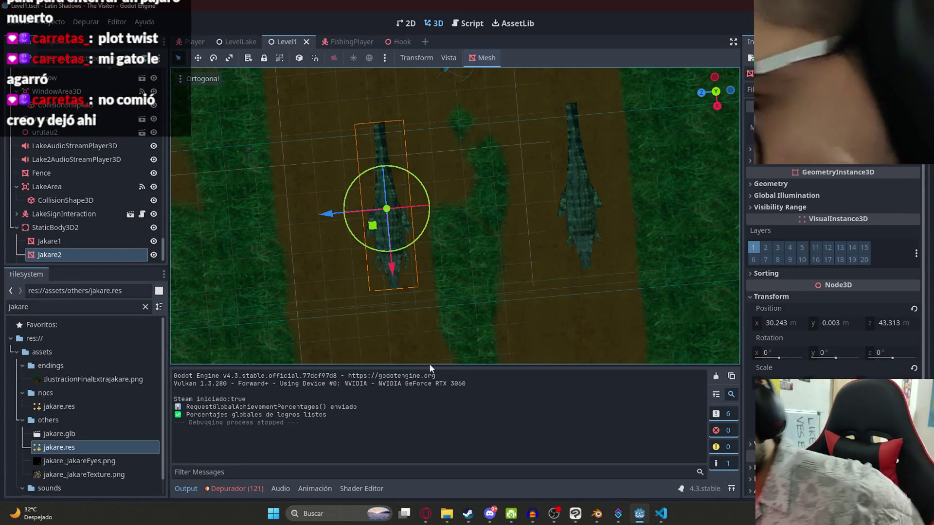
click(661, 513)
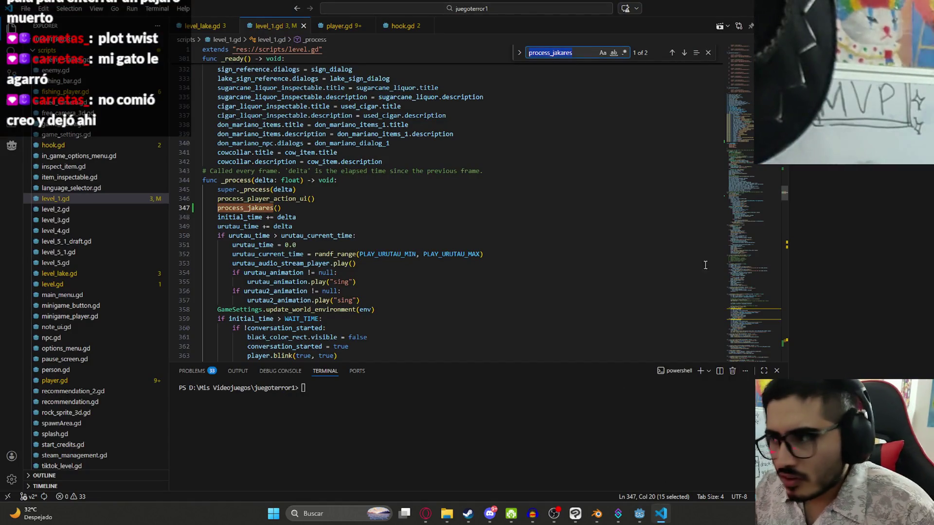
Jump to the process_jakares definition and inspect jakare1_pos and direction_to_jakare1 usages
key(F12)
click(309, 167)
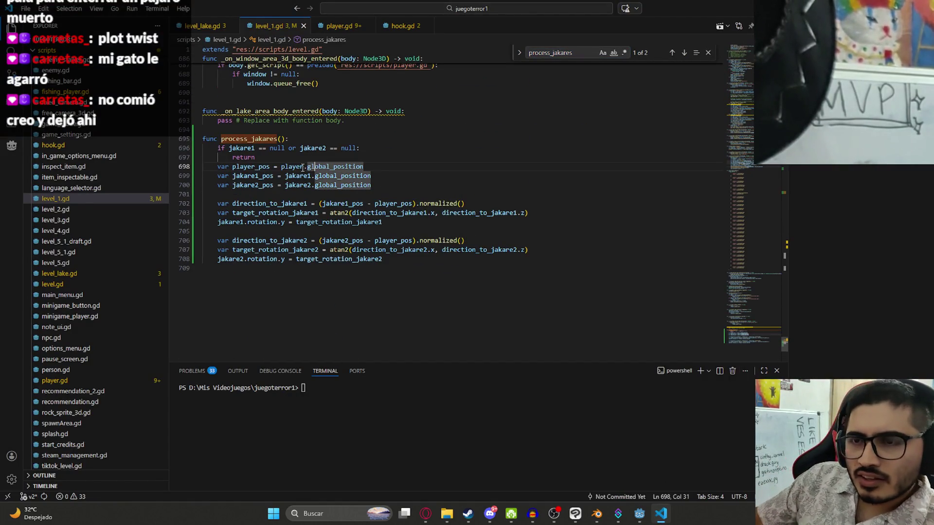
double_click(252, 176)
double_click(263, 204)
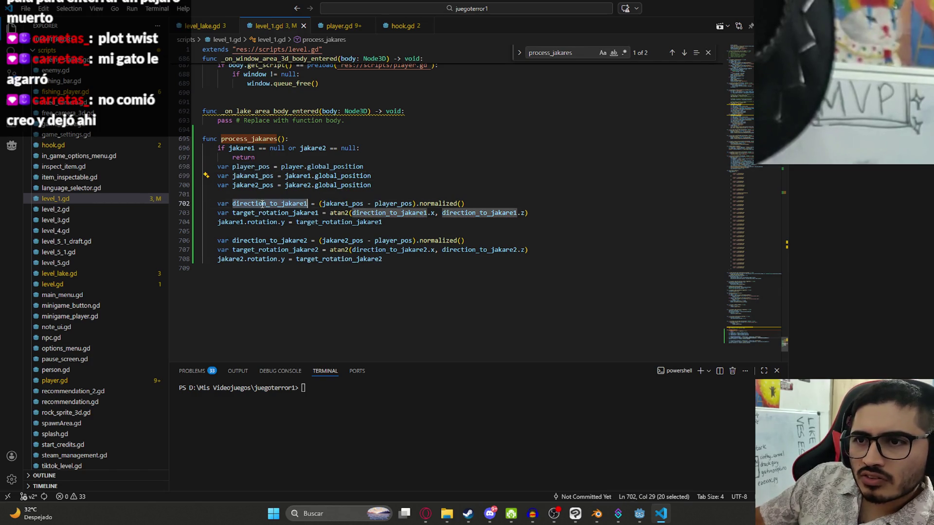
double_click(346, 203)
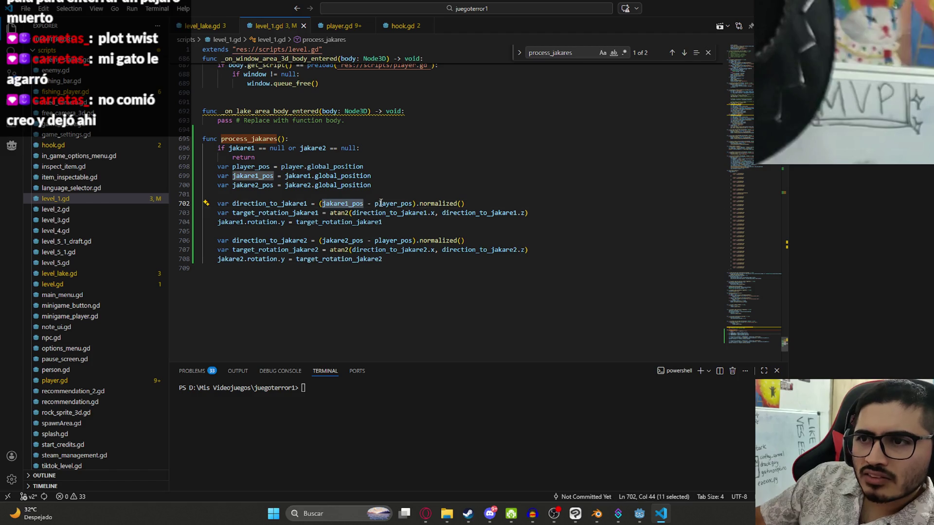
double_click(337, 203)
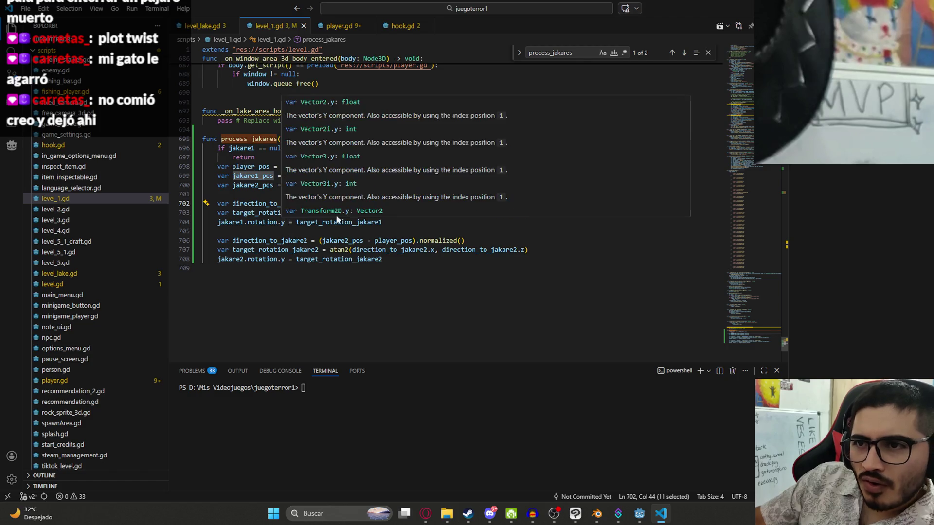
Select the whole process_jakares function for copying and bring up the ChatGPT conversation in the browser
drag(388, 260, 191, 139)
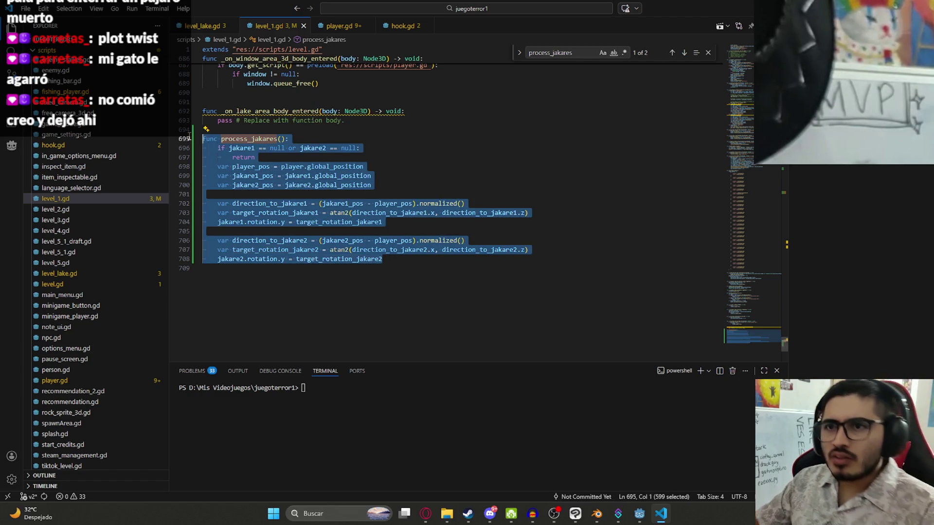
click(425, 514)
click(484, 10)
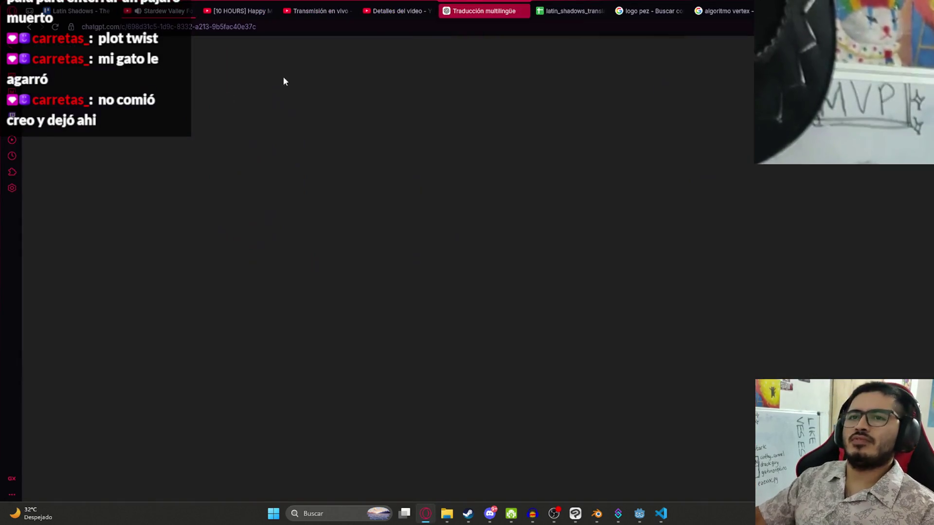
Start a new chat and paste the process_jakares code below the 'En esta funcion' lead-in
key(ctrl+shift+o)
text(En esta funcion)
key(shift+Return)
text(func process_jakares(): 	if jakare1 == null or jakare2 == null: 		return 	var player_pos = player.global_position 	var jakare1_pos = jakare1.global_position 	var jakare2_pos = jakare2.global_position 	var direction_to_jakare1 = (jakare1_pos - player_pos).normalized() 	var target_rotation_jakare1 = atan2(direction_to_jakare1.x, direction_to_jakare1.z) 	jakare1.rotation.y = target_rotation_jakare1 	var direction_to_jakare2 = (jakare2_pos - player_pos).normalized() 	var target_rotation_jakare2 = atan2(direction_to_jakare2.x, direction_to_jakare2.z) 	jakare2.rotation.y = target_rotation_jakare2)
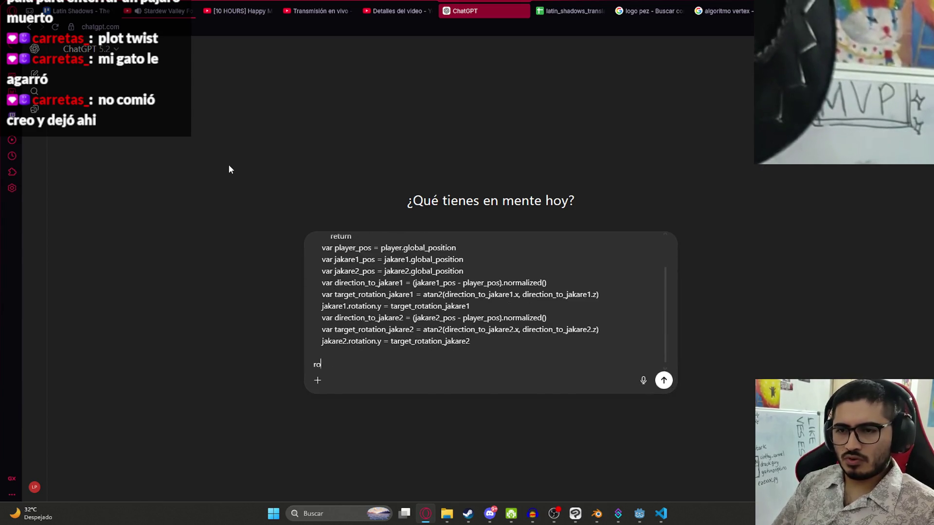